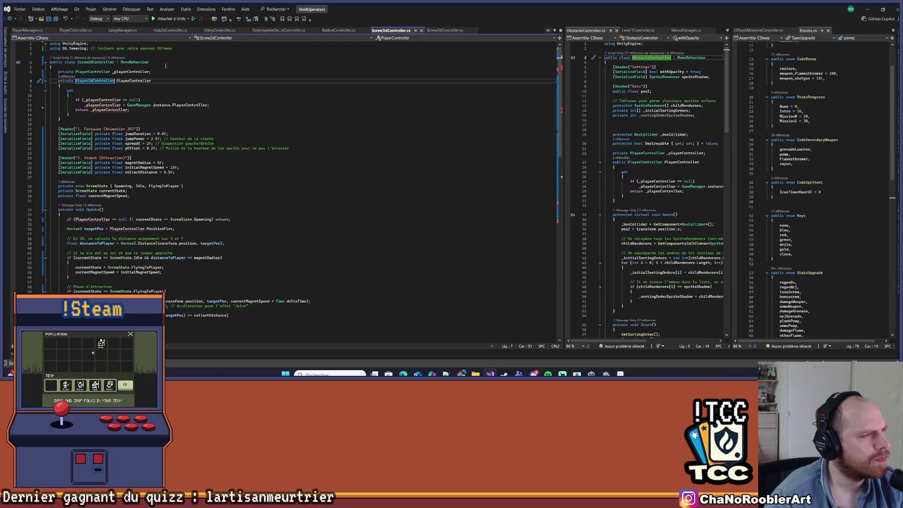
Change the player controller field and property types to Player2dController and save.
left_click(92, 71)
mouse_move(92, 105)
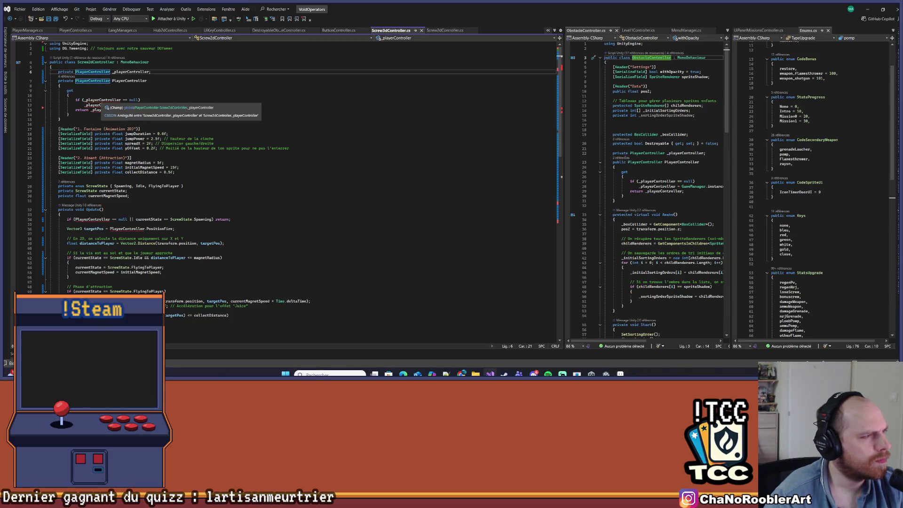
key("ctrl+space")
double_click(103, 91)
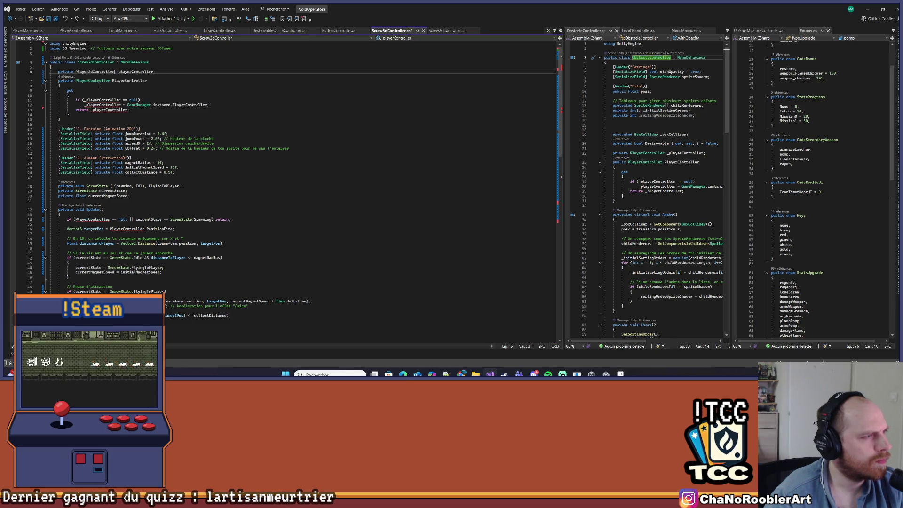
key("Down")
key("ctrl+space")
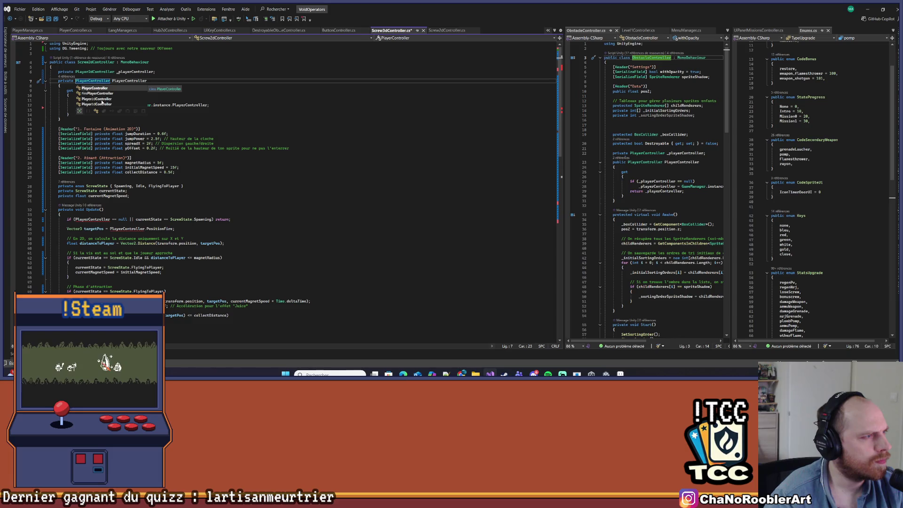
double_click(101, 99)
key("ctrl+s")
Undo the Player2dController type changes and review the PlayerController getter.
left_click(158, 95)
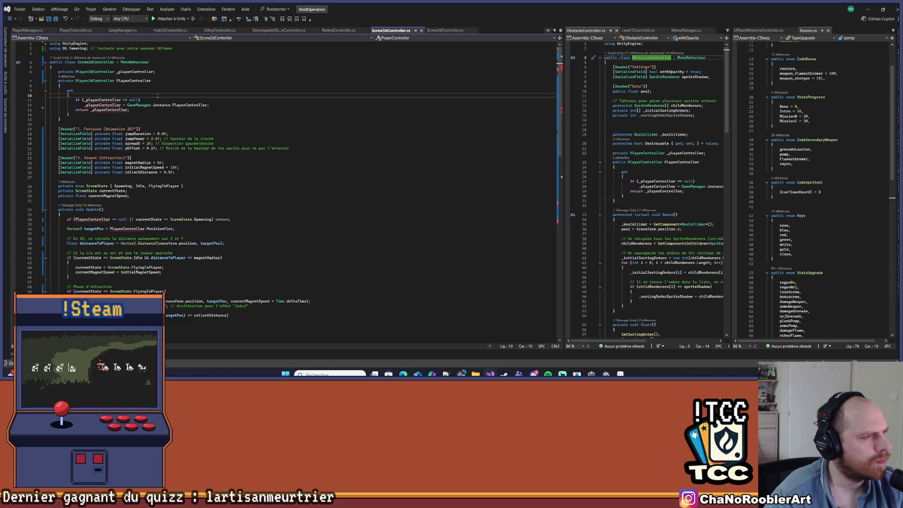
mouse_move(182, 105)
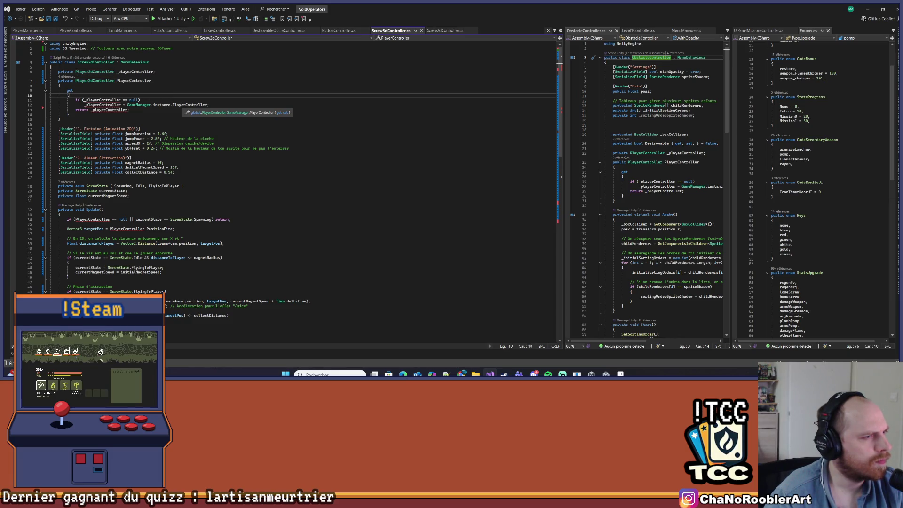
key("ctrl+z")
key("ctrl+z")
key("ctrl+s")
left_click(167, 111)
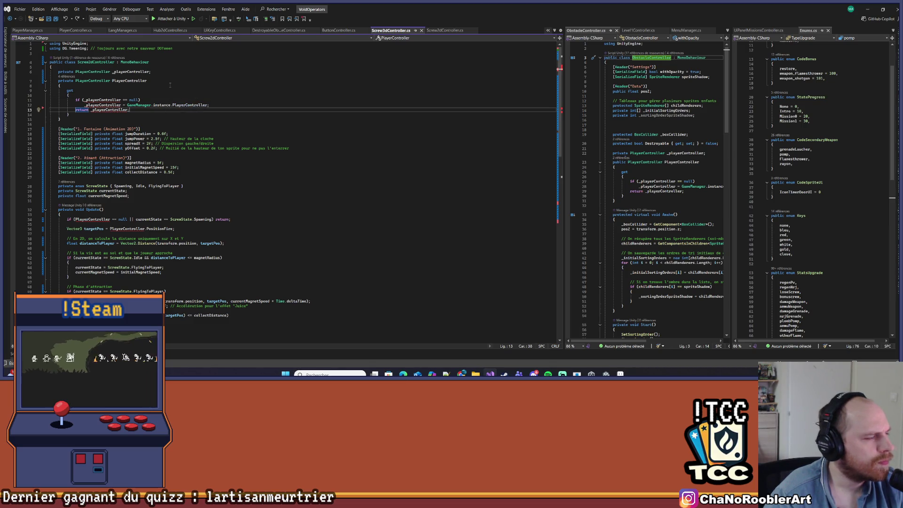
key("Up")
key("Up")
key("Up")
mouse_move(202, 106)
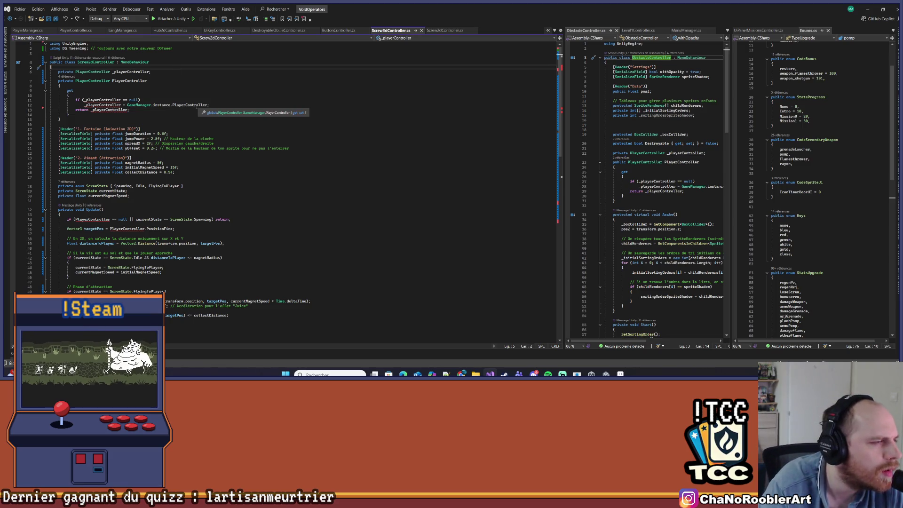
mouse_move(100, 110)
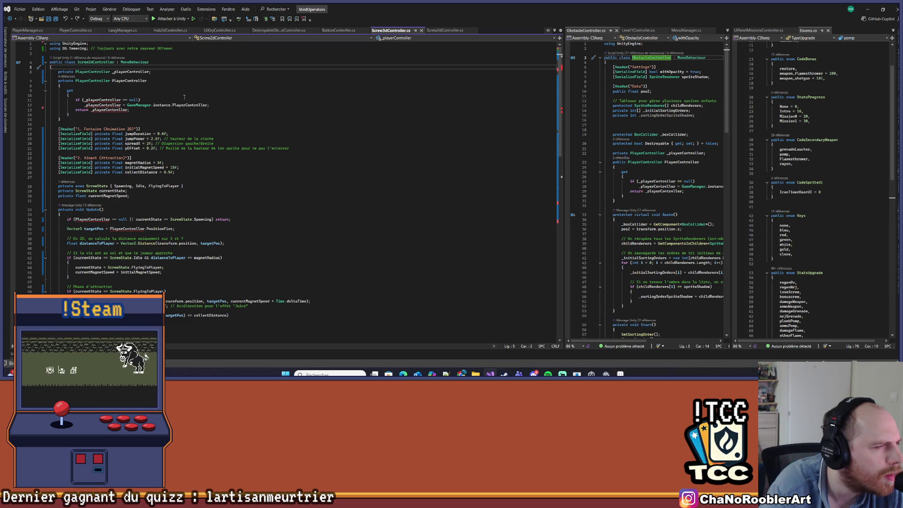
Replace the entire Screw3dController file with the pasted Screw2dController code.
left_click(148, 73)
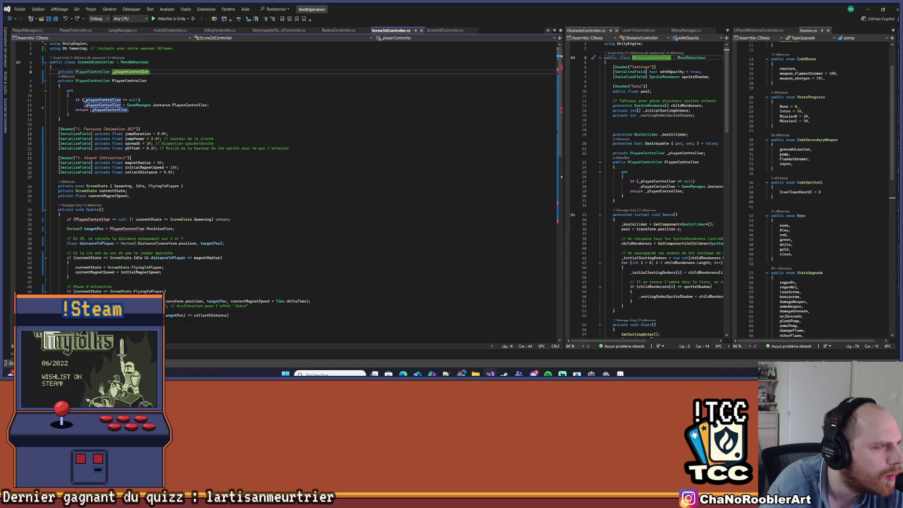
key("ctrl+a")
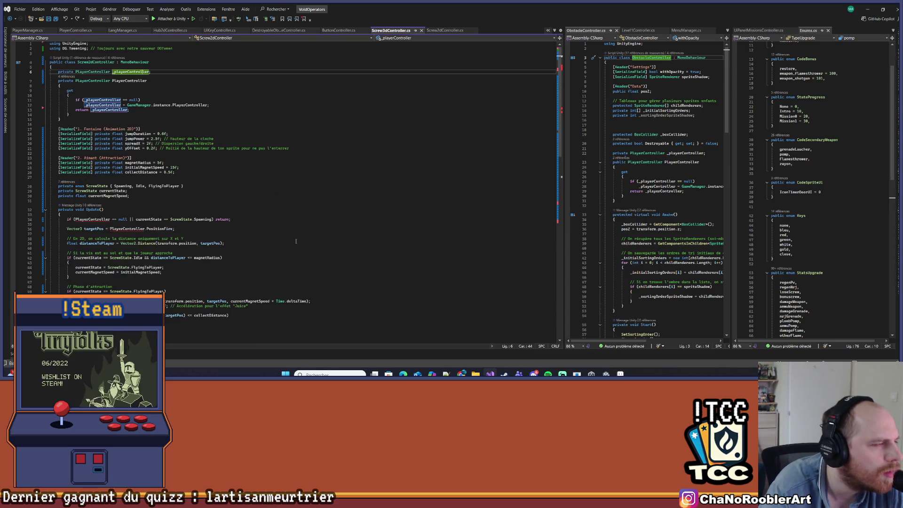
key("ctrl+v")
scroll(294, 240, "up", 1, "ctrl")
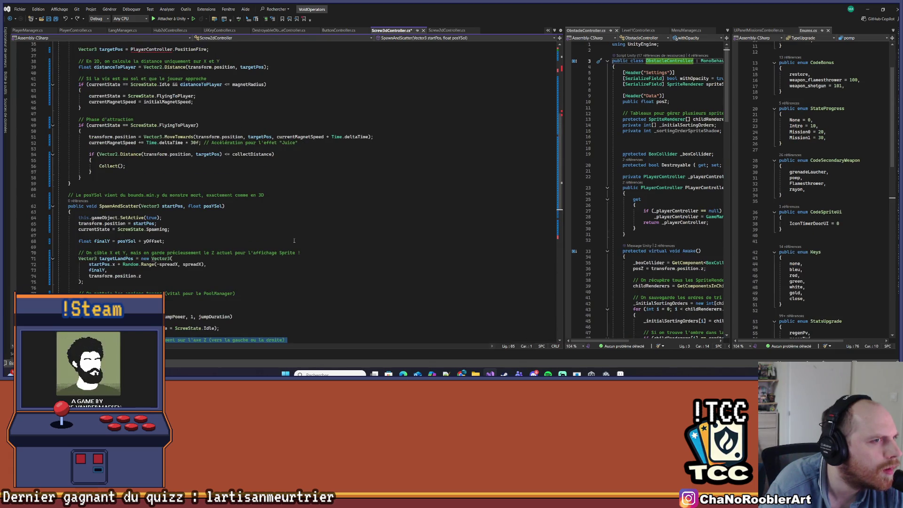
Undo the paste to restore Screw3dController to its saved version.
key("ctrl+z")
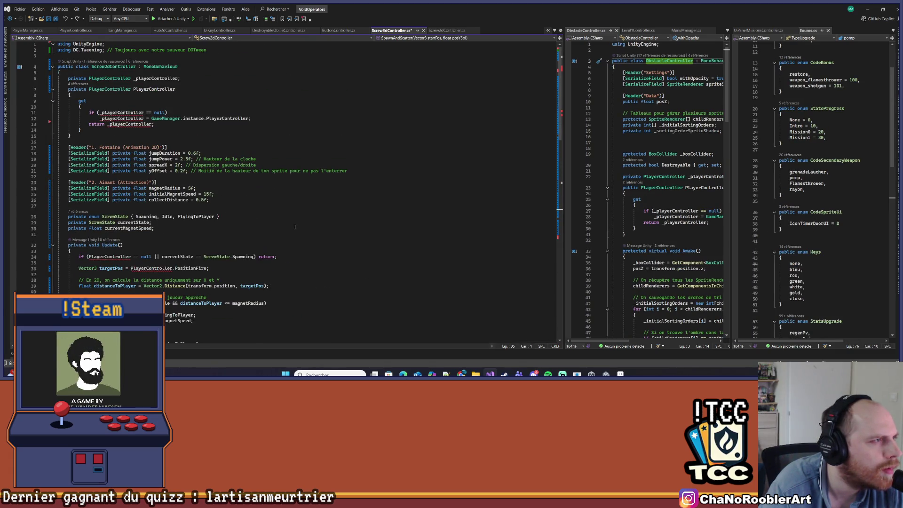
key("ctrl+a")
key("ctrl+z")
key("ctrl+z")
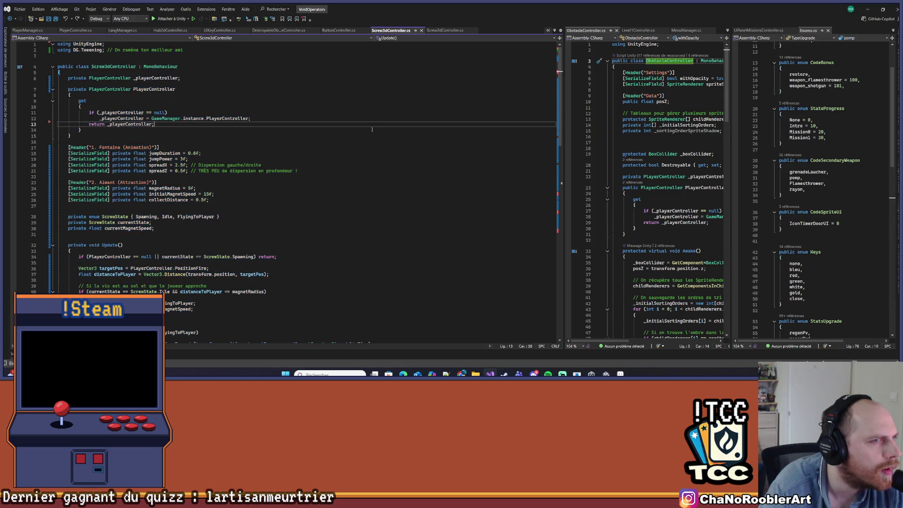
Compare the jump duration, fountain and magnet radius settings between Screw2dController and Screw3dController.
left_click(443, 31)
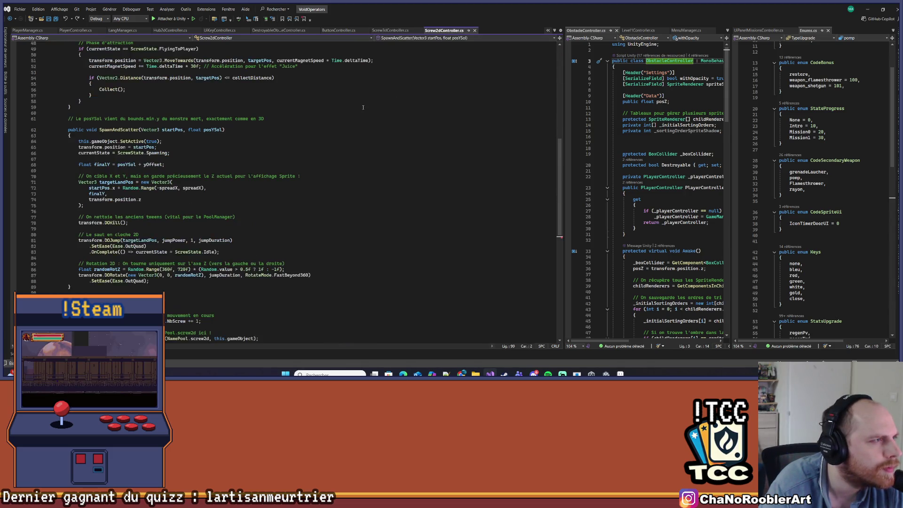
scroll(270, 252, "up", 6)
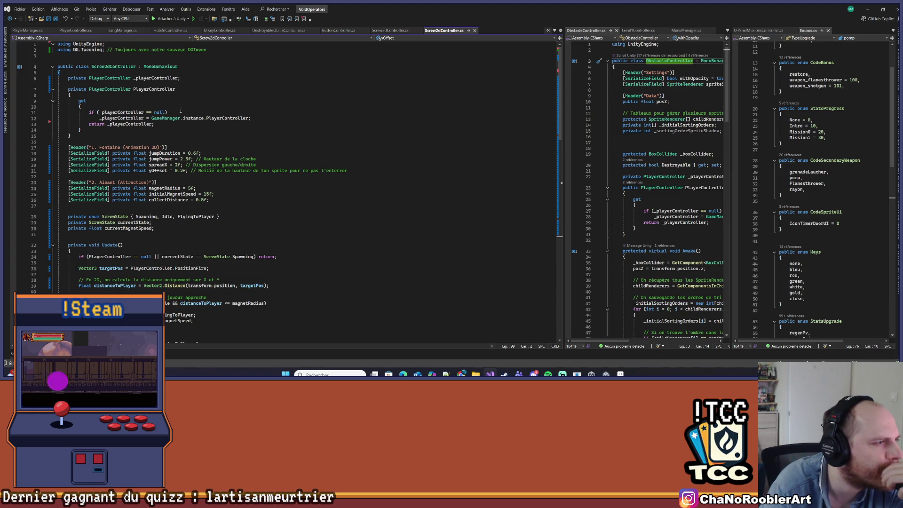
left_click(389, 30)
left_click(423, 154)
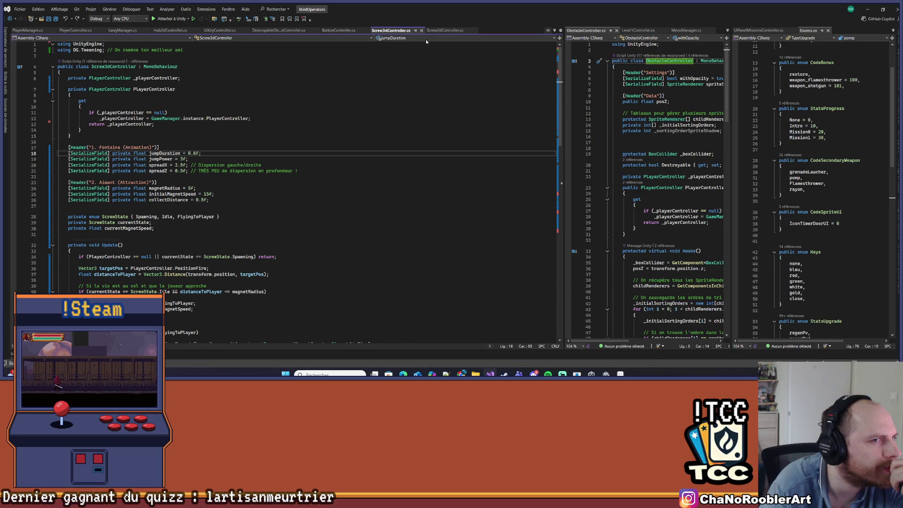
left_click(445, 30)
left_click(256, 148)
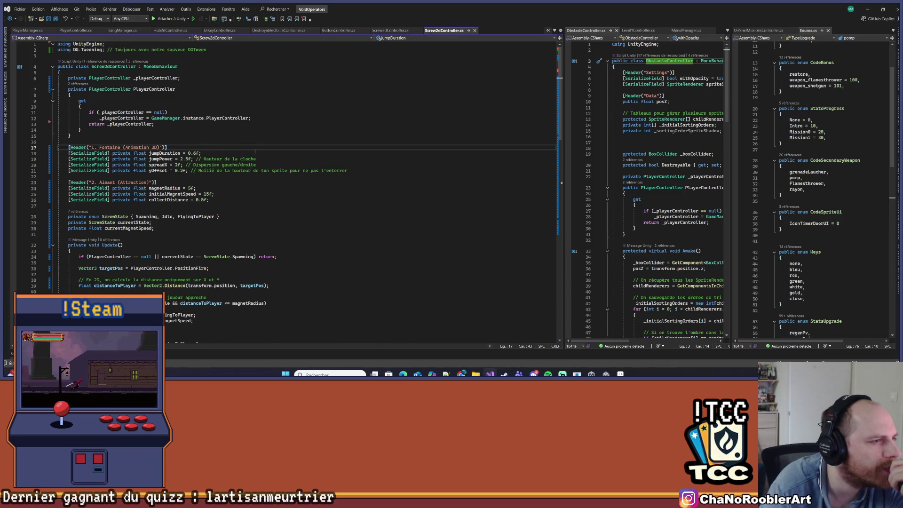
scroll(256, 152, "down", 2)
left_click(209, 155)
scroll(208, 158, "down", 4)
scroll(208, 158, "down", 14)
Delete the random Z rotation DORotate code from SpawnAndScatter and save Screw2dController.
mouse_move(149, 226)
left_mouse_down()
mouse_move(86, 218)
mouse_move(221, 197)
left_mouse_up()
key("Delete")
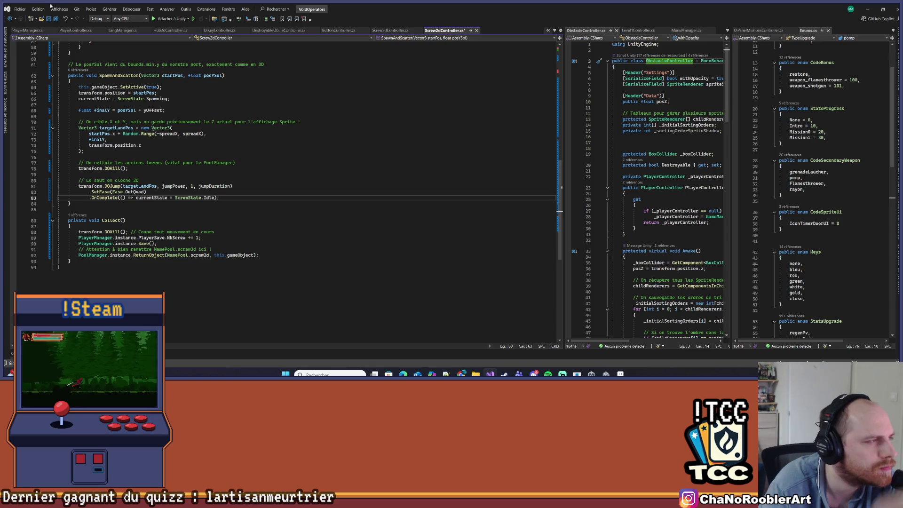
left_click(48, 19)
scroll(115, 242, "up", 2)
scroll(114, 242, "up", 14)
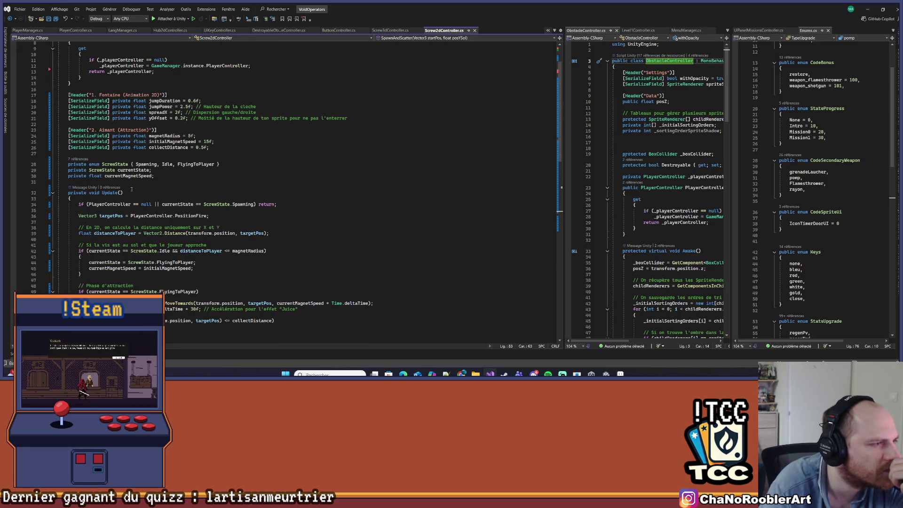
left_click(132, 189)
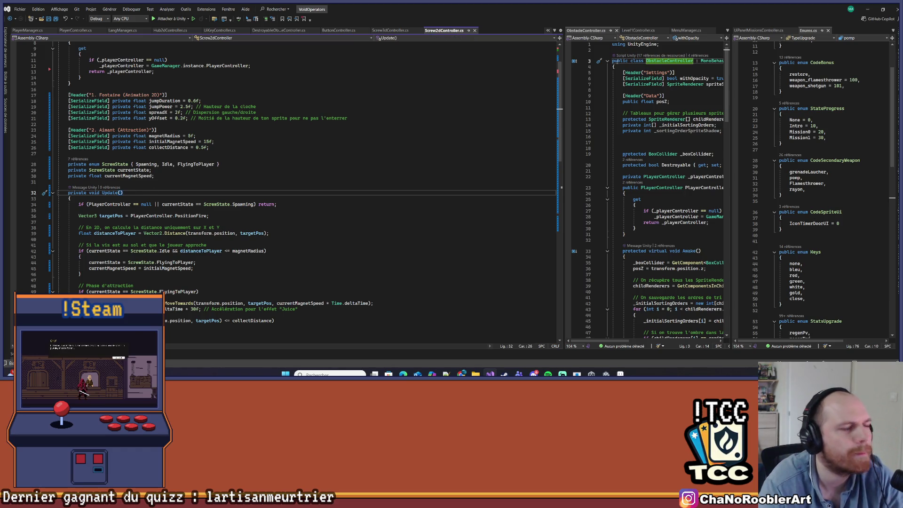
key("alt+Tab")
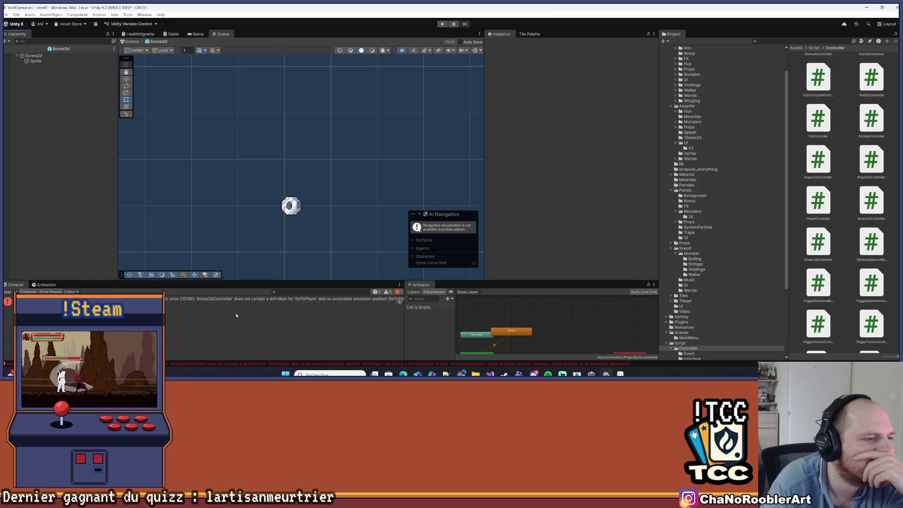
Jump from the CS1061 'GoToPlayer' console error to the crate script's calling line.
left_click(233, 300)
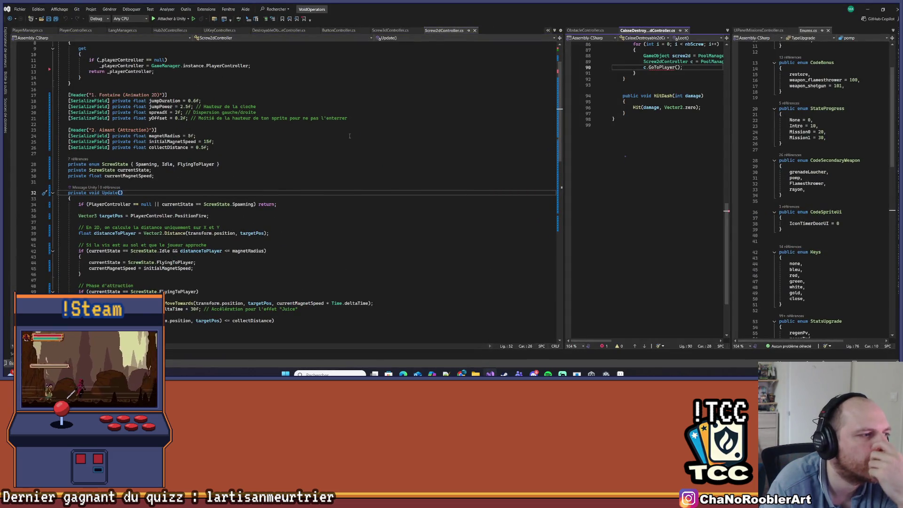
Replace the crate's GoToPlayer call in Loot with SpawnAndScatter.
left_click_drag(567, 166, 382, 166)
scroll(518, 165, "up", 6)
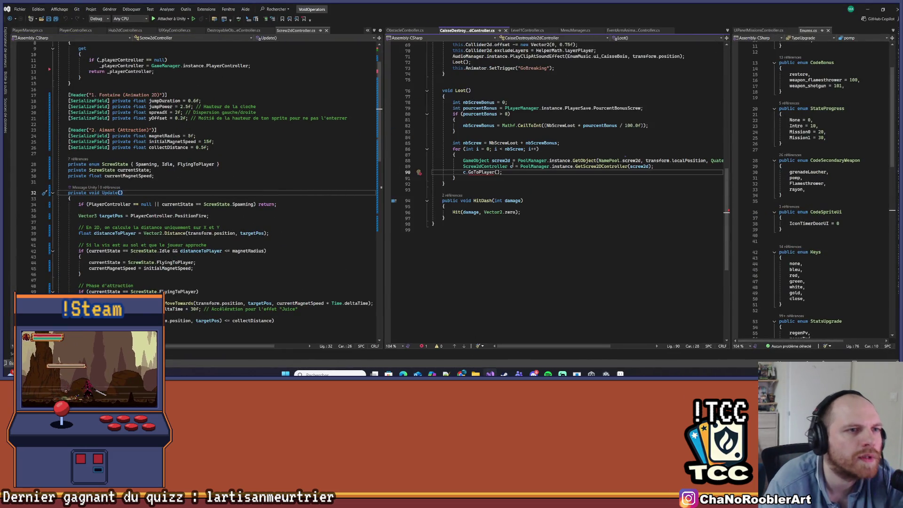
scroll(179, 302, "down", 12)
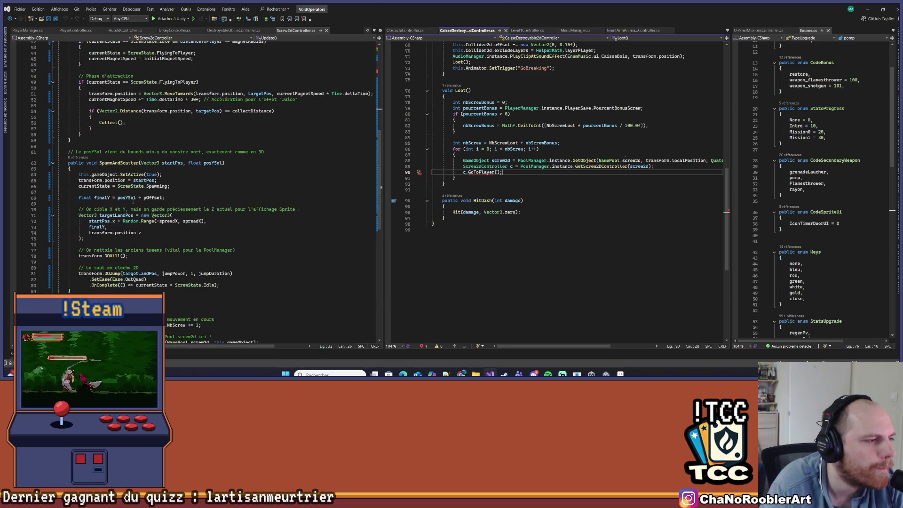
double_click(119, 162)
key("ctrl+c")
double_click(479, 172)
key("ctrl+v")
Pass transform.localPosition as SpawnAndScatter's first argument and save the crate script.
left_click(388, 143)
left_click_drag(382, 146, 209, 148)
left_click(339, 173)
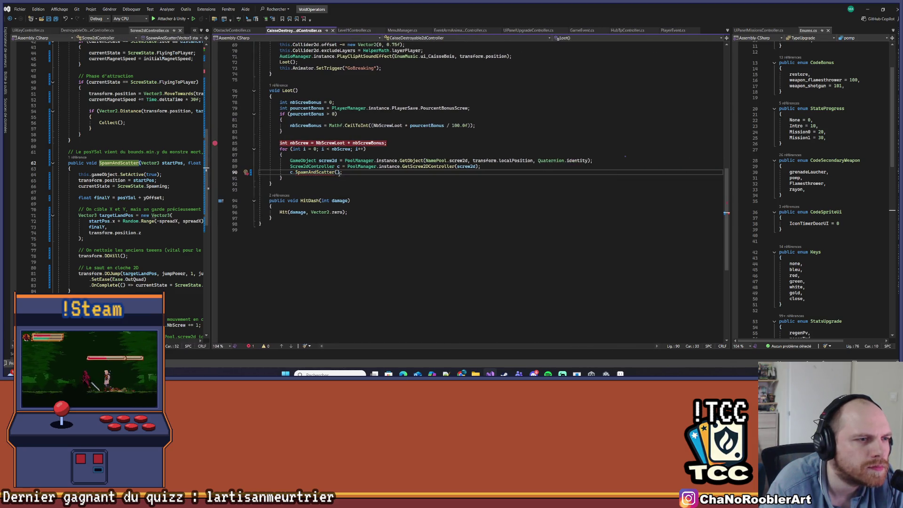
left_click_drag(473, 160, 535, 160)
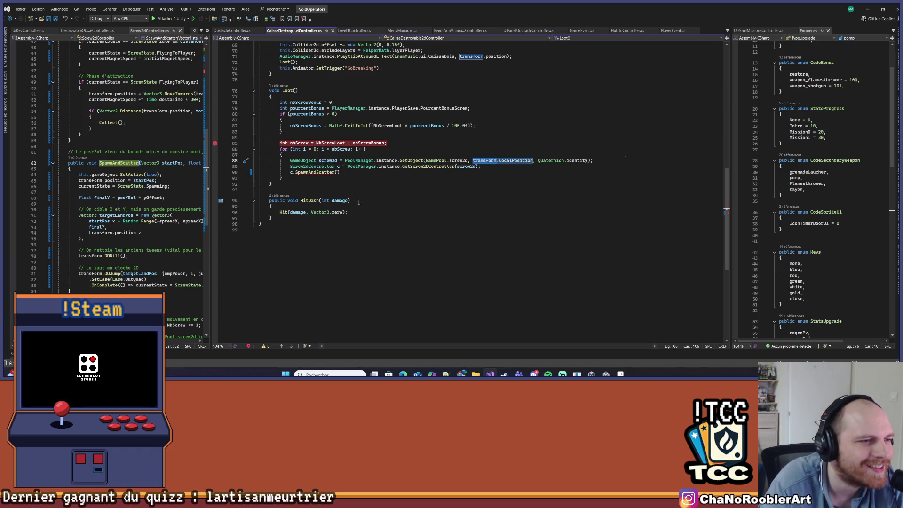
left_click(336, 172)
key("ctrl+v")
type(",")
key("ctrl+s")
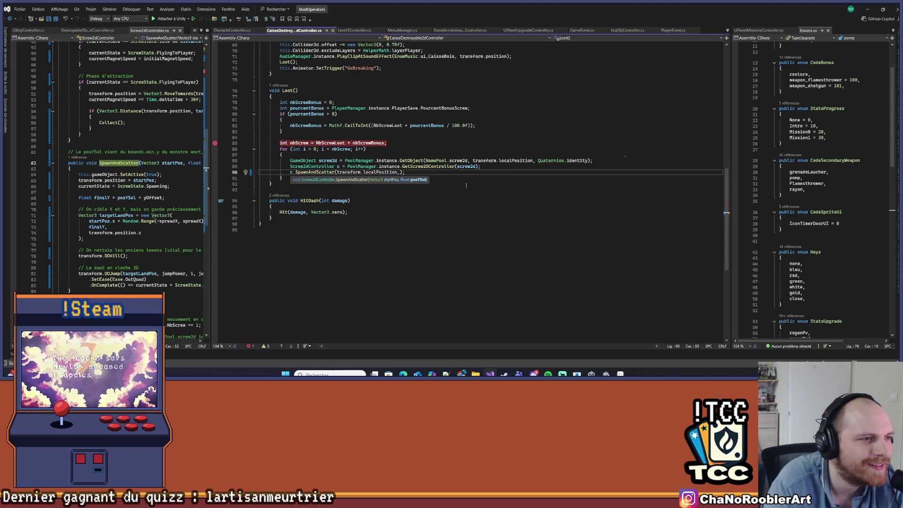
left_click(466, 186)
Widen the Screw2dController pane and navigate to the SpawnAndScatter call in Loot.
scroll(466, 186, "up", 5)
scroll(143, 220, "down", 4)
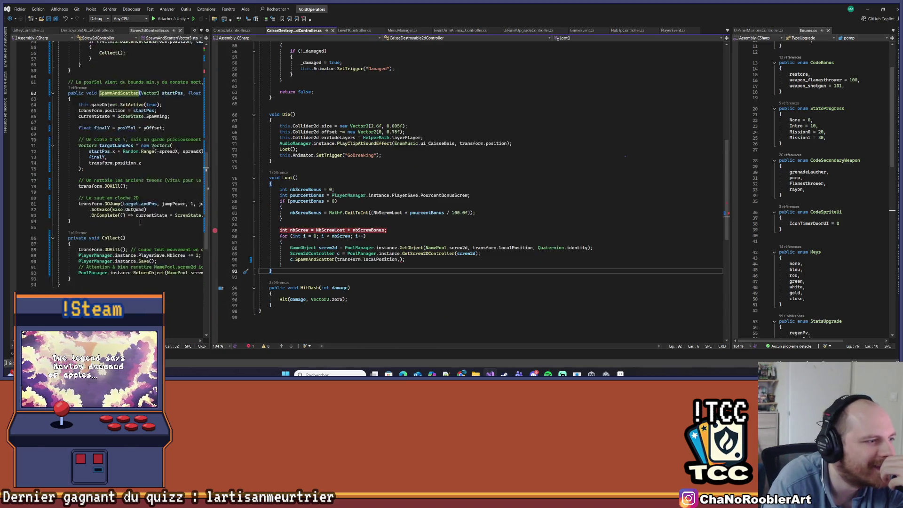
scroll(142, 219, "up", 9)
left_click_drag(210, 163, 315, 168)
scroll(315, 168, "down", 4)
scroll(172, 223, "down", 3)
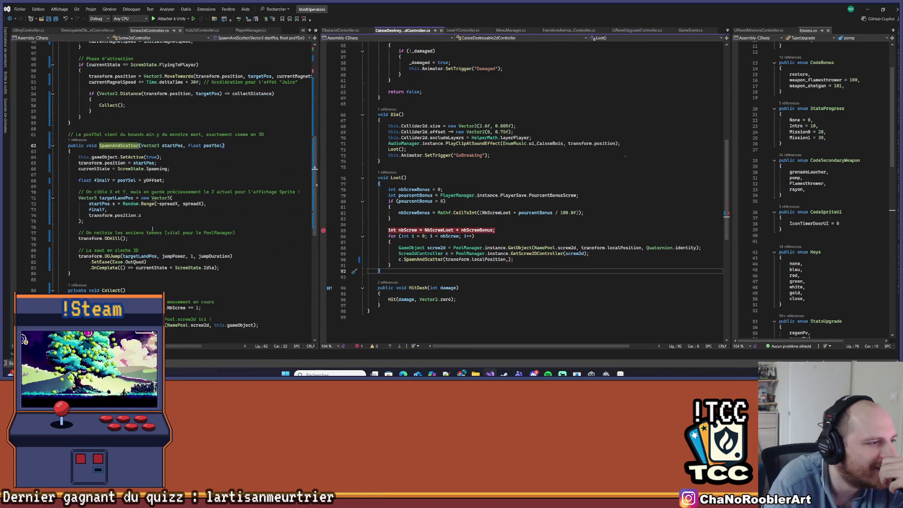
scroll(172, 223, "up", 7)
scroll(172, 223, "down", 4)
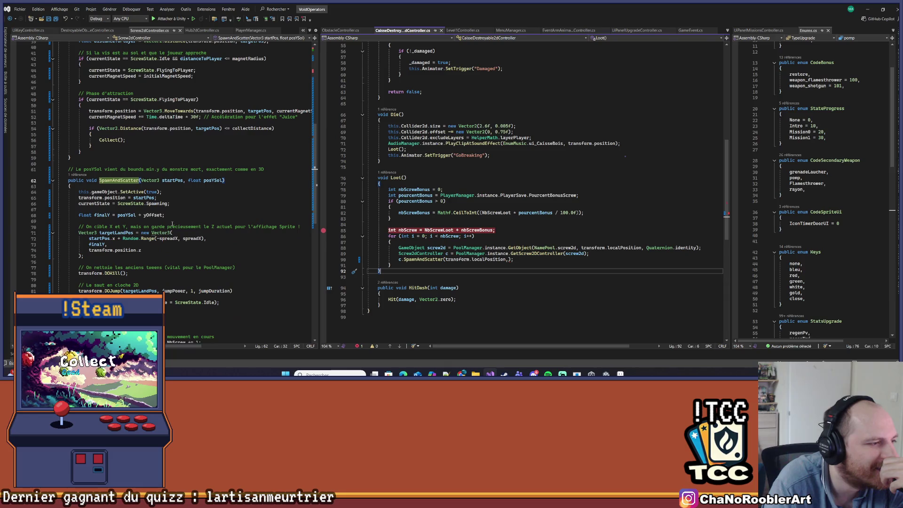
left_click(79, 174)
left_click(113, 159)
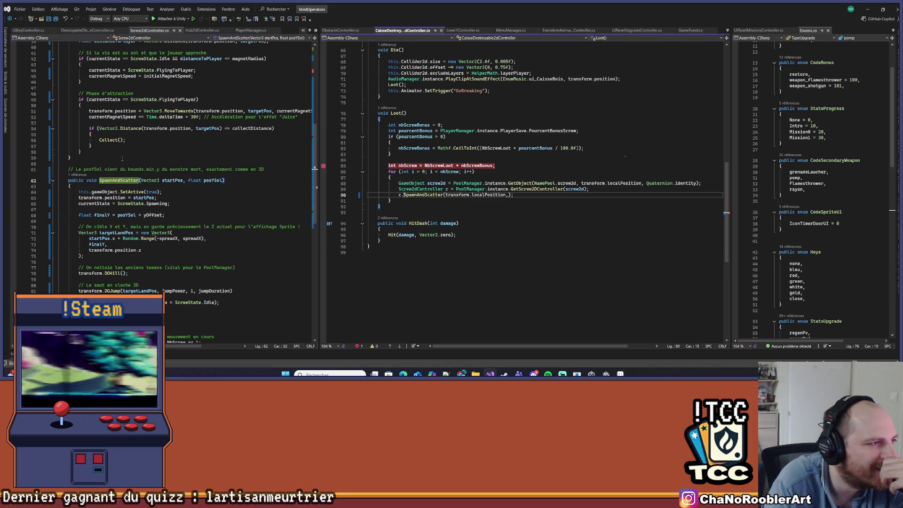
left_click(544, 195)
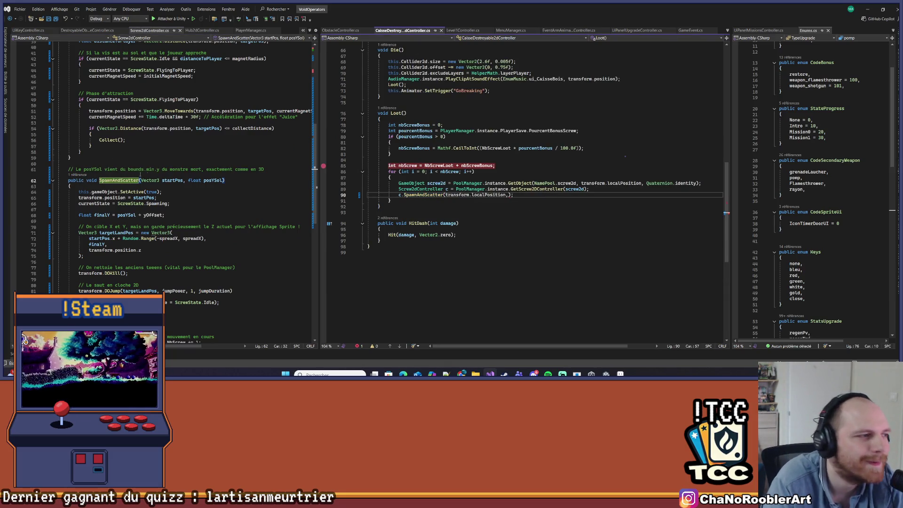
scroll(148, 175, "up", 9)
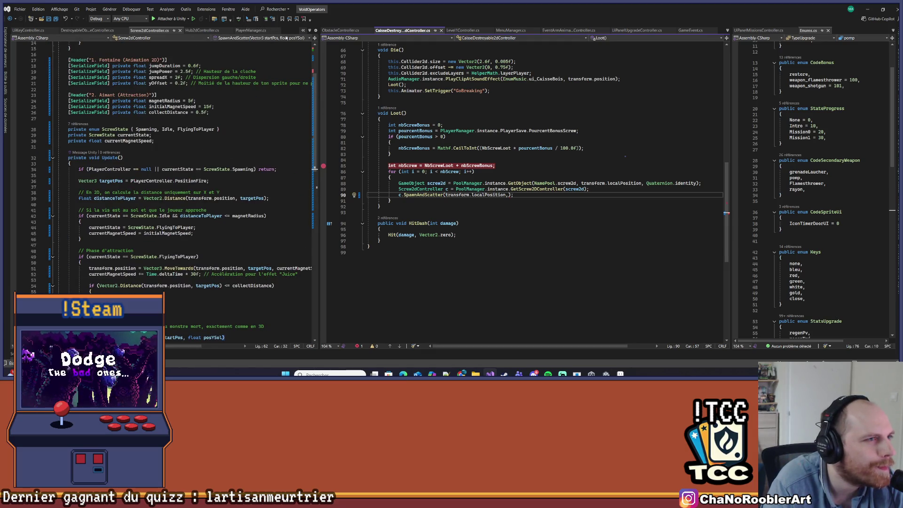
Open Screw3dController.cs in the left pane and list the callers of its SpawnAndScatter.
left_click(310, 31)
scroll(350, 282, "down", 3)
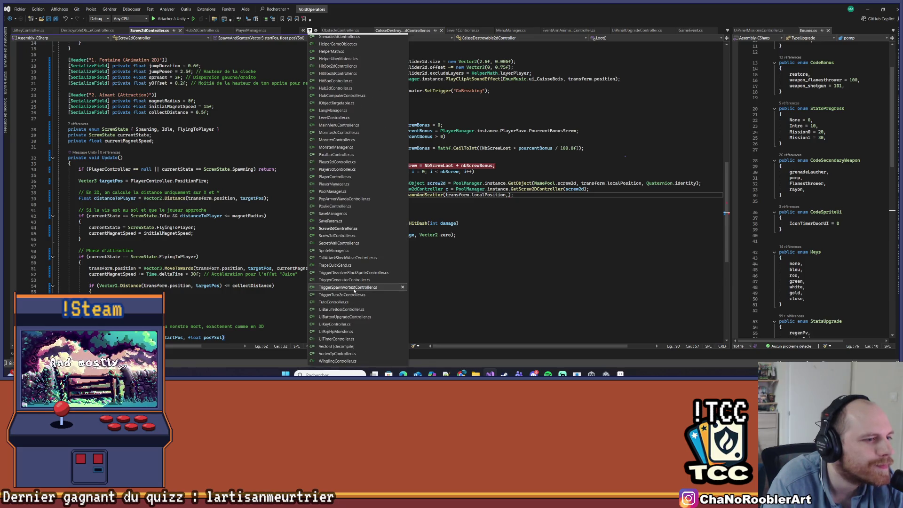
left_click(331, 241)
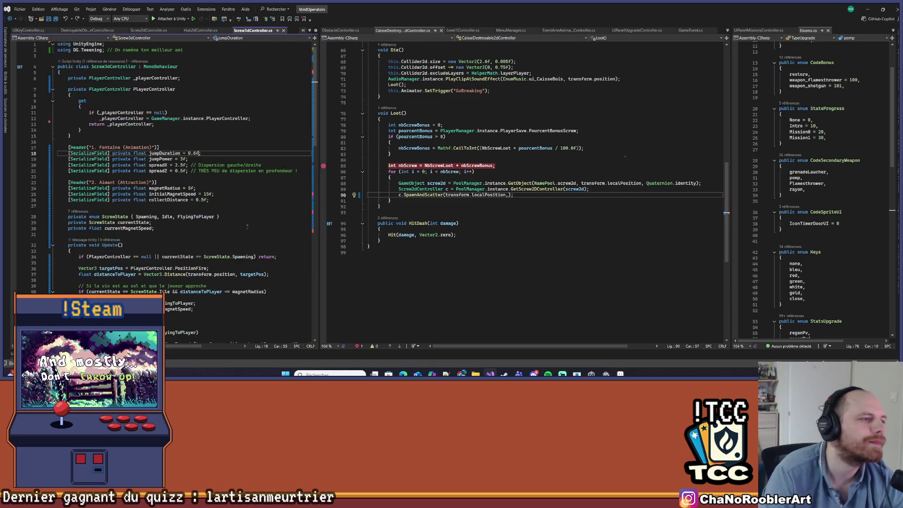
scroll(174, 271, "down", 3)
scroll(174, 272, "down", 8)
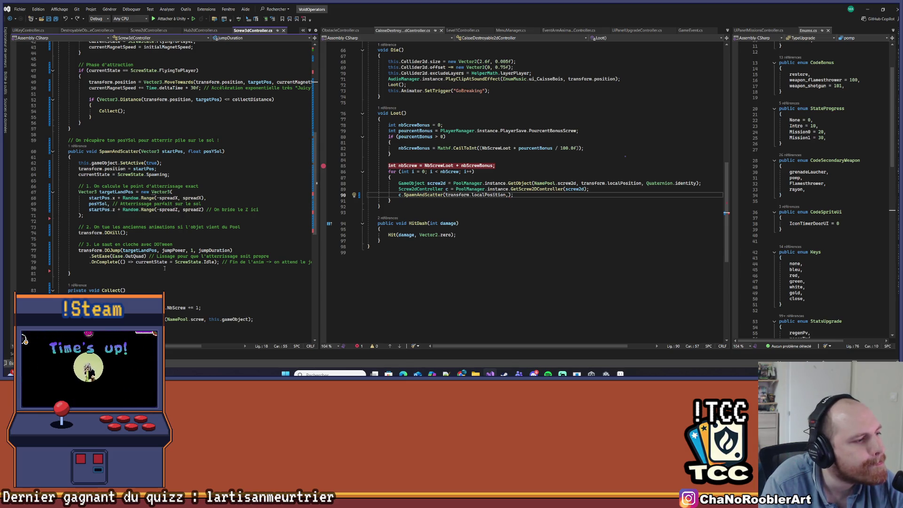
left_click(79, 146)
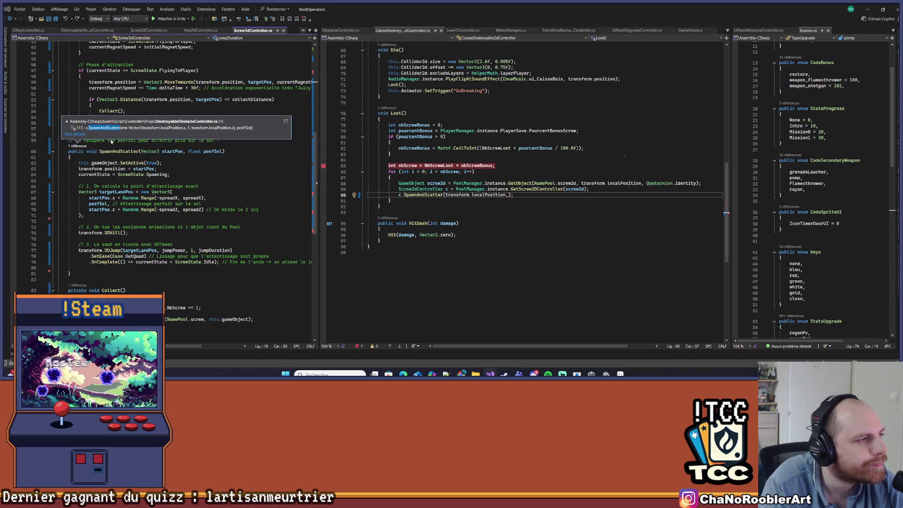
Copy the posYSol line from DestroyableObstacleController into the crate's Loot loop.
double_click(123, 128)
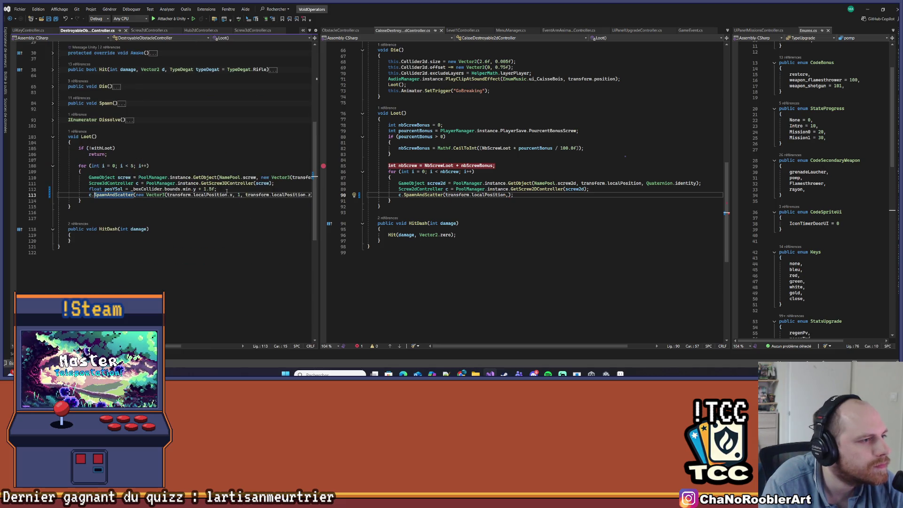
left_click_drag(226, 190, 22, 189)
key("ctrl+c")
left_click(590, 189)
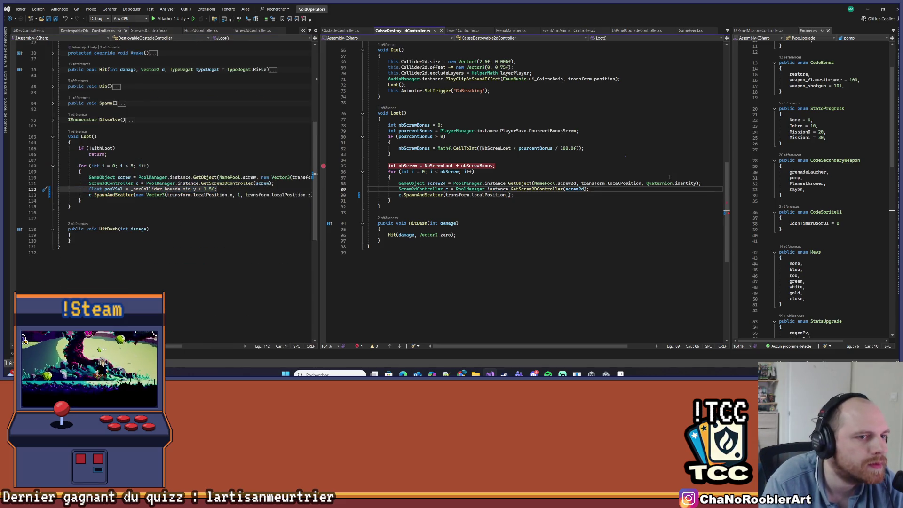
key("Return")
key("ctrl+v")
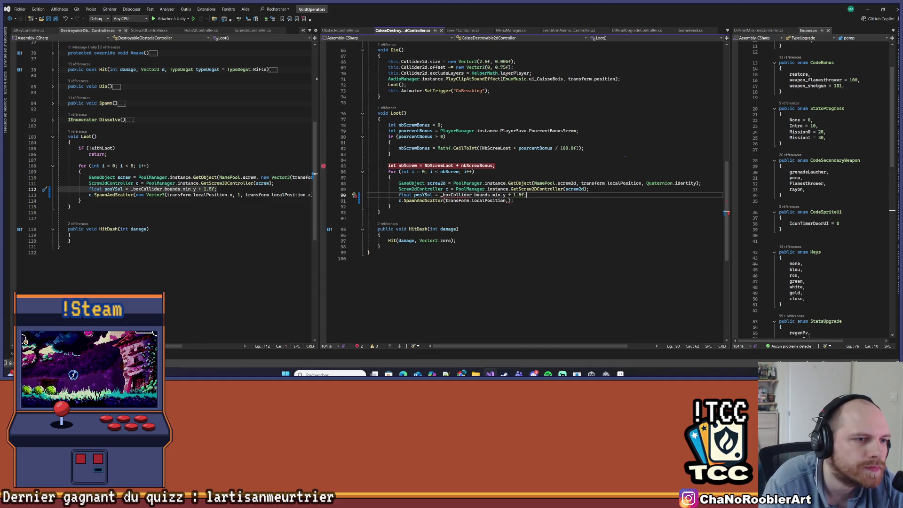
Pass posYSol as SpawnAndScatter's second argument.
left_click(433, 195)
key("ctrl+shift+Left")
key("ctrl+c")
left_click(511, 201)
key("ctrl+v")
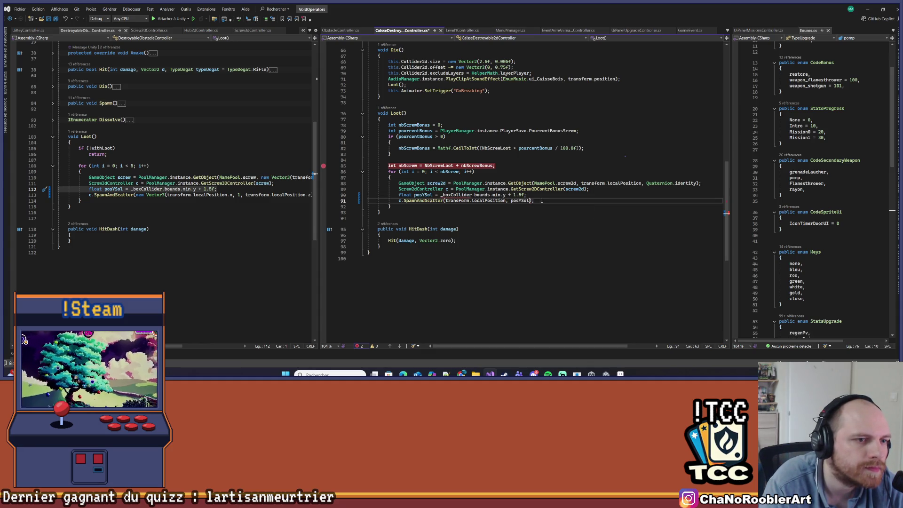
scroll(510, 270, "up", 3)
Replace _boxCollider with Collider2d in the pasted posYSol line.
double_click(463, 247)
scroll(517, 254, "up", 15)
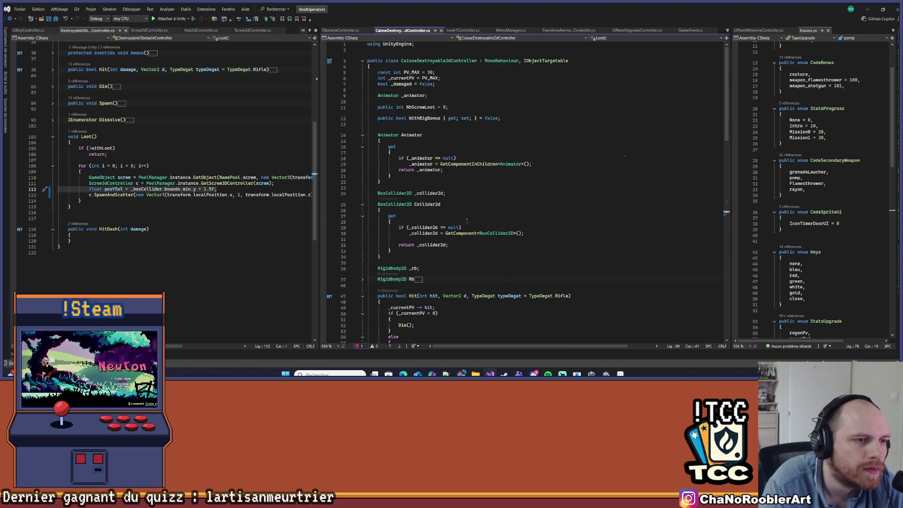
double_click(427, 204)
scroll(516, 271, "down", 7)
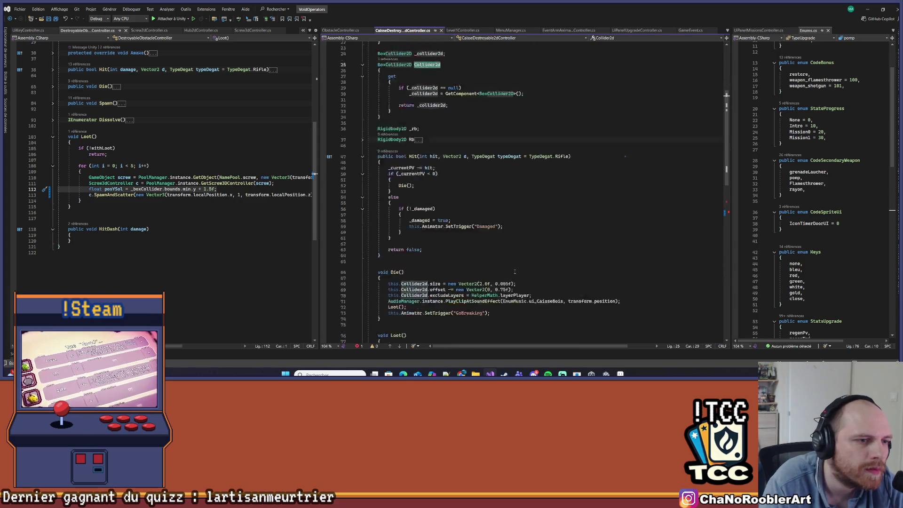
key("ctrl+c")
scroll(516, 271, "down", 13)
double_click(452, 242)
key("ctrl+v")
Save all changed scripts and return to the Unity editor.
left_click(482, 266)
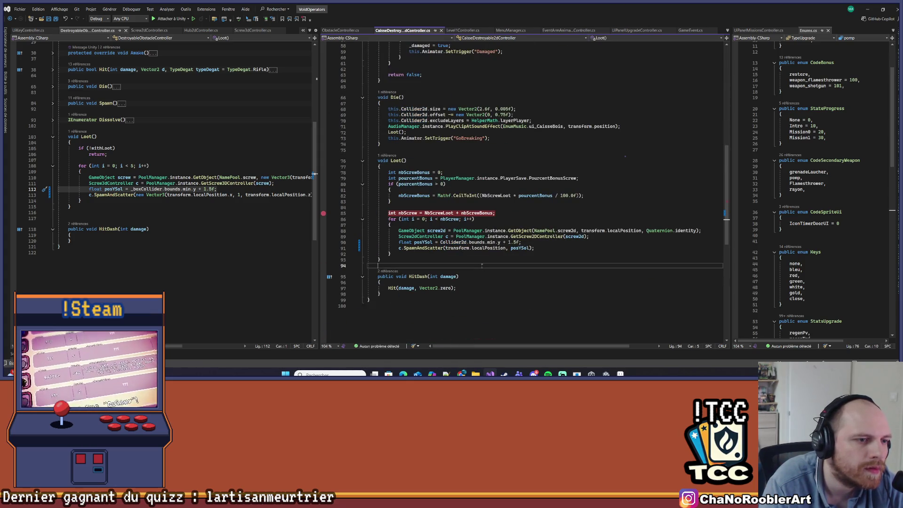
left_click(519, 218)
left_click(521, 243)
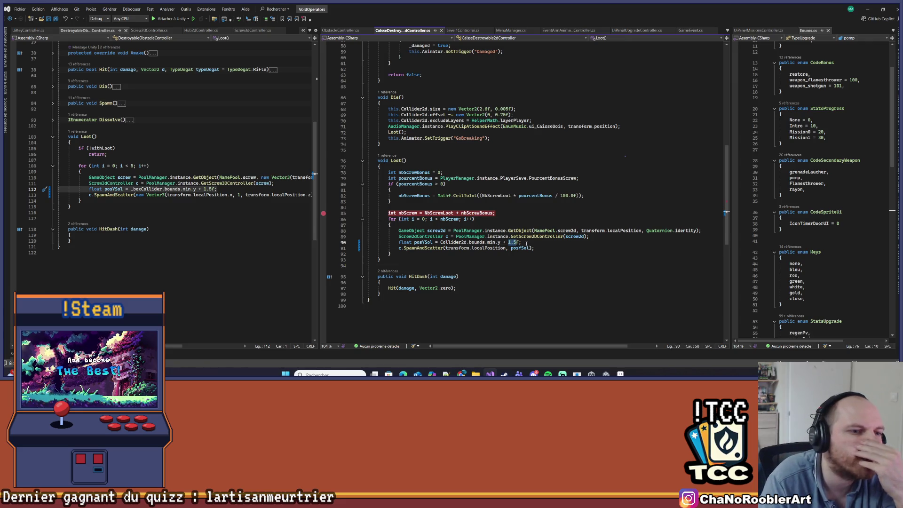
left_click(49, 19)
left_click(867, 9)
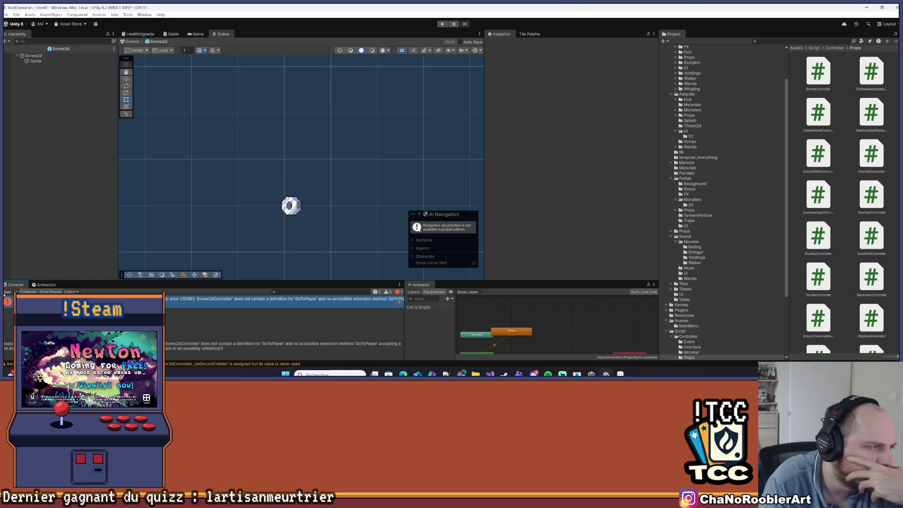
Exit the Screw2d prefab back to the Level1 scene and save it.
left_click(6, 15)
left_click(7, 41)
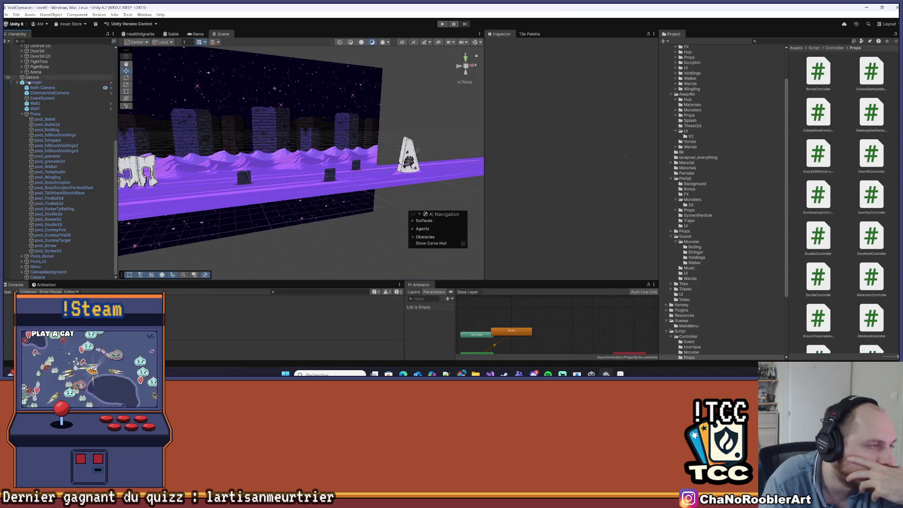
left_click(6, 15)
left_click(19, 46)
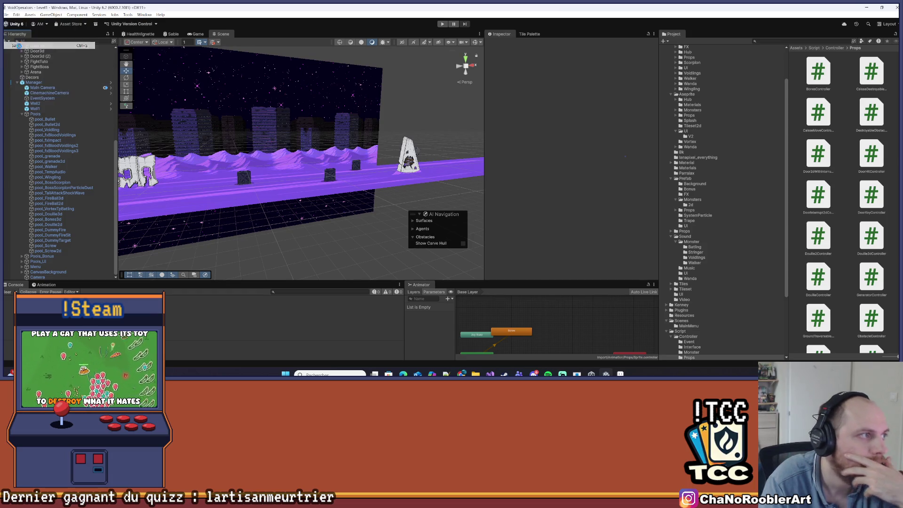
Inspect the Manager pools, level Controller, Props and the FuselageMoyen crate's collider and rigidbody.
left_click(17, 84)
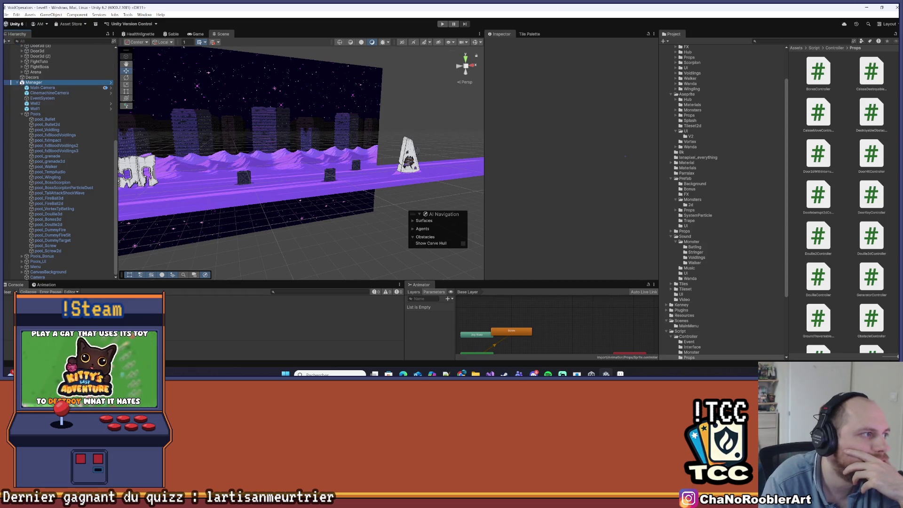
left_click(17, 83)
key("F2")
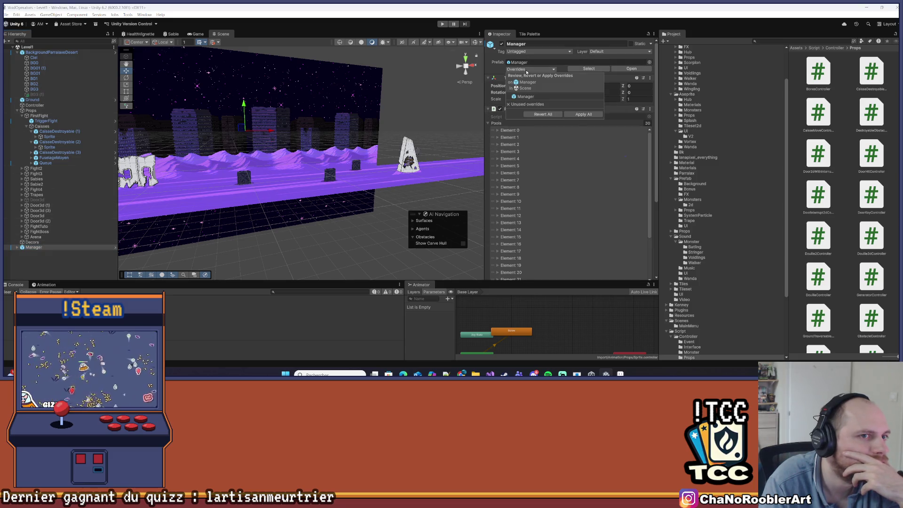
left_click(35, 105)
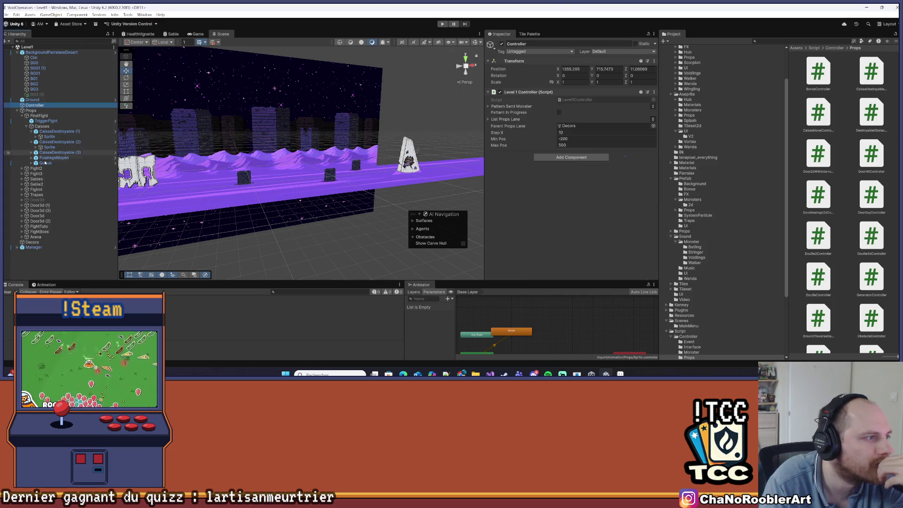
left_click(31, 110)
left_click(17, 111)
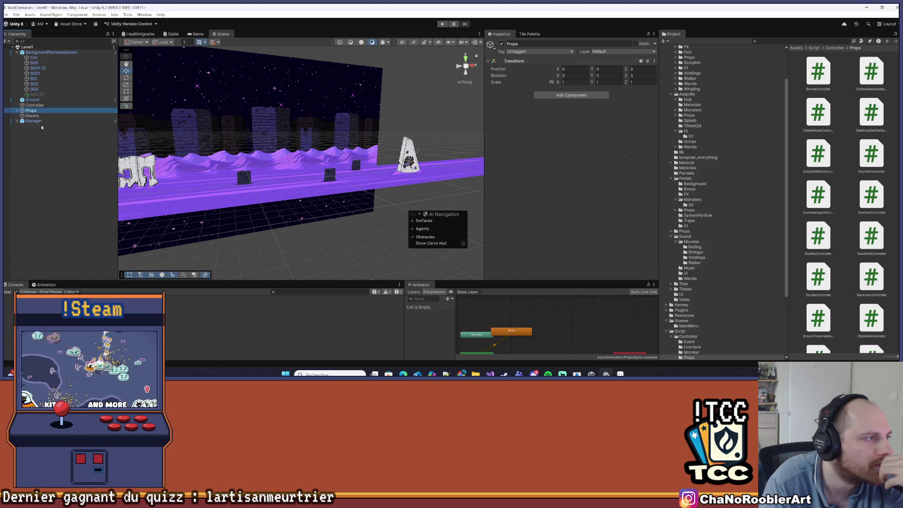
left_click(33, 121)
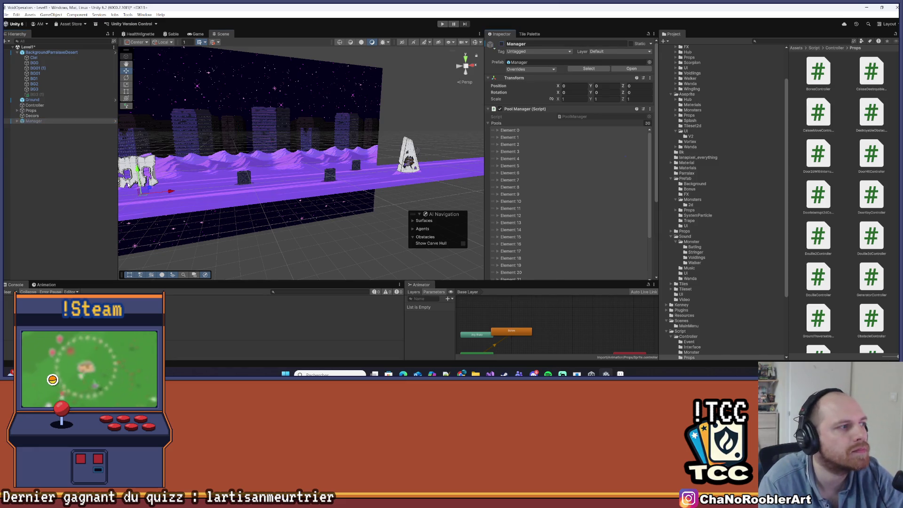
left_click(139, 172)
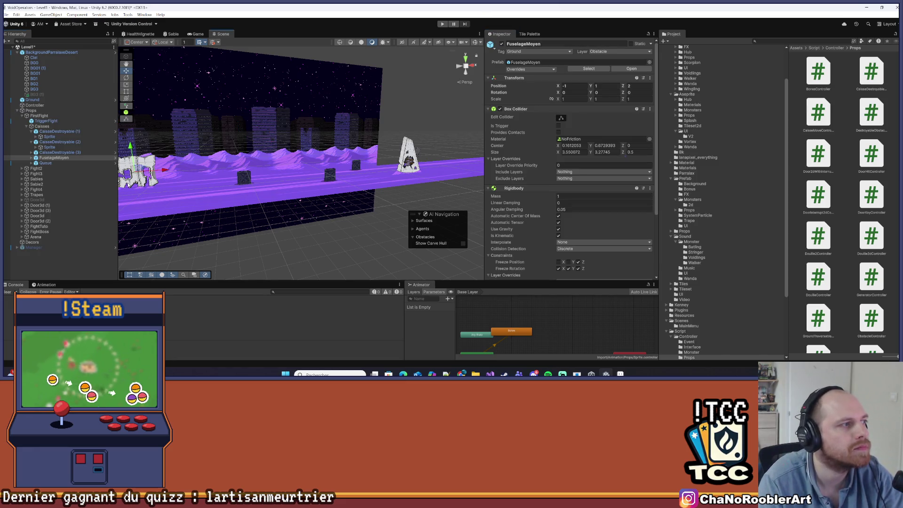
left_click(17, 111)
left_click(34, 137)
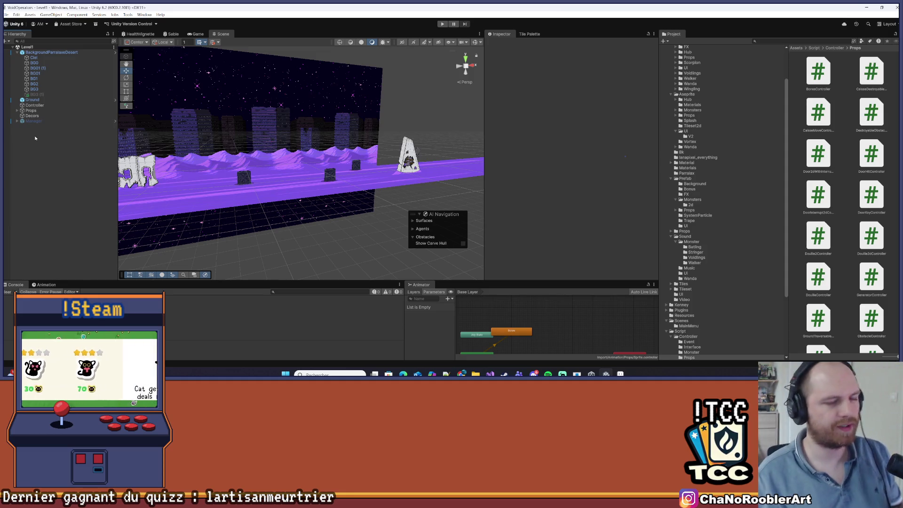
scroll(761, 216, "down", 5)
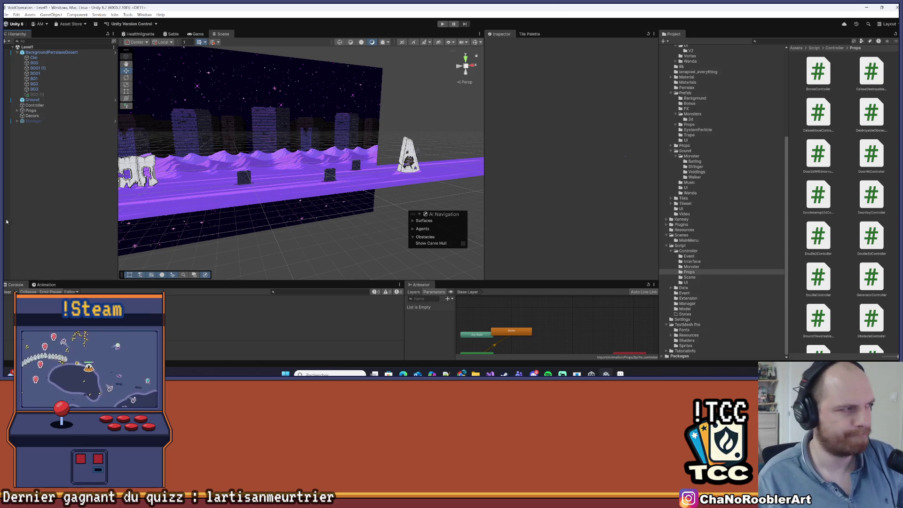
Open the Level1_2D scene from the Scenes folder and orbit around the level.
left_click(692, 235)
double_click(847, 112)
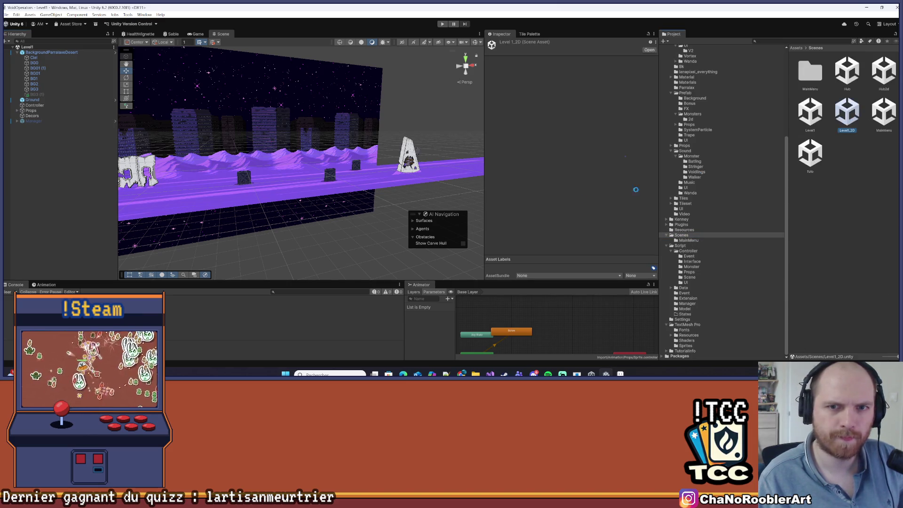
left_click_drag(382, 169, 142, 186)
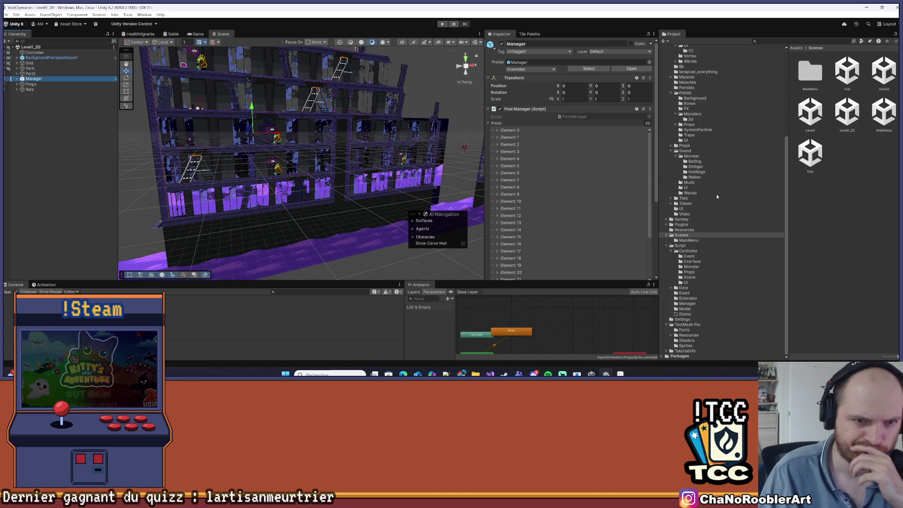
Open the Props prefab folder and select the Screw3d prefab.
left_click(693, 94)
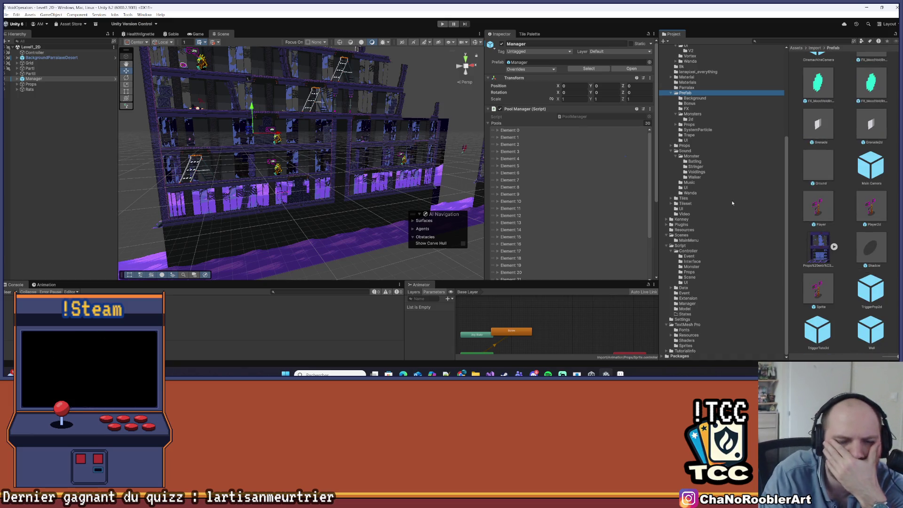
scroll(815, 230, "up", 5)
double_click(818, 155)
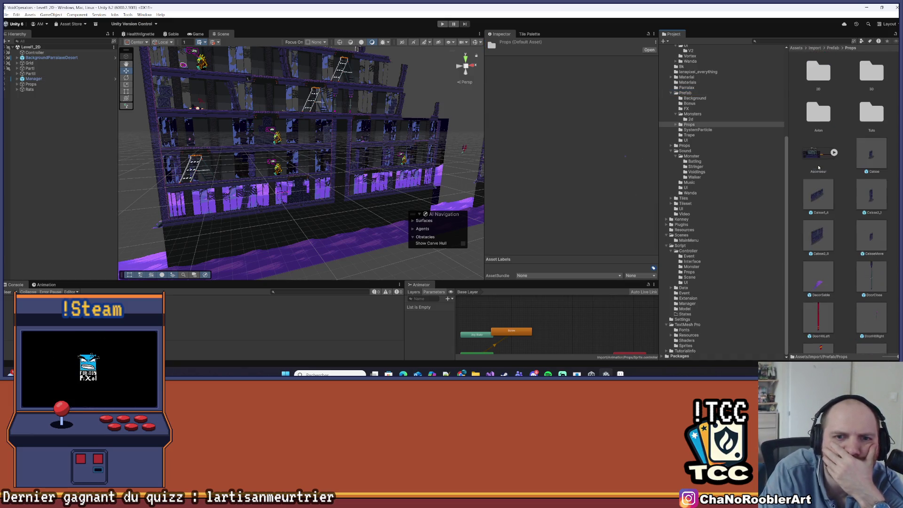
scroll(840, 269, "down", 2)
left_click(871, 292)
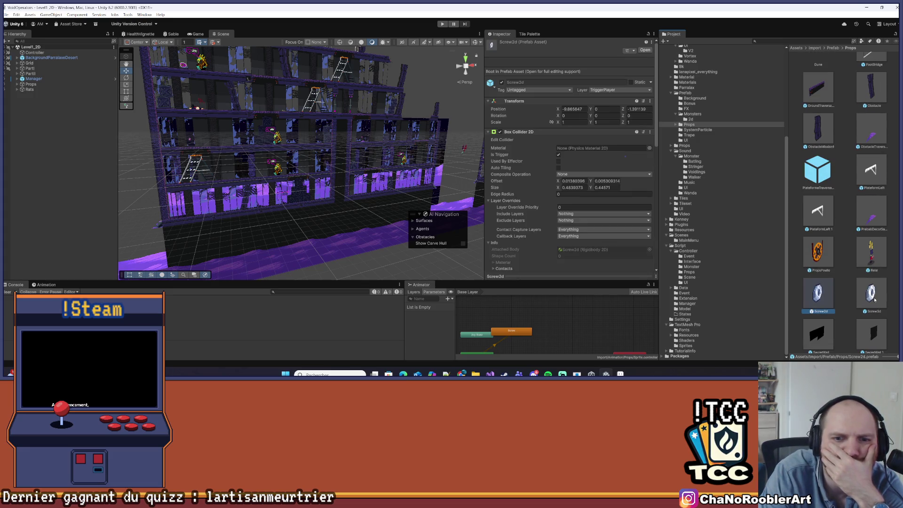
Snip the Screw 3d Controller values, then review the Screw2d prefab's controller settings.
scroll(608, 183, "down", 5)
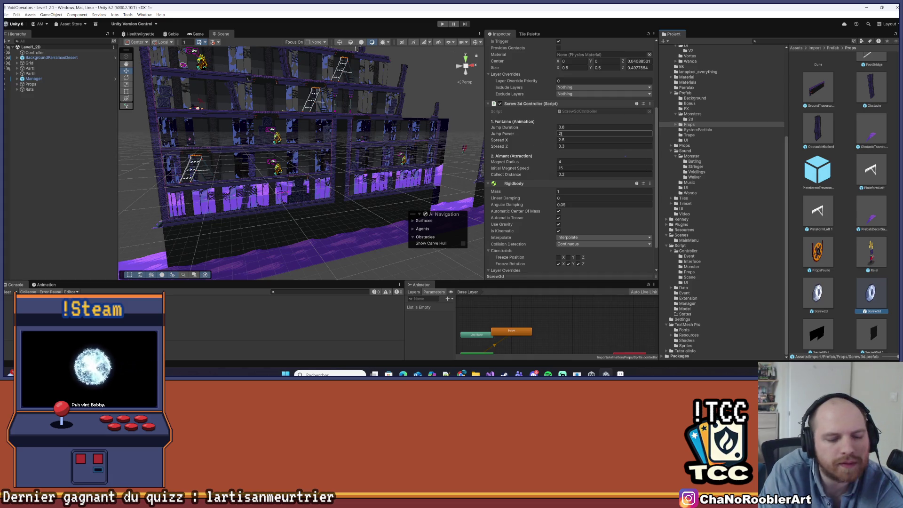
key("super+shift+s")
left_click_drag(485, 109, 657, 192)
left_click(818, 293)
scroll(550, 206, "down", 5)
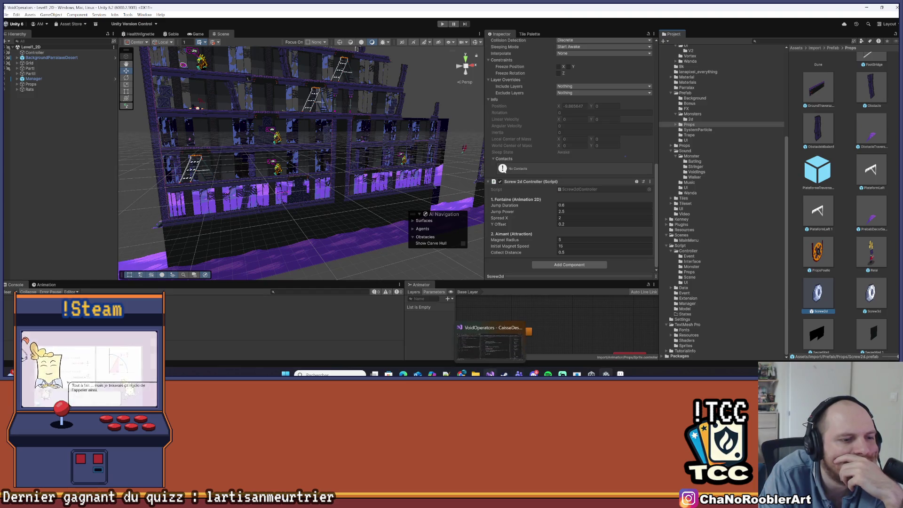
key("alt+Tab")
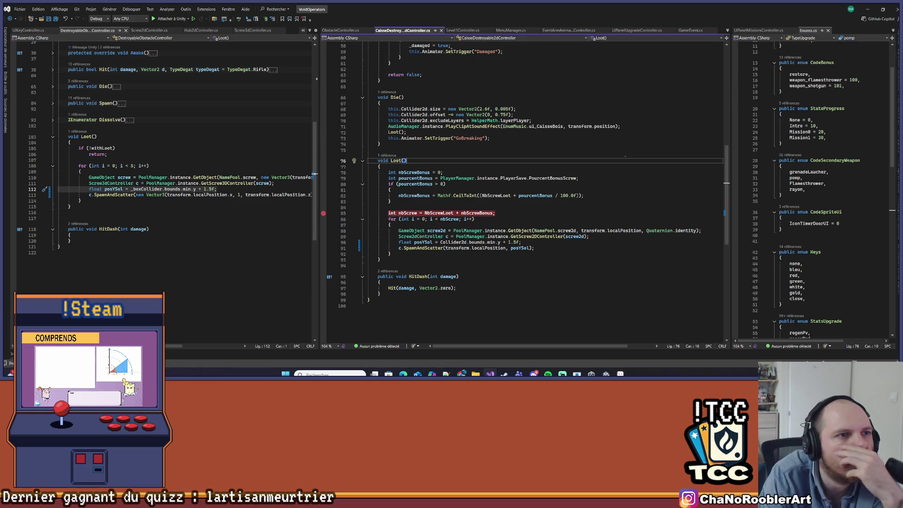
Open Screw2dController.cs and highlight how yOffset is used in SpawnAndScatter.
left_click(310, 31)
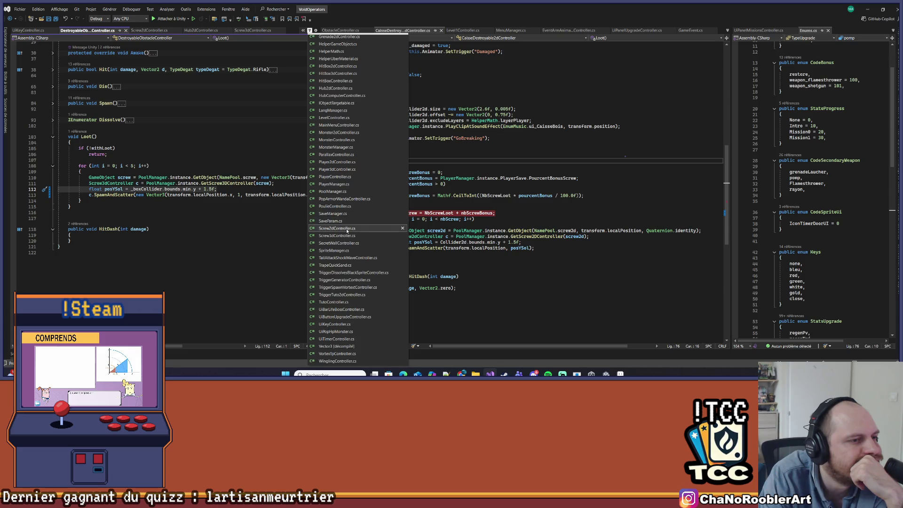
left_click(345, 231)
left_click(149, 30)
scroll(134, 194, "up", 10)
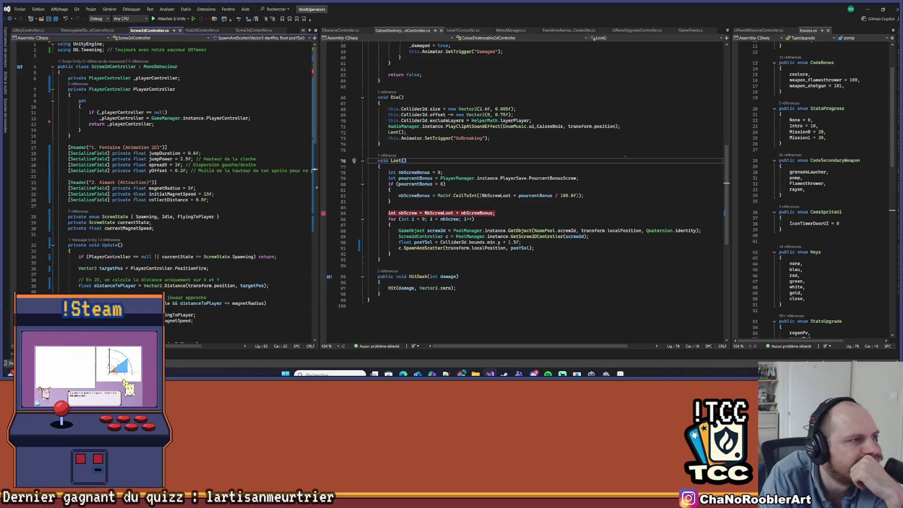
left_click(159, 170)
scroll(189, 188, "down", 15)
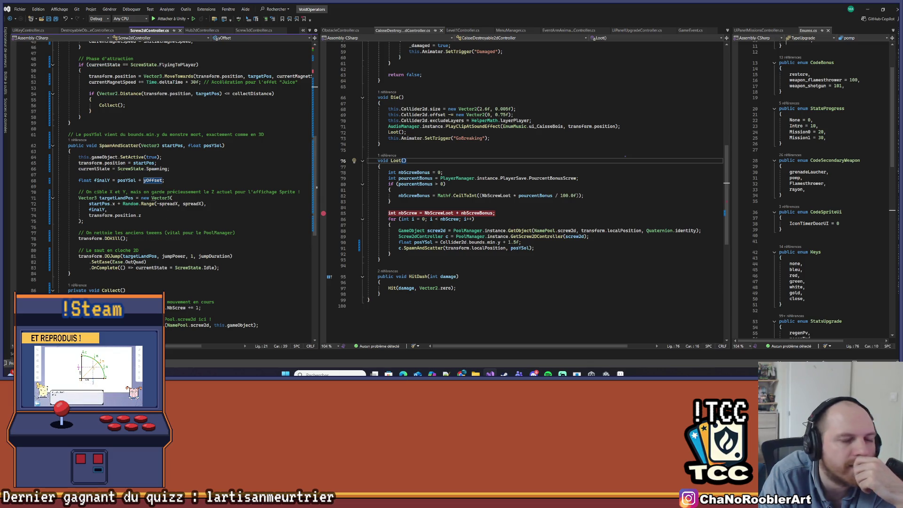
left_click(870, 13)
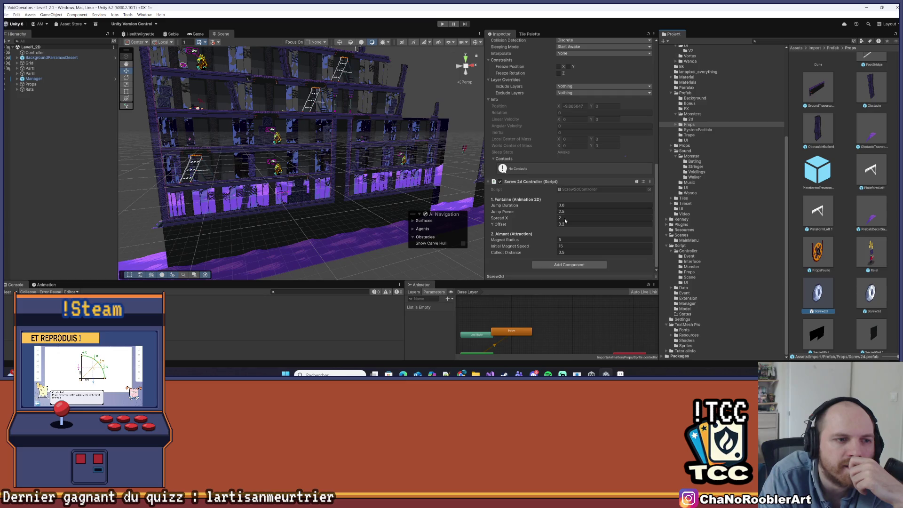
Compare the Screw3d and Screw2d prefab settings and paste the snipped 3D values into Paint.
left_click(869, 293)
left_click(833, 297)
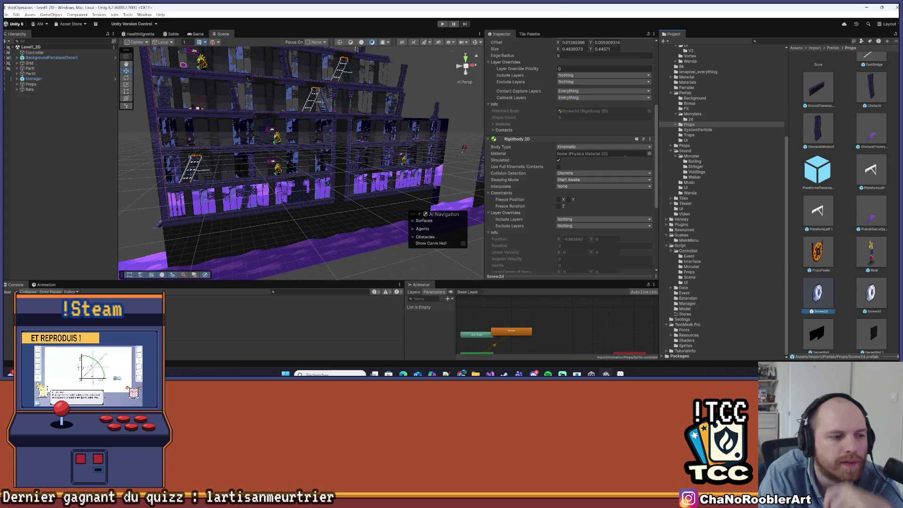
key("super")
key("Escape")
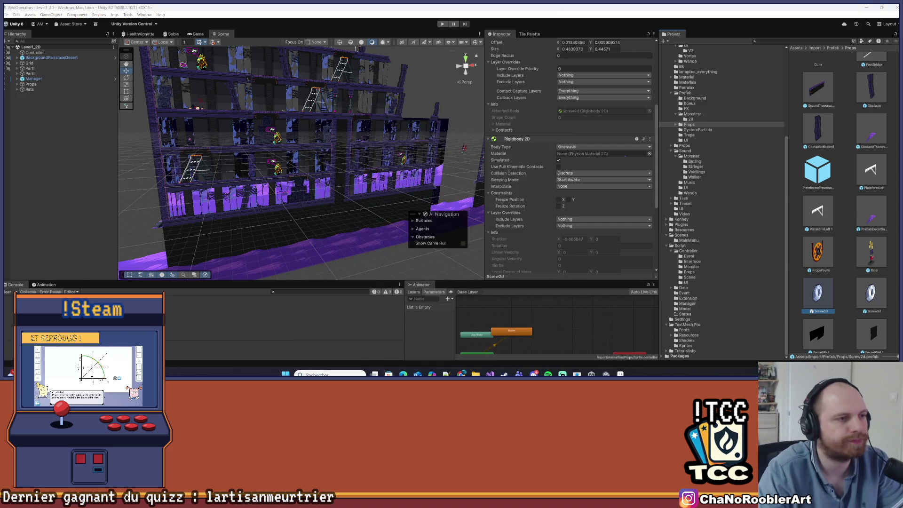
key("ctrl+v")
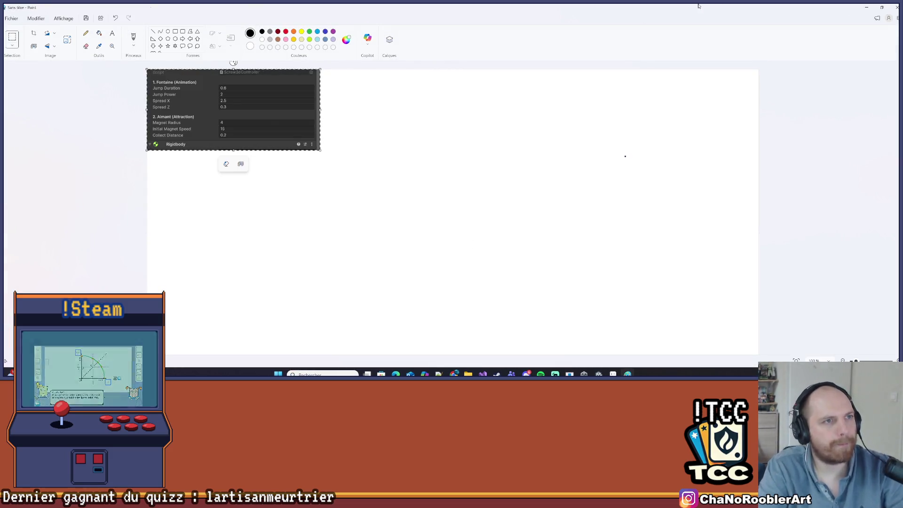
Minimize Paint and check the Screw2d Spread X value against the 3D snip before returning to Visual Studio.
key("super+Down")
key("super+Down")
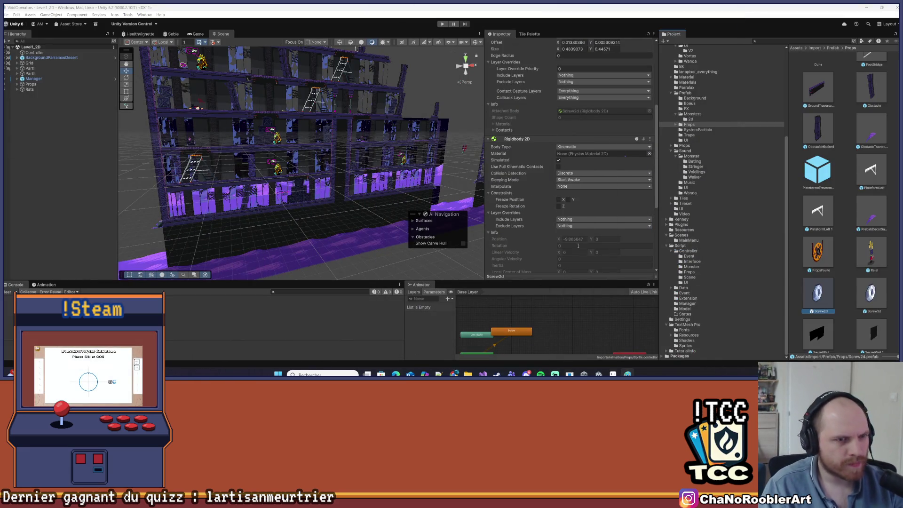
scroll(572, 170, "down", 5)
left_click(572, 218)
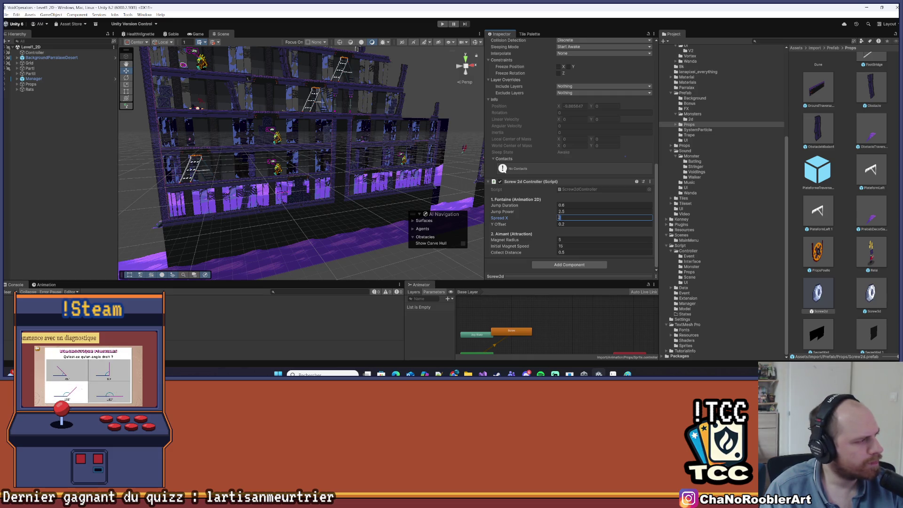
key("alt+Tab")
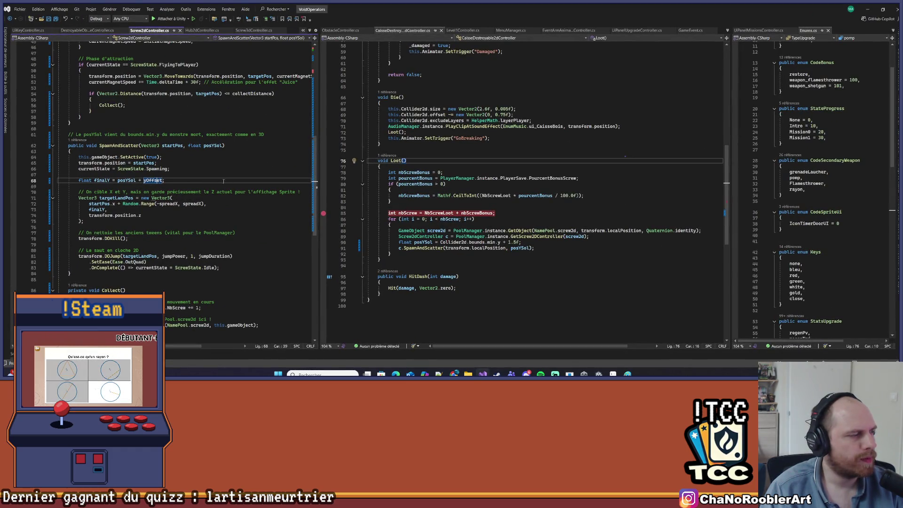
Delete '+ yOffset' from the finalY line and remove the yOffset field declaration in Screw2dController.
left_click_drag(319, 188, 449, 188)
key("BackSpace")
key("BackSpace")
key("BackSpace")
scroll(162, 175, "up", 15)
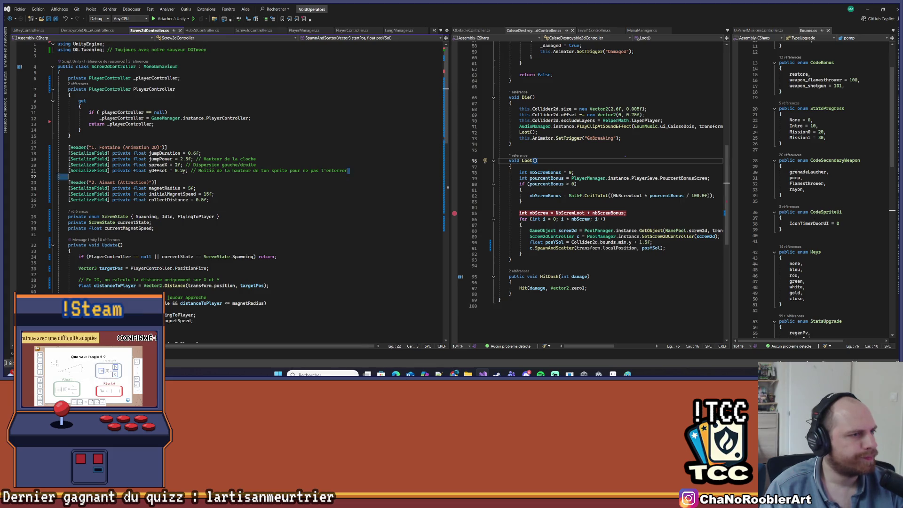
left_click_drag(215, 173, 282, 165)
key("BackSpace")
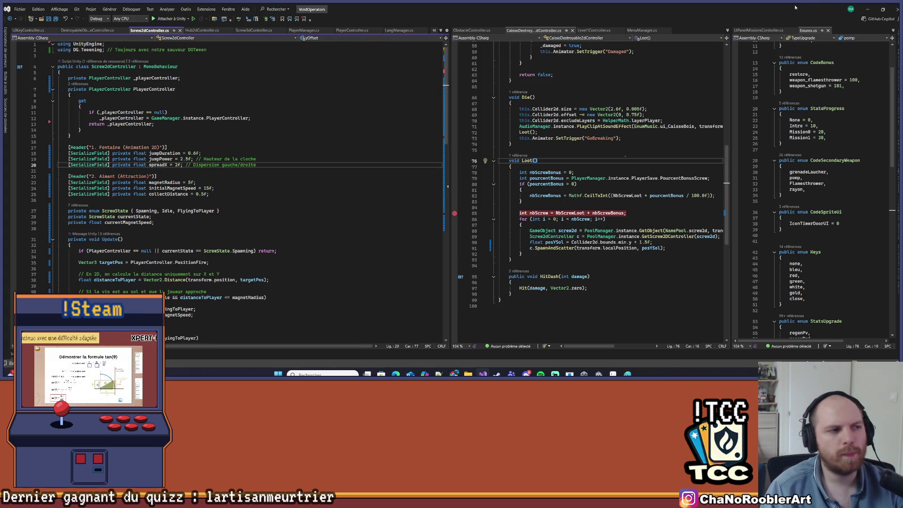
left_click(865, 11)
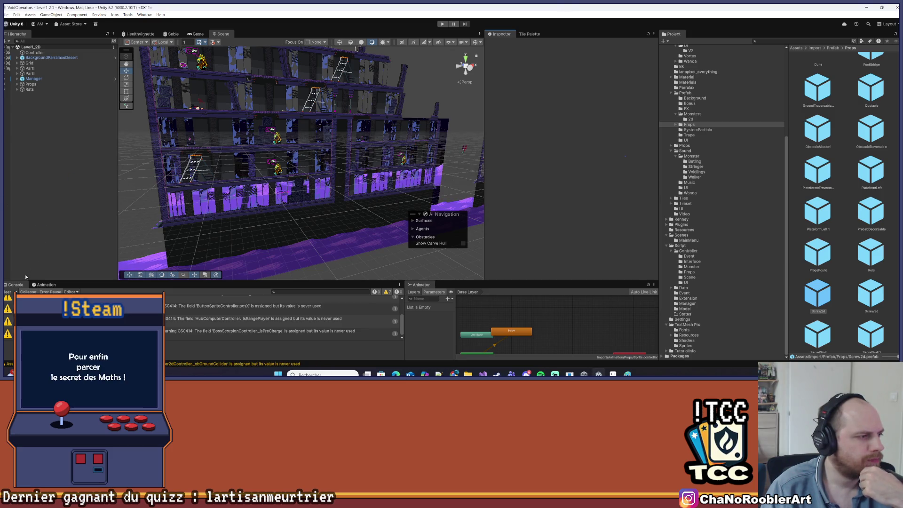
Clear the Console warnings and inspect the Manager's Pool Manager setup.
left_click(7, 292)
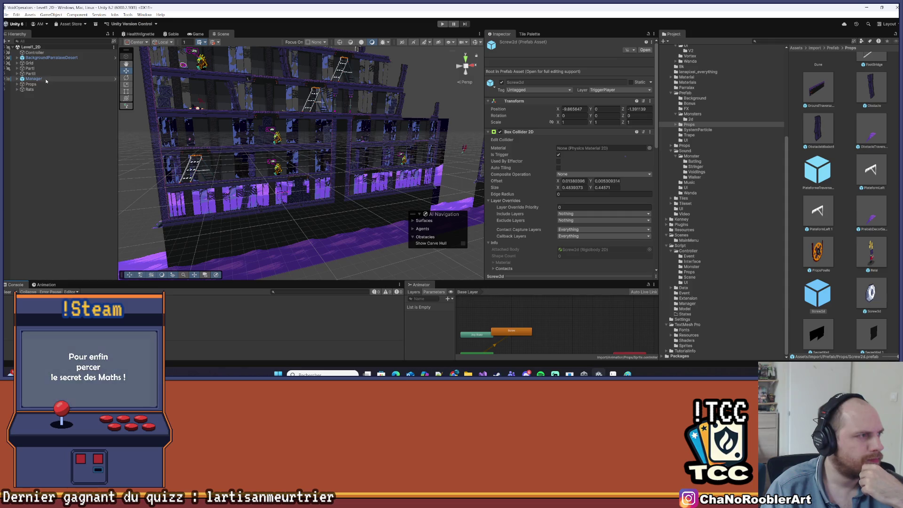
left_click(34, 78)
scroll(565, 160, "down", 5)
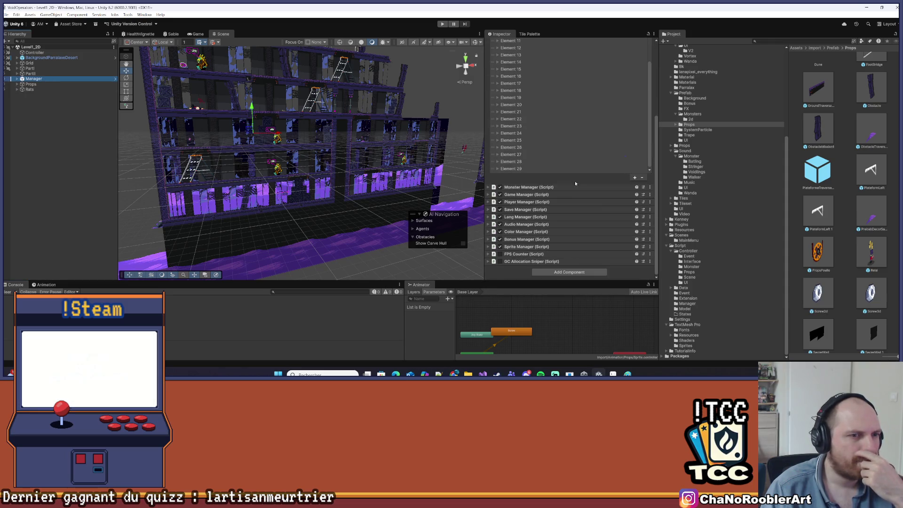
scroll(576, 182, "up", 6)
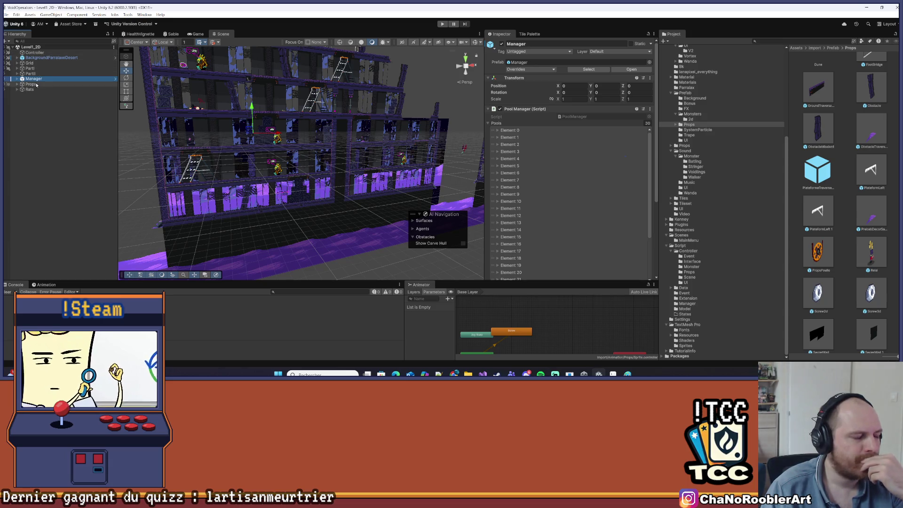
Set the Screw2d prefab controller's Jump Power to 2, with Spread X at 2.5.
left_click(818, 293)
scroll(613, 184, "down", 5)
scroll(613, 184, "down", 2)
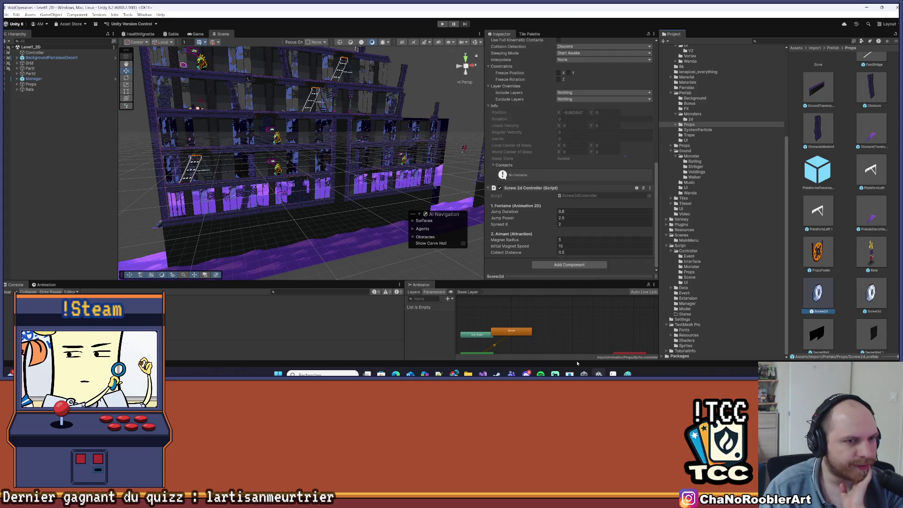
left_click(579, 217)
type("2")
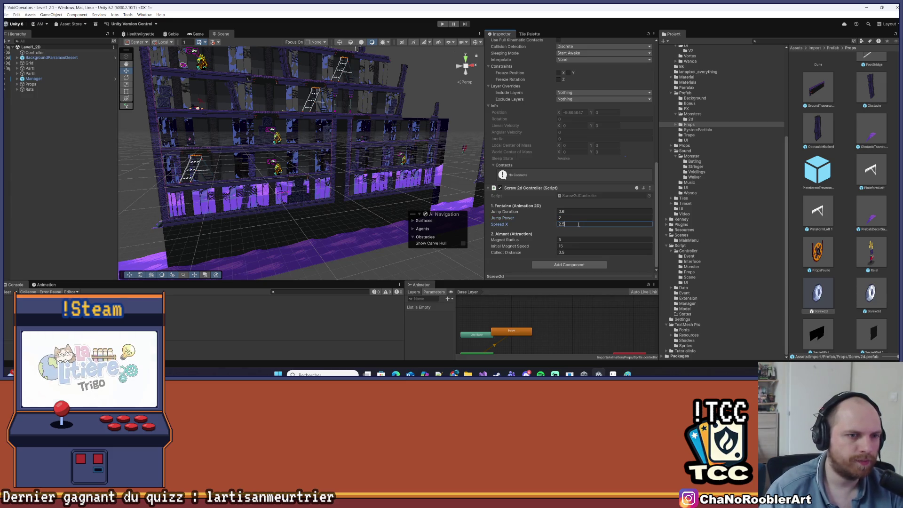
left_click(113, 145)
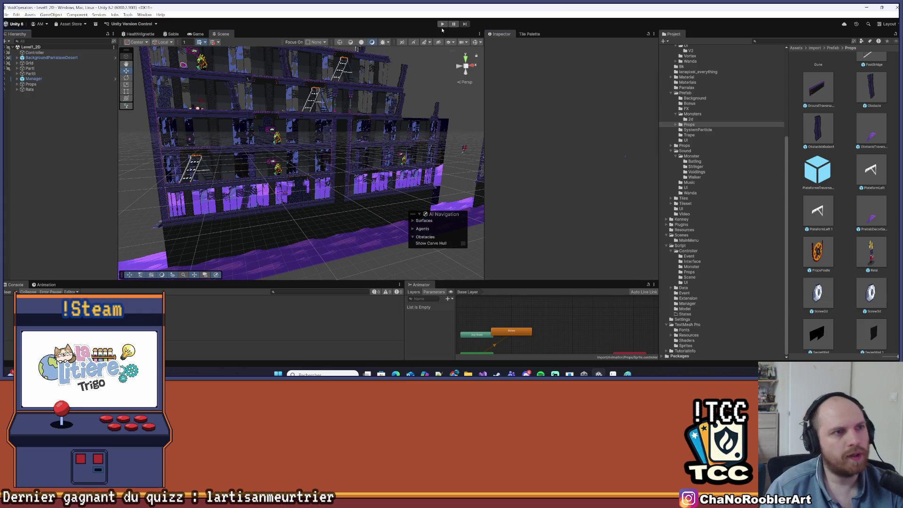
Start Play mode, walk the player left, jump to the upper floor and shoot the monster.
left_click(442, 24)
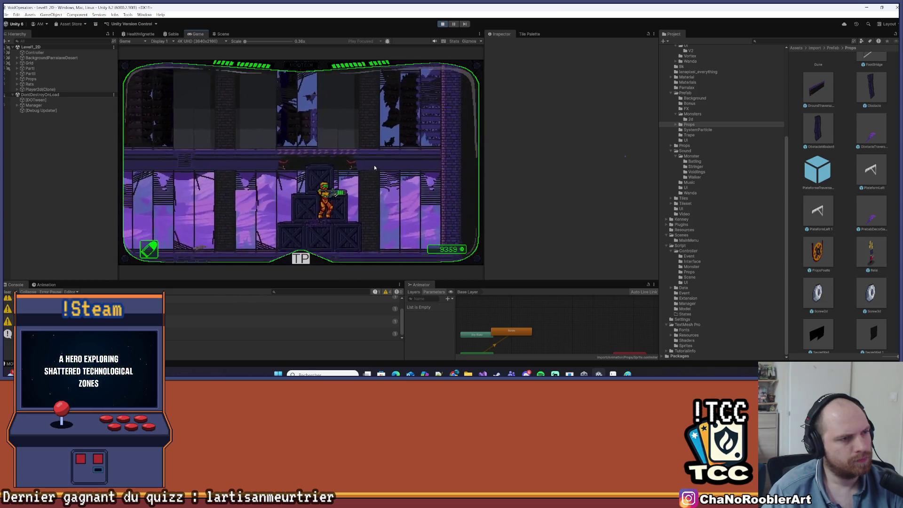
key("Left")
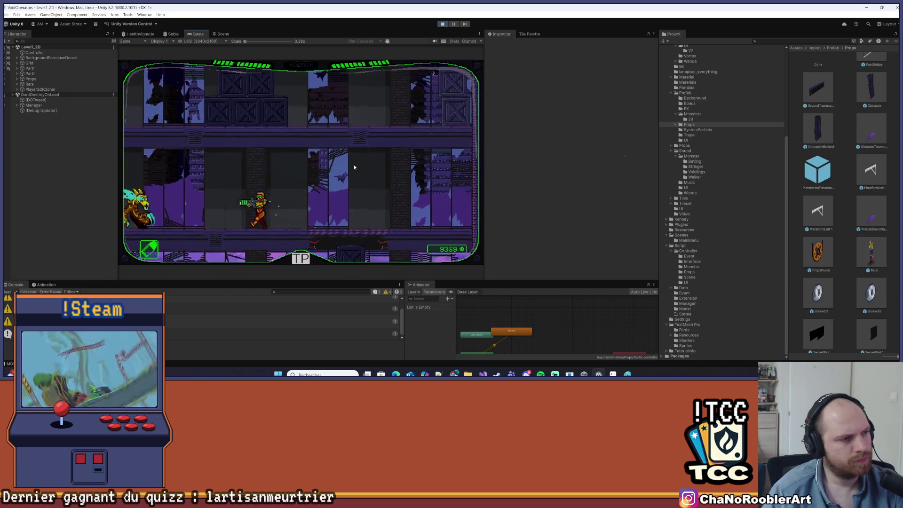
key("Left")
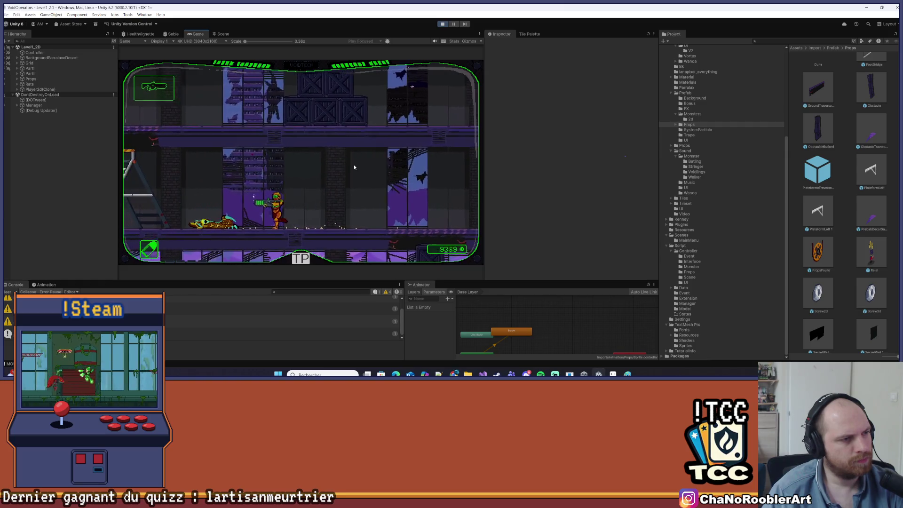
key("Left")
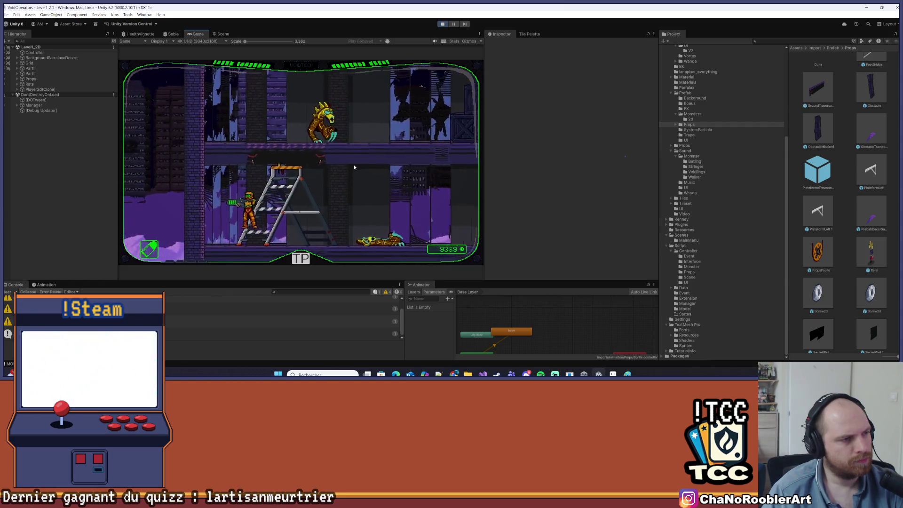
key("space")
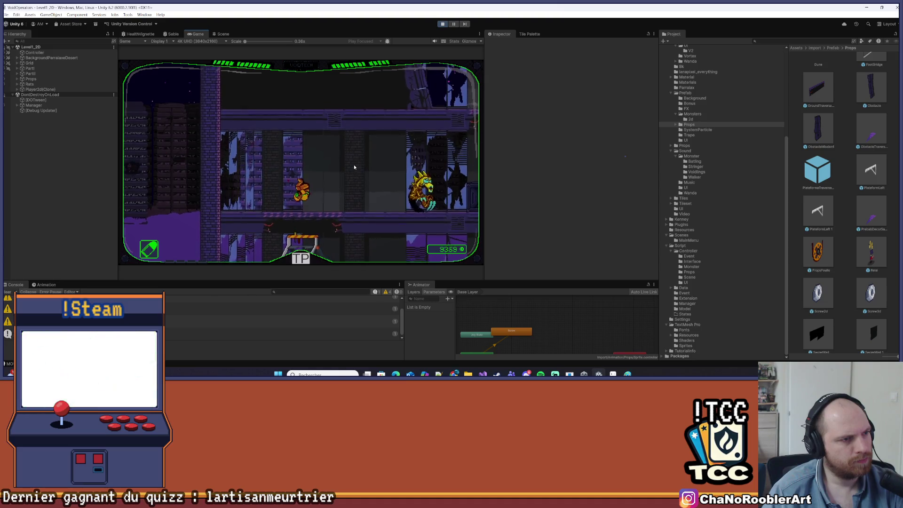
left_click(354, 167)
Run the player right, climb the ladder to the next floor and ride up the elevator shaft.
key("Right")
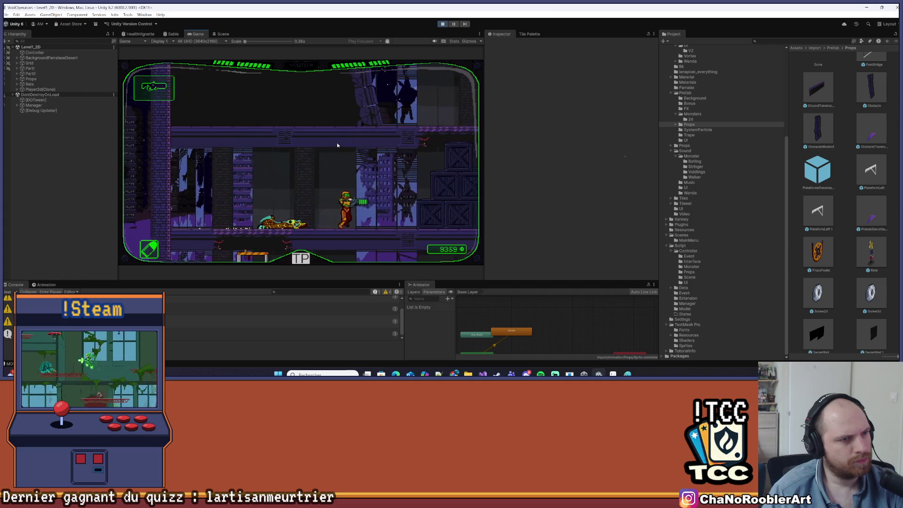
key("space")
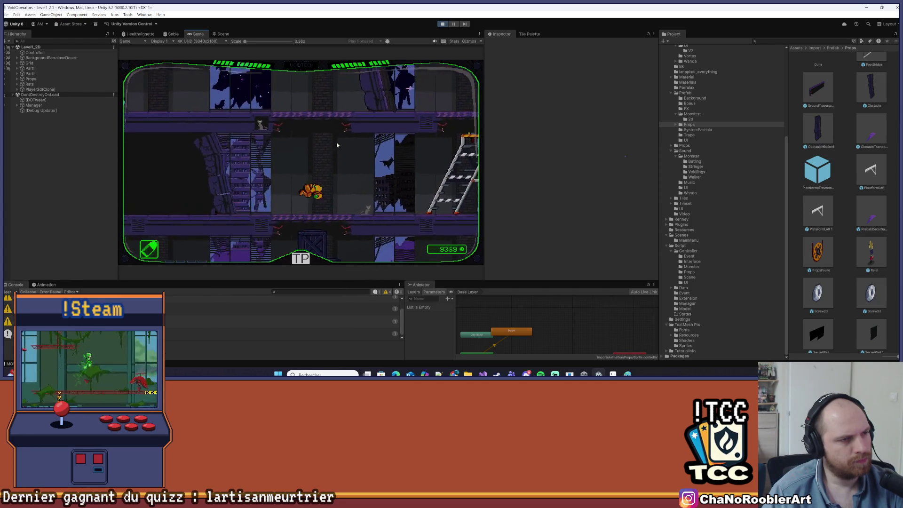
key("Right")
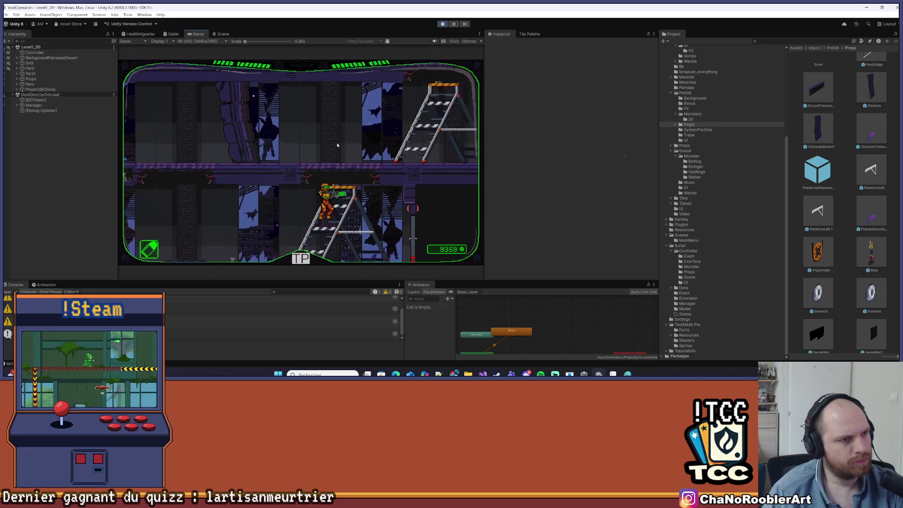
key("Up")
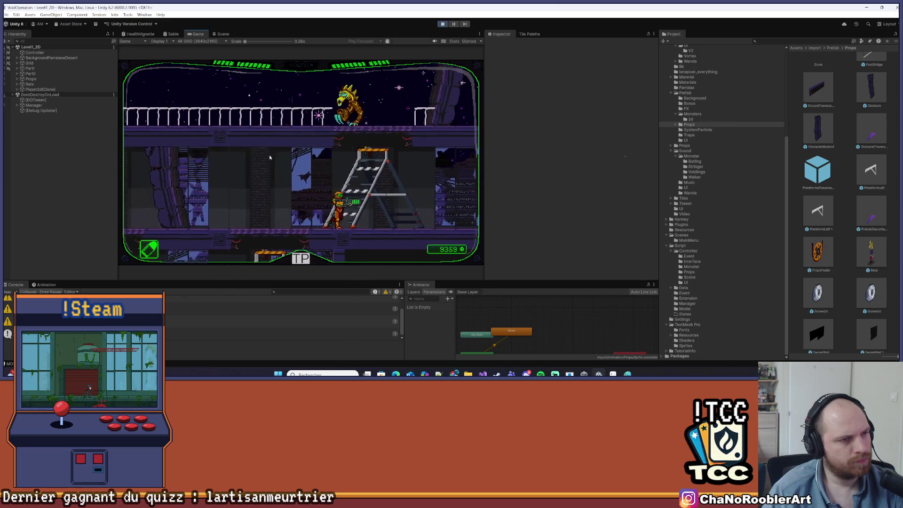
key("Right")
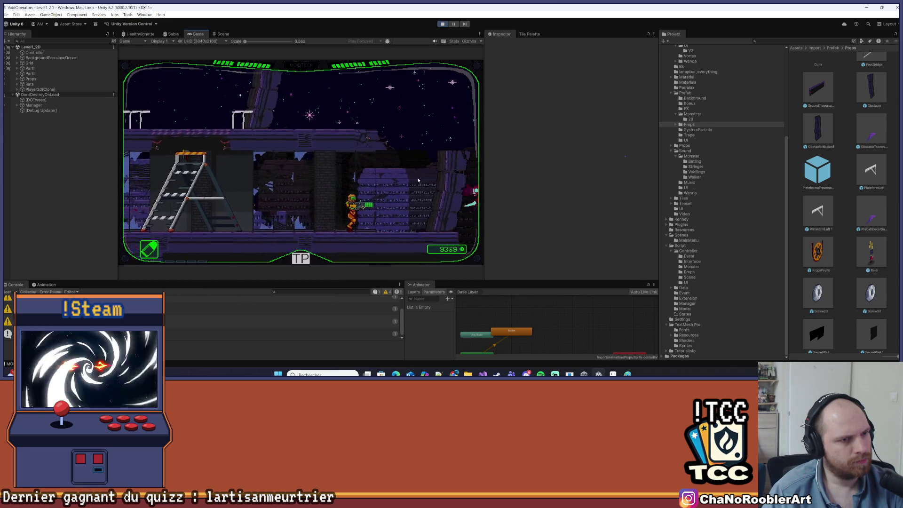
key("Left")
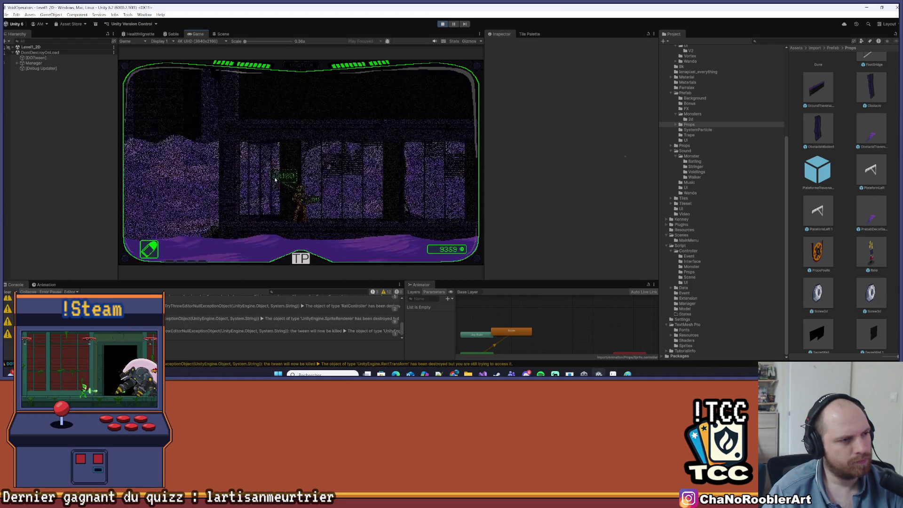
key("Right")
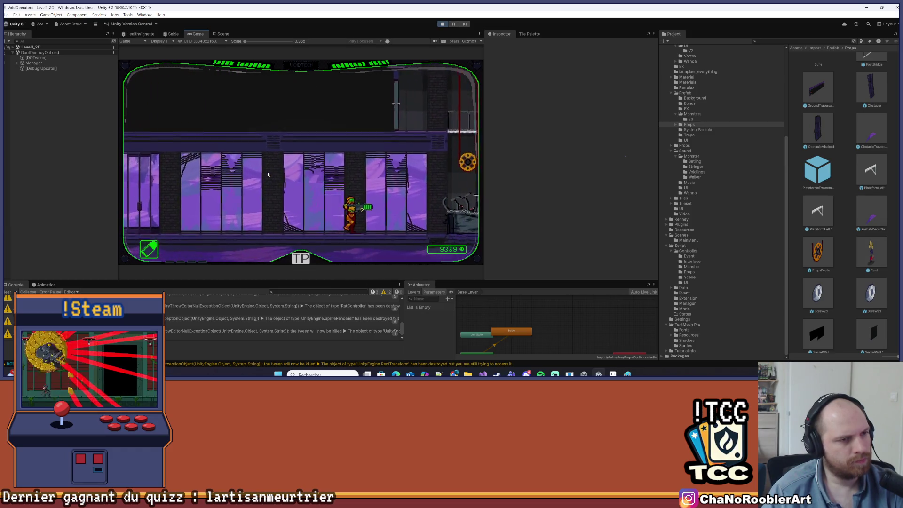
key("Right")
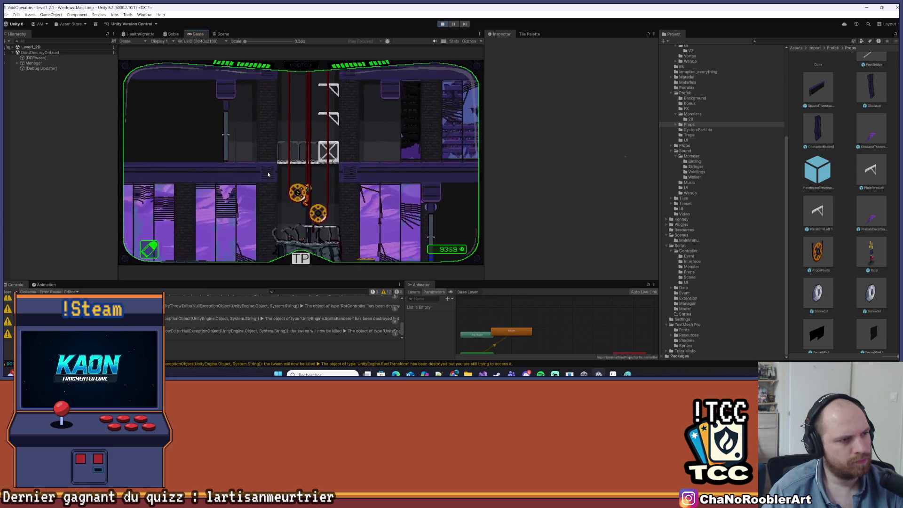
key("Up")
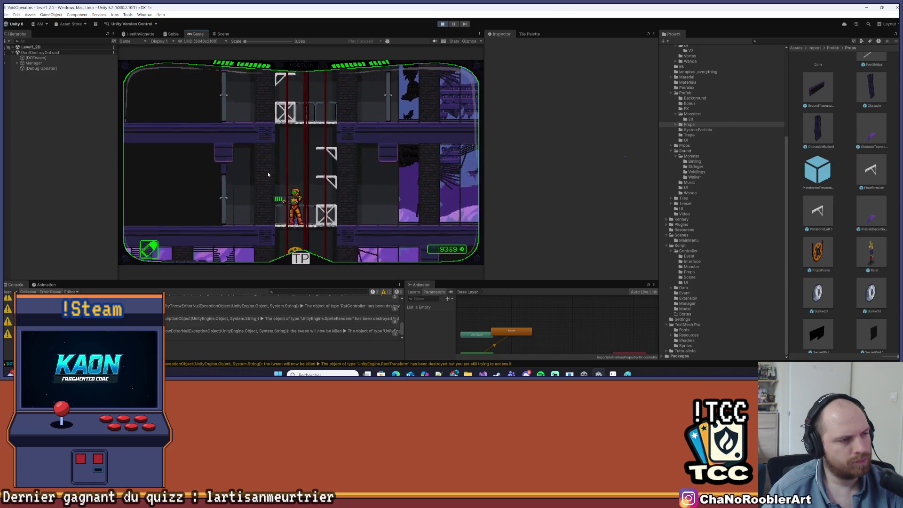
Defeat the attacking monster, drop to the lower floor and walk right to raise the score.
key("Left")
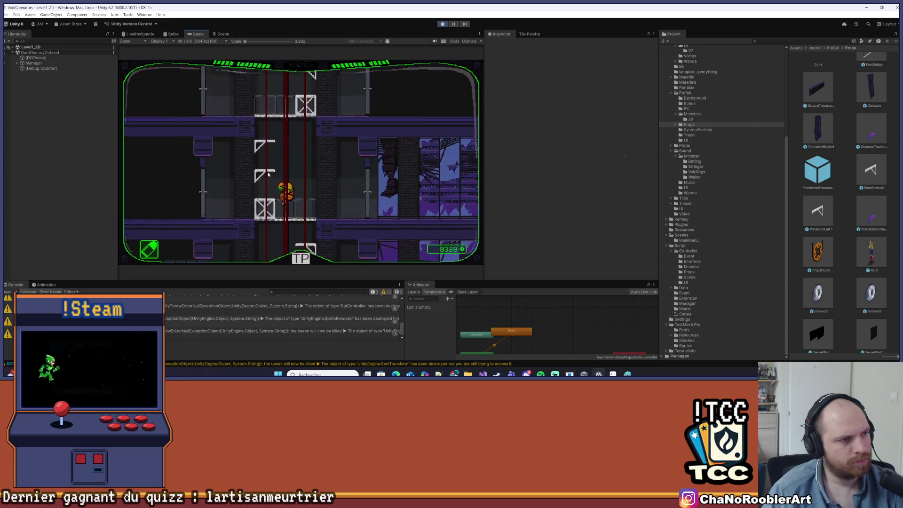
key("Right")
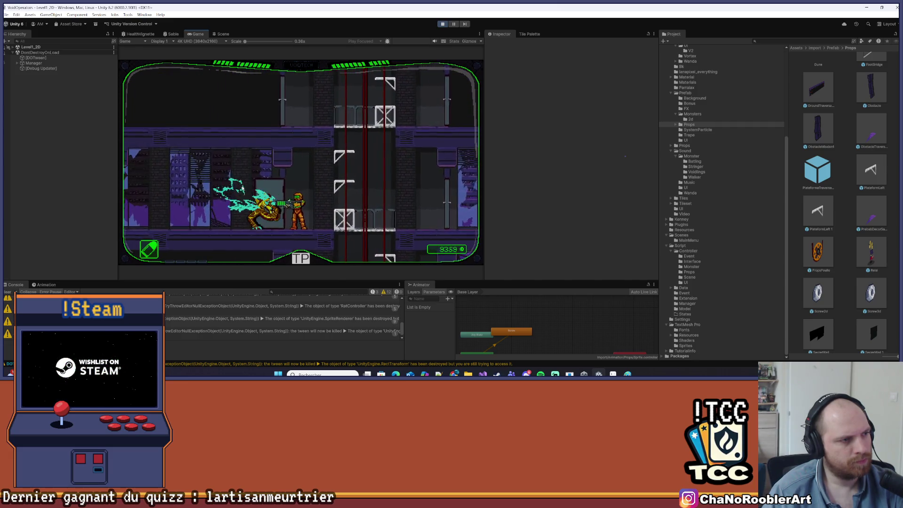
key("Left")
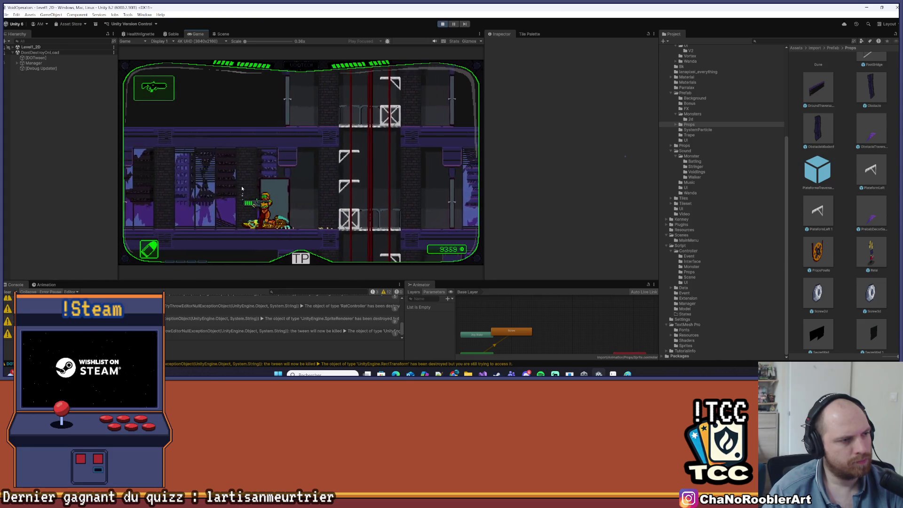
key("Left")
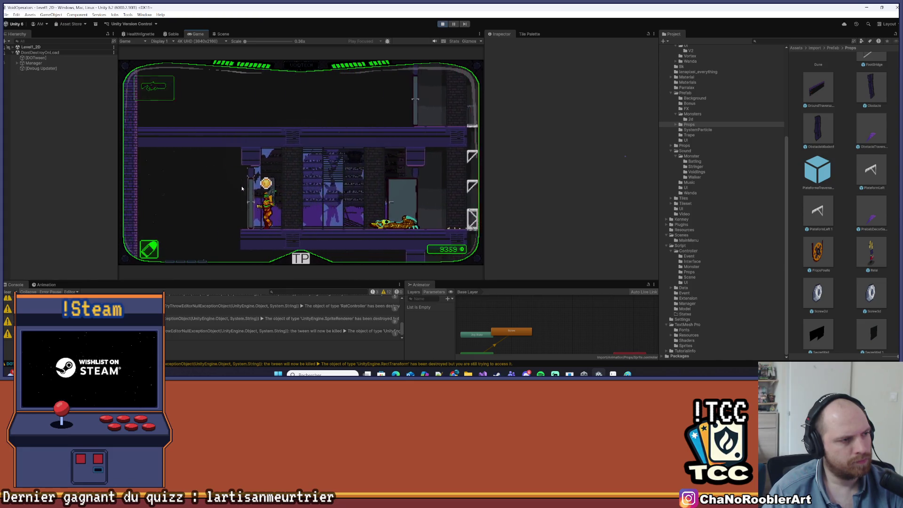
key("Left")
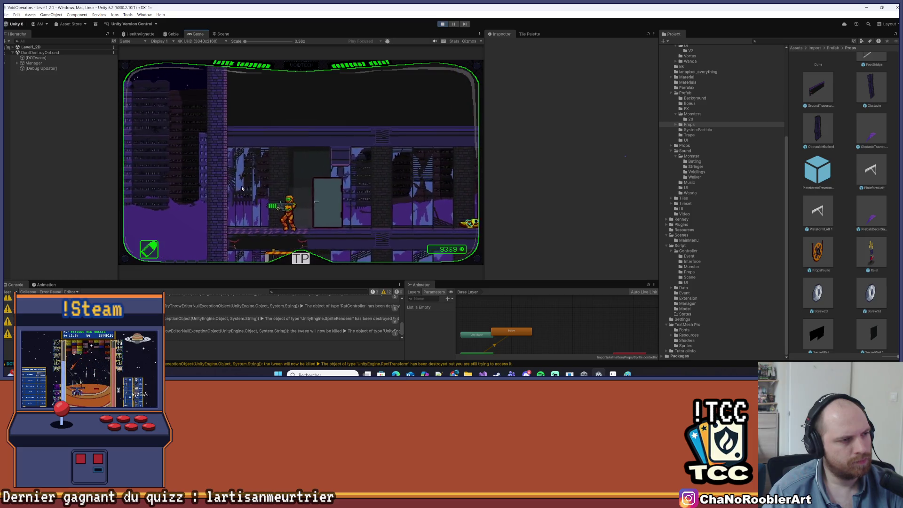
key("Down")
key("Right")
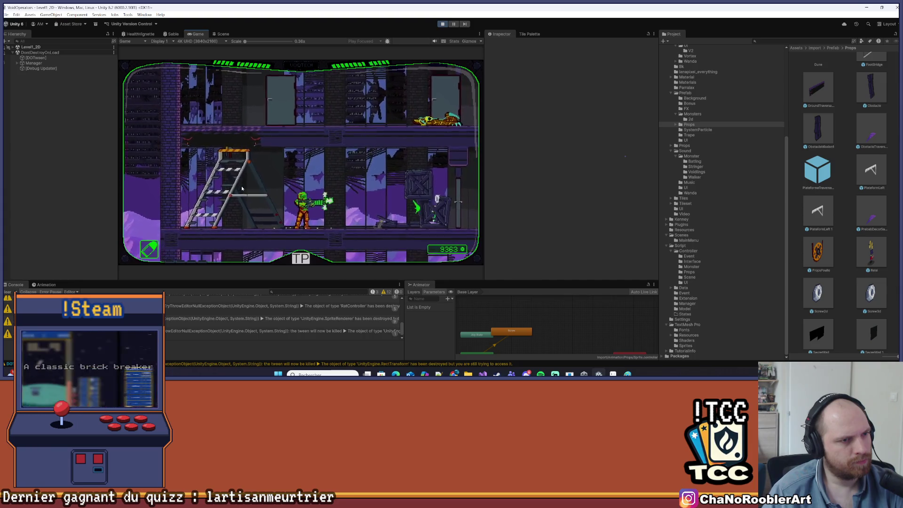
key("Right")
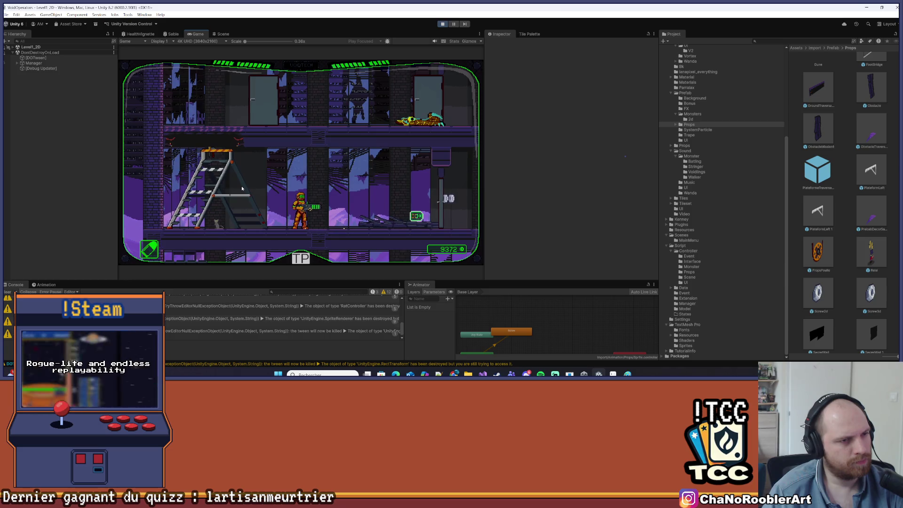
key("Right")
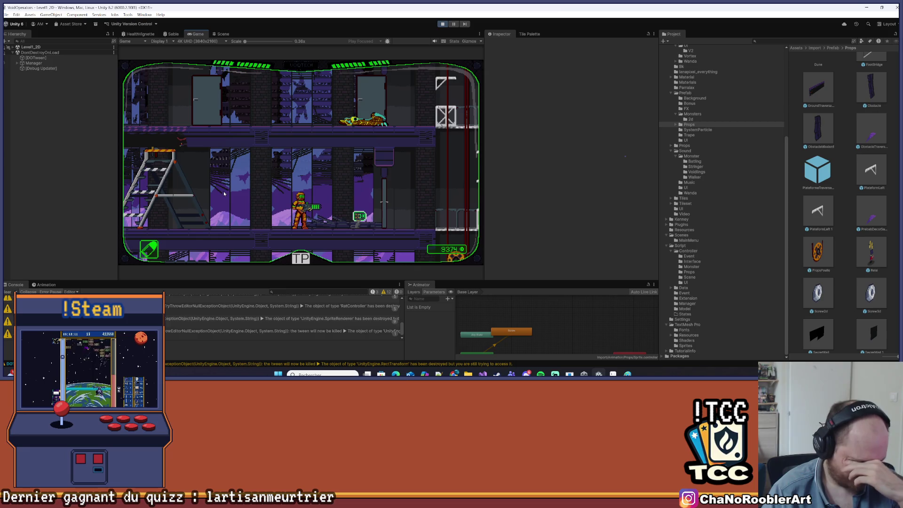
key("alt+Tab")
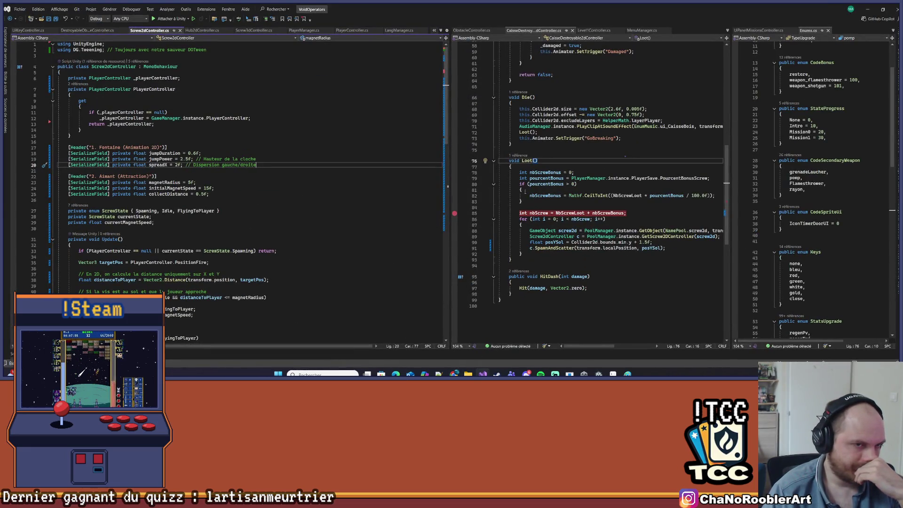
Find the SpawnAndScatter call inside the crate's Loot code via the CodeLens references.
scroll(567, 104, "up", 9)
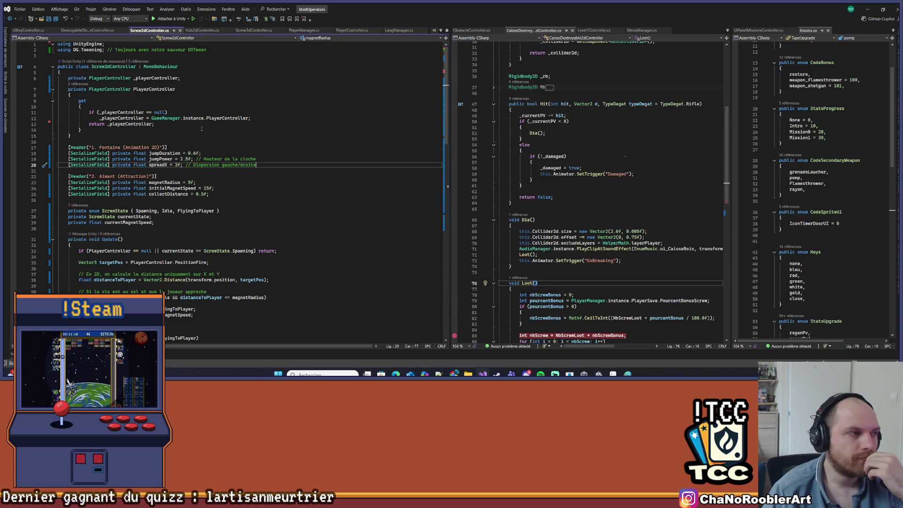
scroll(117, 188, "down", 9)
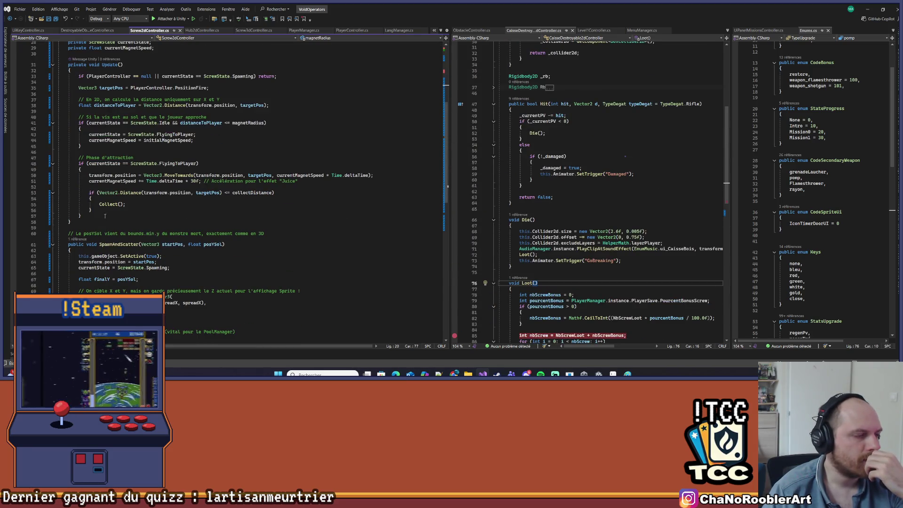
left_click(86, 240)
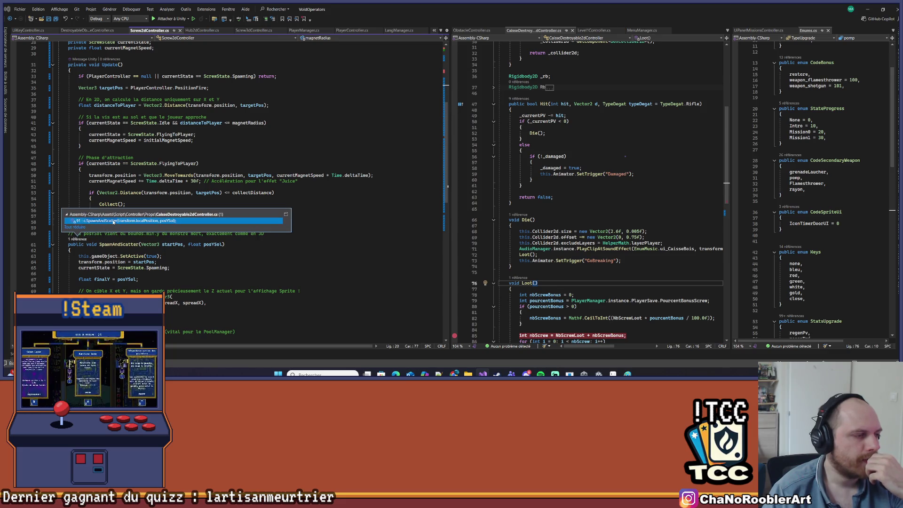
double_click(126, 218)
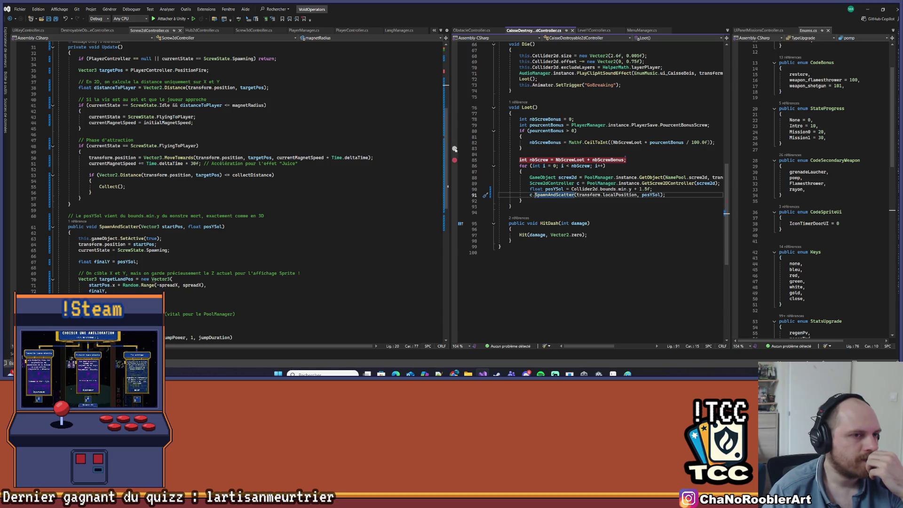
left_click_drag(450, 138, 264, 139)
left_click(422, 166)
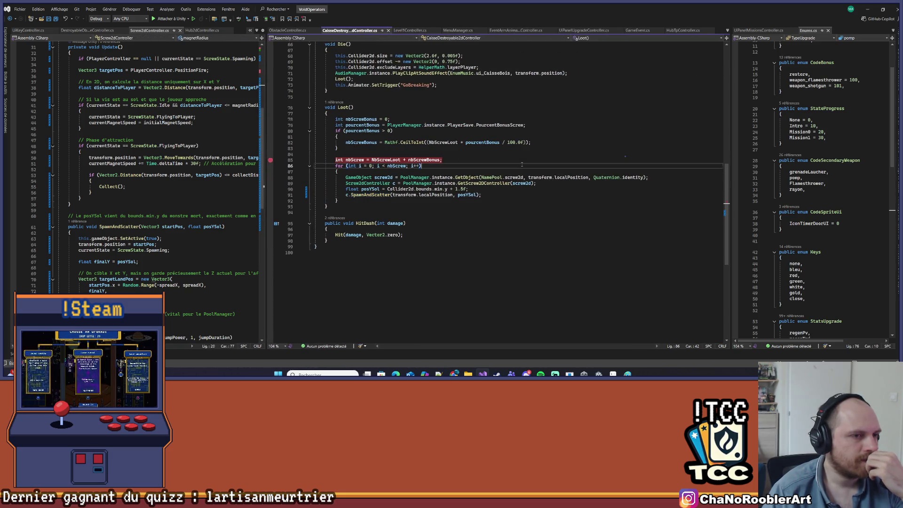
scroll(422, 166, "up", 3)
left_click(372, 247)
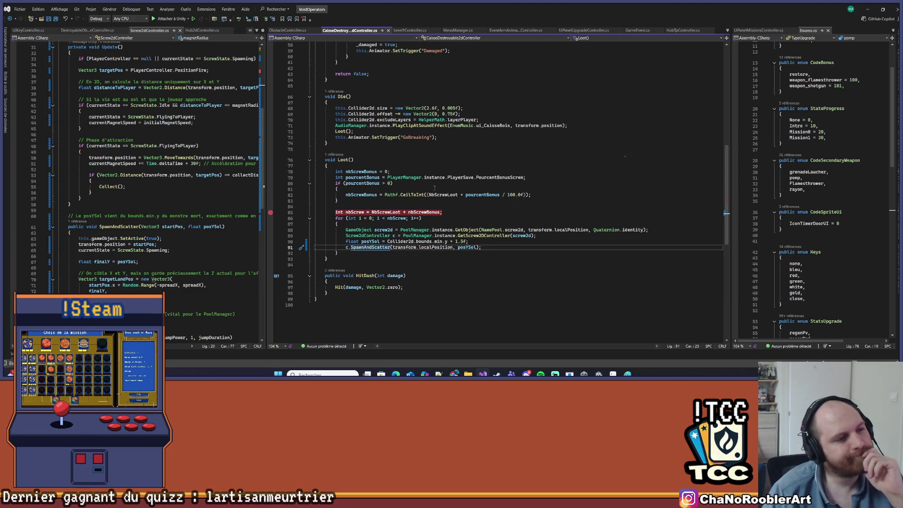
Go to the SpawnAndScatter definition and select its finalY assignment line.
right_click(370, 249)
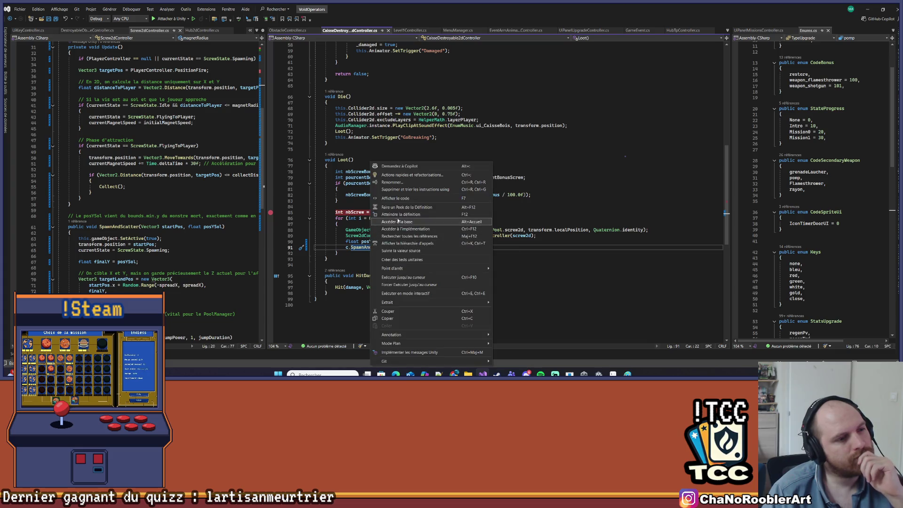
left_click(395, 220)
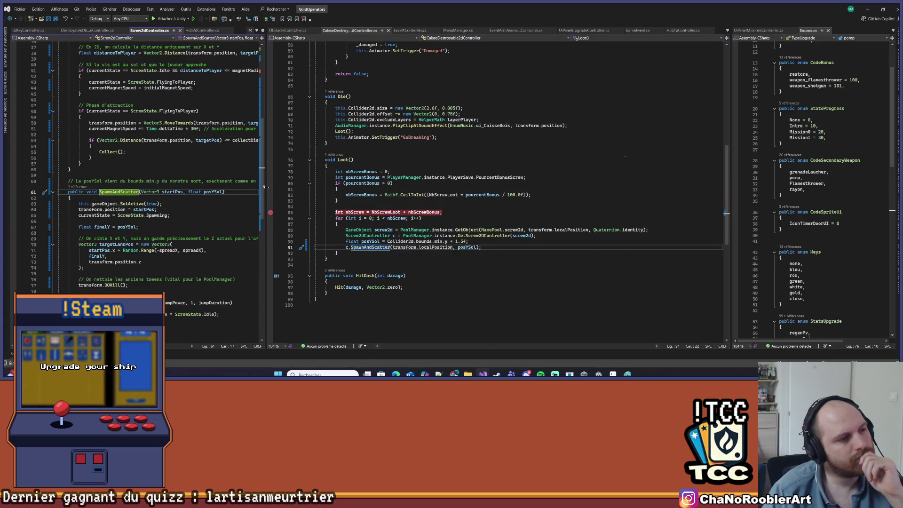
left_click_drag(265, 186, 423, 188)
left_click(225, 204)
scroll(225, 203, "down", 2)
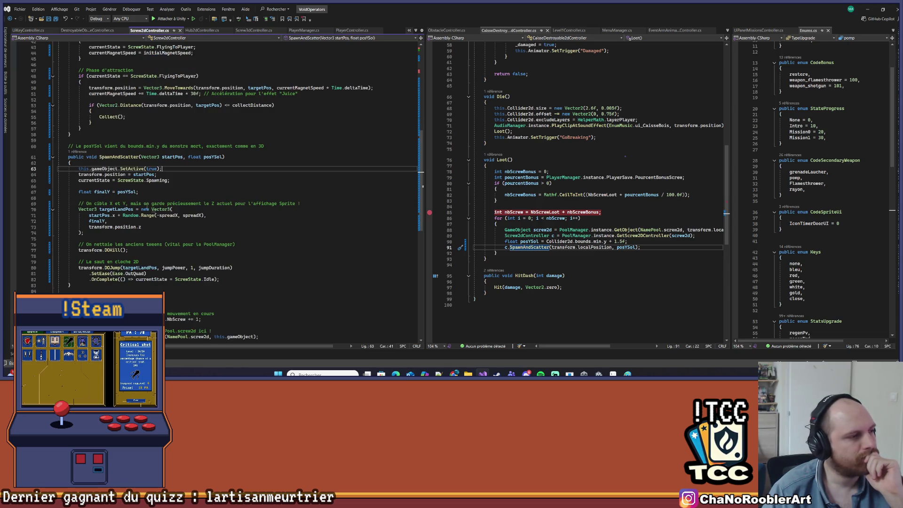
left_click_drag(77, 190, 148, 191)
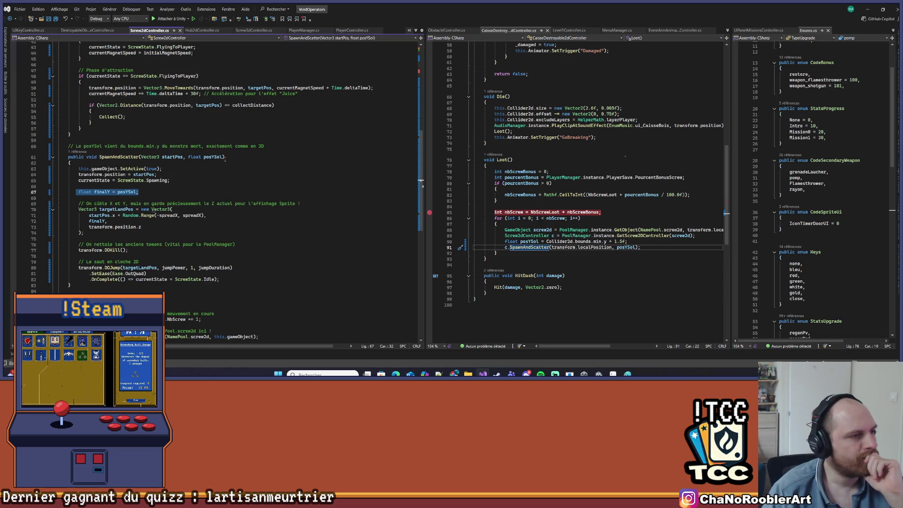
double_click(84, 192)
left_click_drag(79, 192, 150, 192)
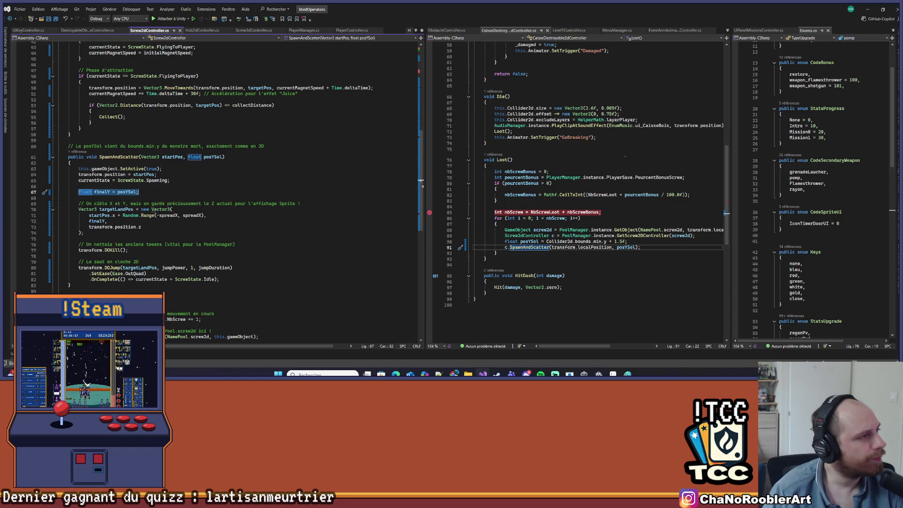
key("alt+Tab")
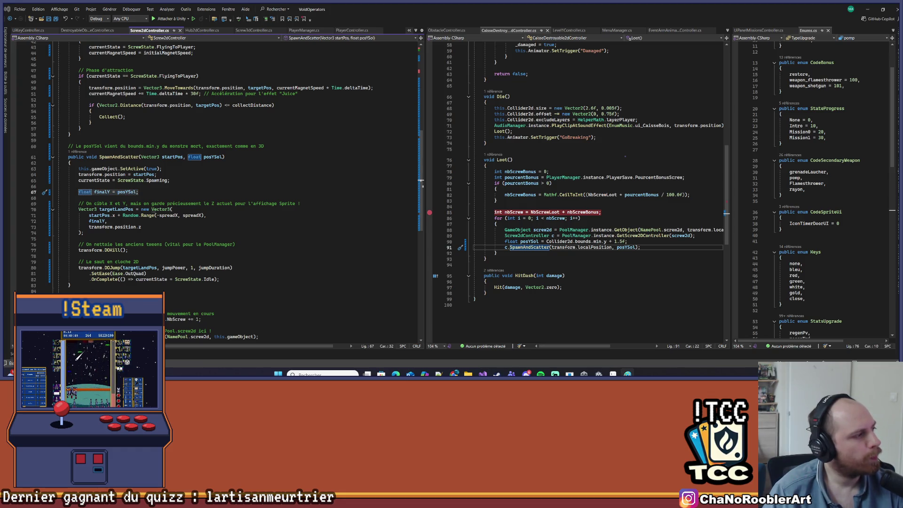
key("alt+Tab")
left_click_drag(58, 156, 70, 285)
key("alt+Tab")
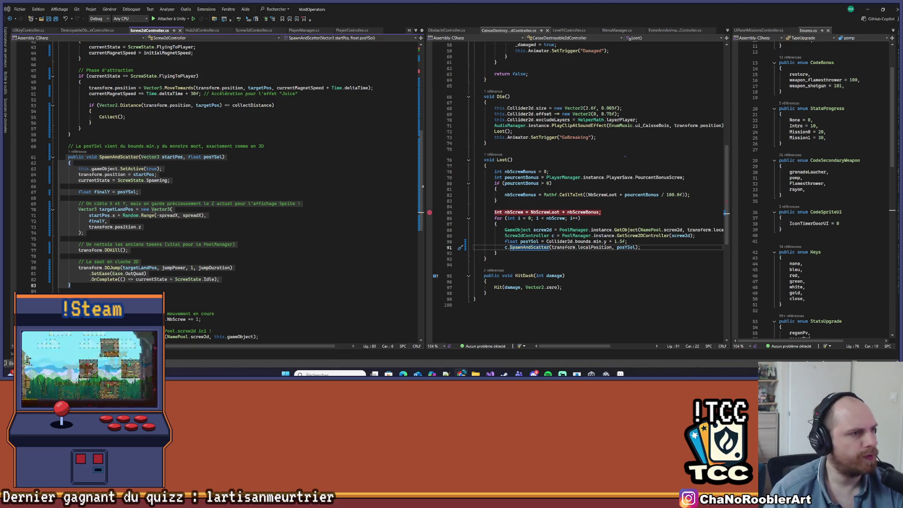
key("alt+Tab")
left_click(236, 169)
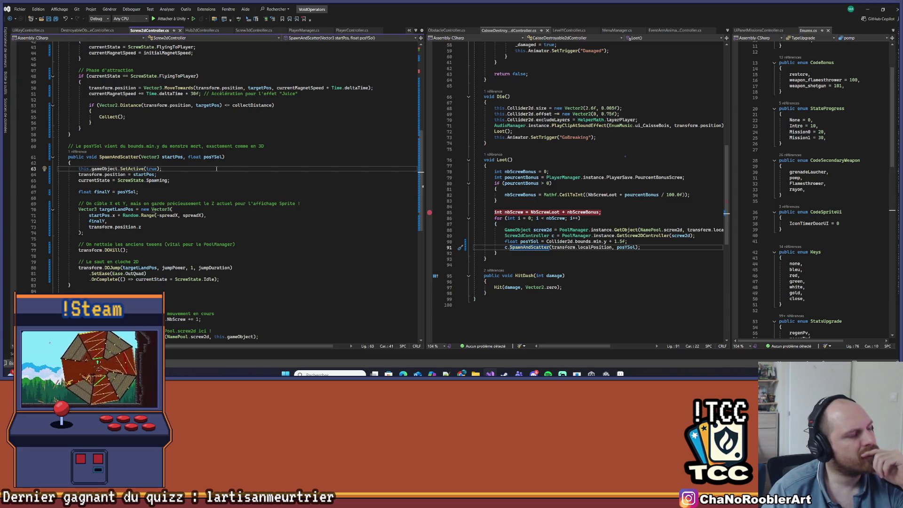
left_click(139, 192)
scroll(108, 181, "down", 3)
key("Left")
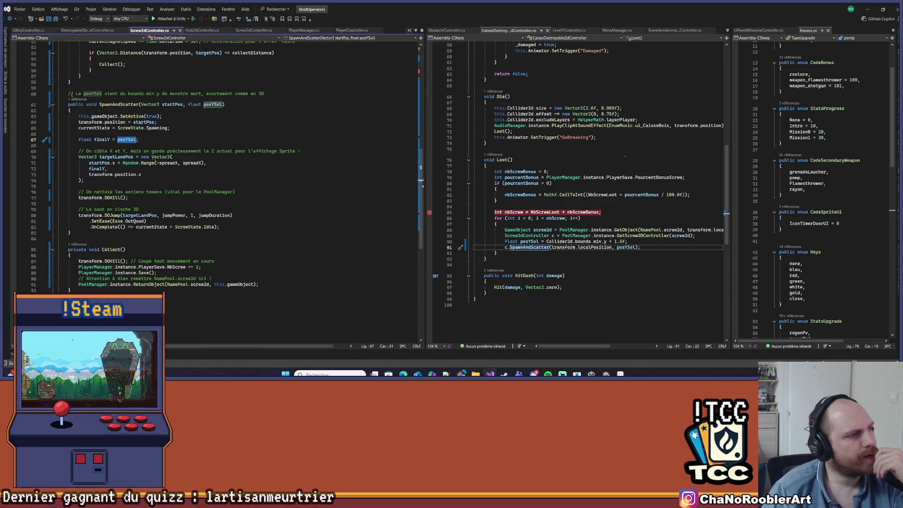
left_click(73, 100)
left_click(119, 83)
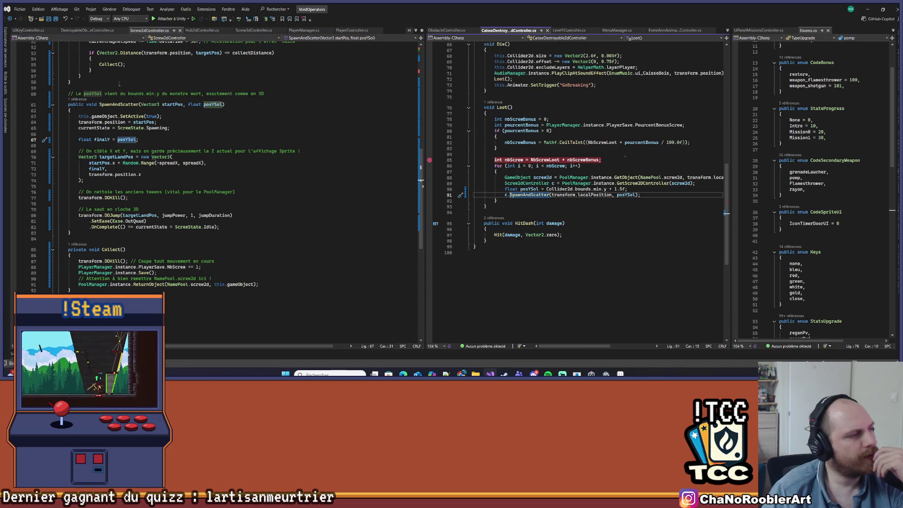
left_click(632, 189)
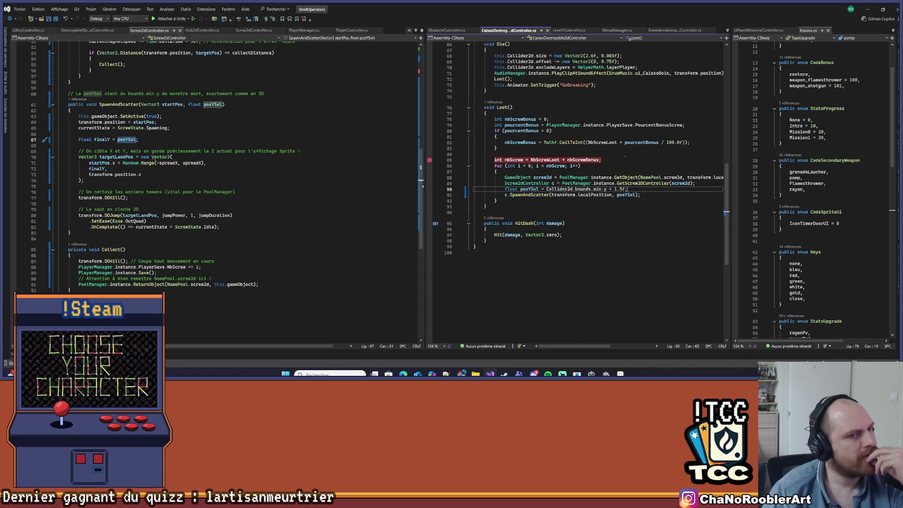
key("shift+End")
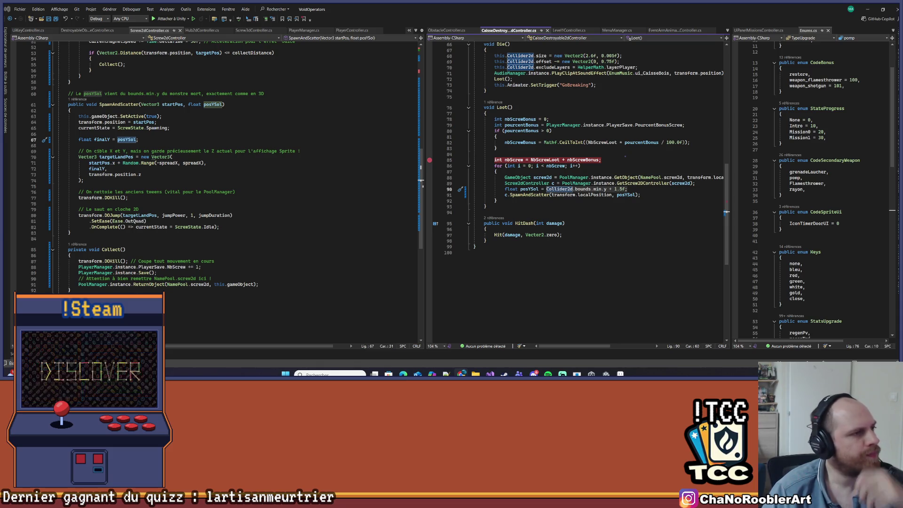
left_click_drag(94, 236, 59, 96)
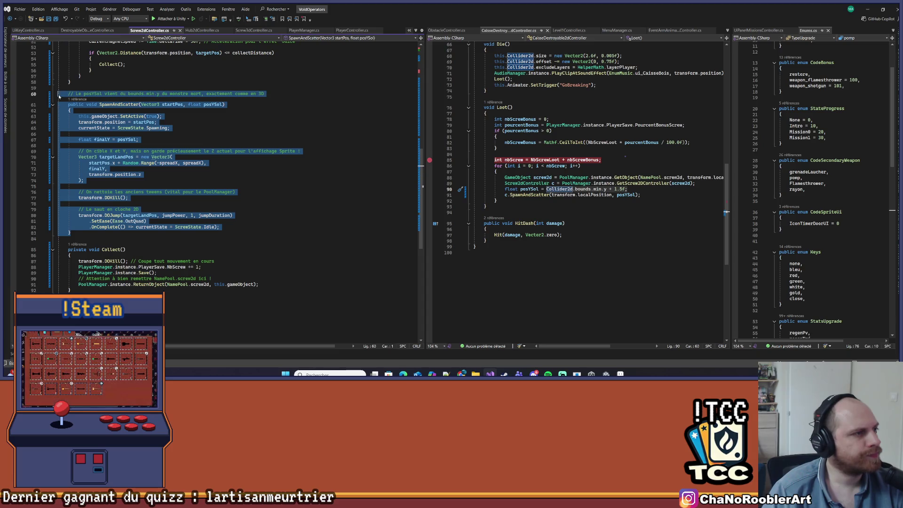
Paste the raycast-based SpawnAndScatter and replace yOffset with 0.2f in the finalY line.
key("ctrl+v")
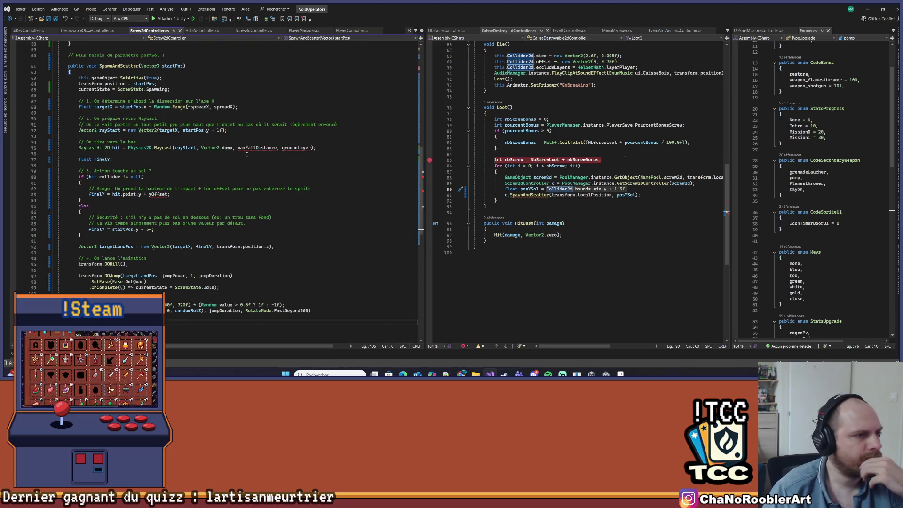
double_click(258, 148)
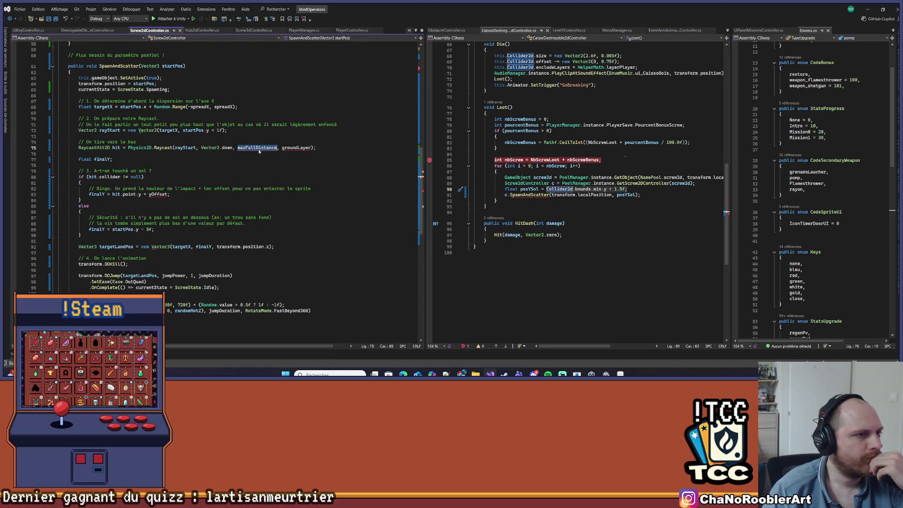
double_click(285, 148)
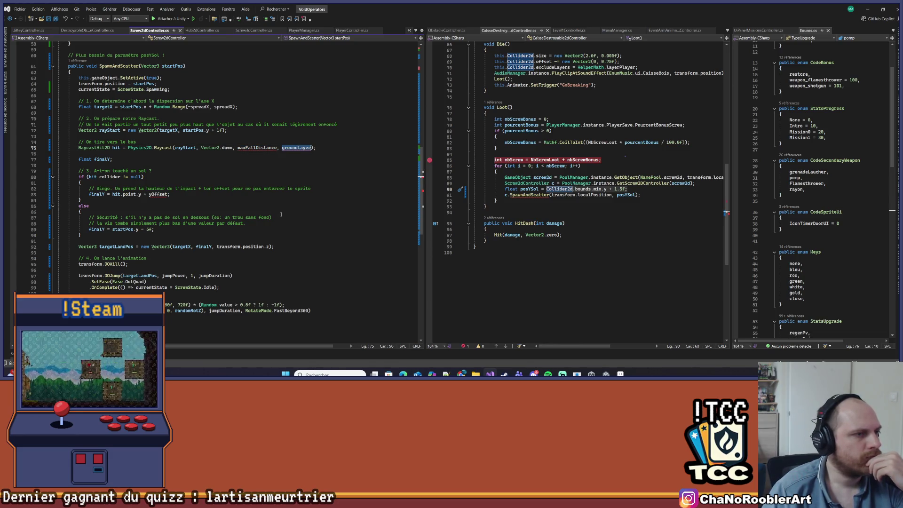
scroll(190, 214, "up", 1)
scroll(143, 207, "down", 2)
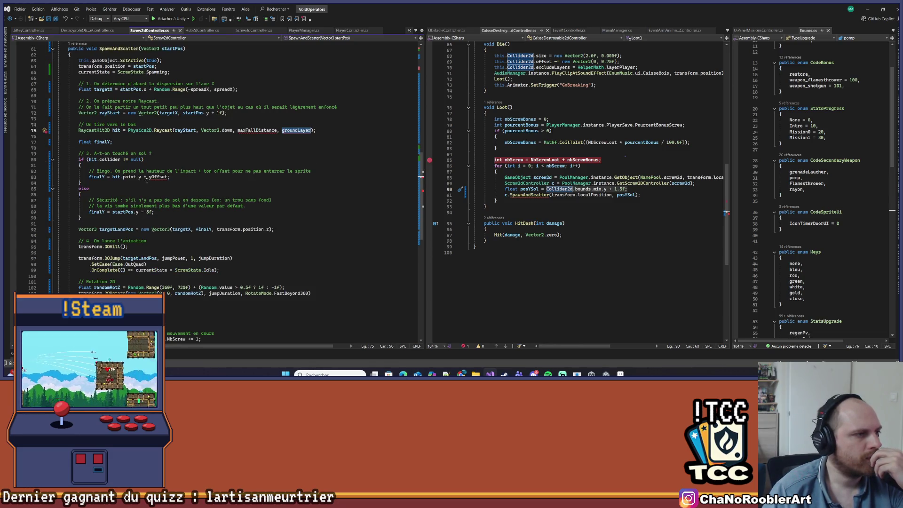
left_click(181, 172)
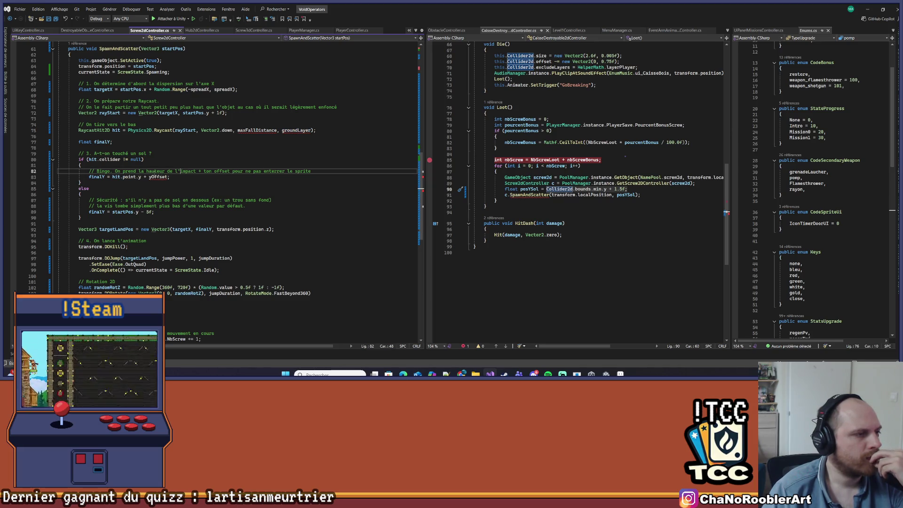
left_click(154, 178)
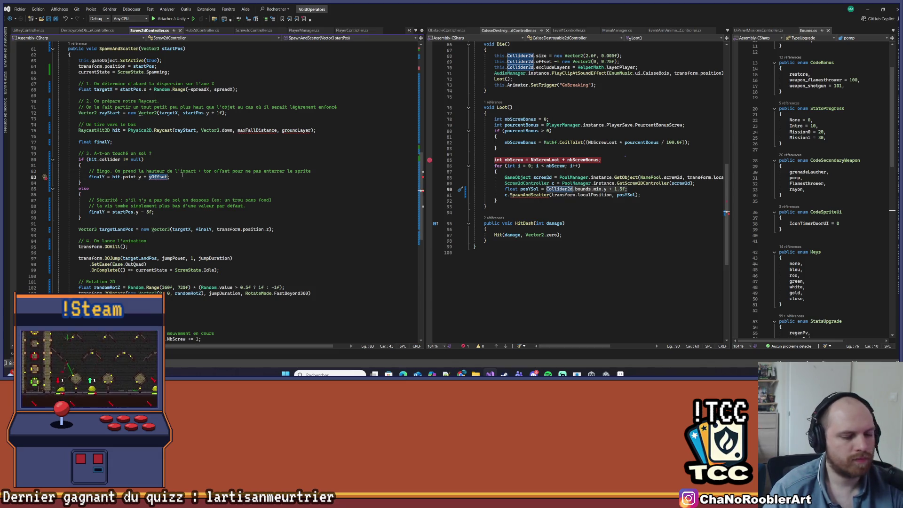
type("0.2f")
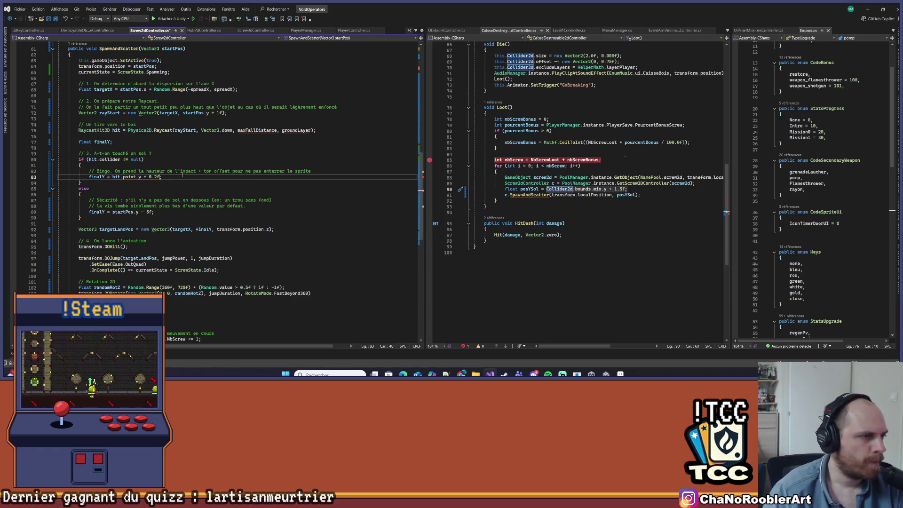
Replace maxFallDistance in the ground raycast call with 3.
scroll(251, 163, "up", 2)
left_click(263, 166)
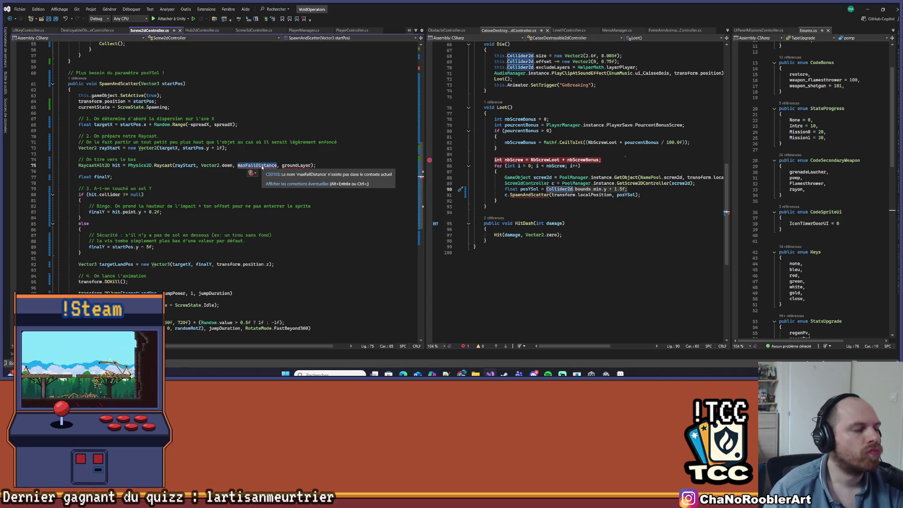
type("3")
left_click(263, 156)
left_click(253, 166)
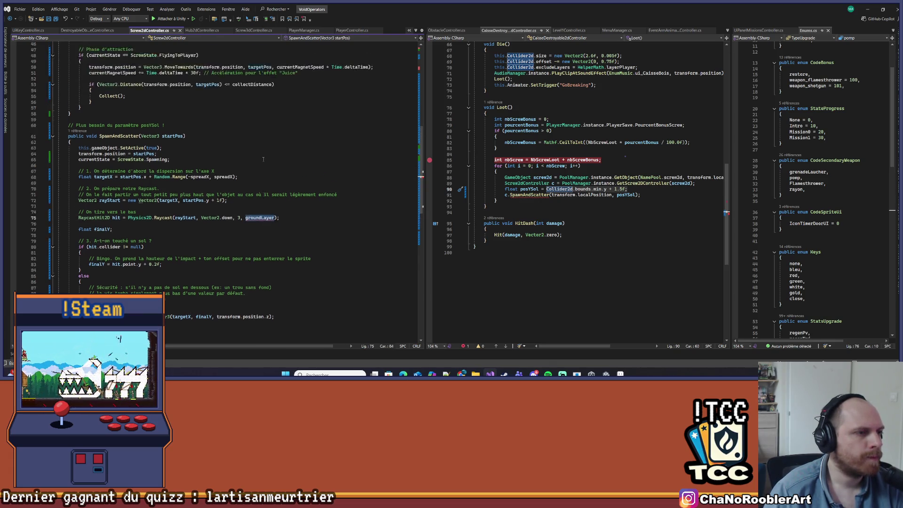
scroll(75, 197, "up", 4)
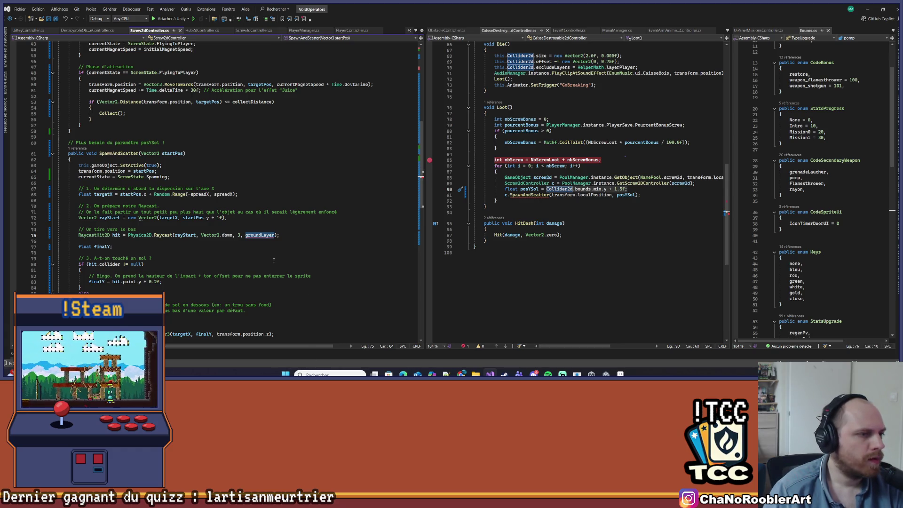
scroll(263, 239, "up", 14)
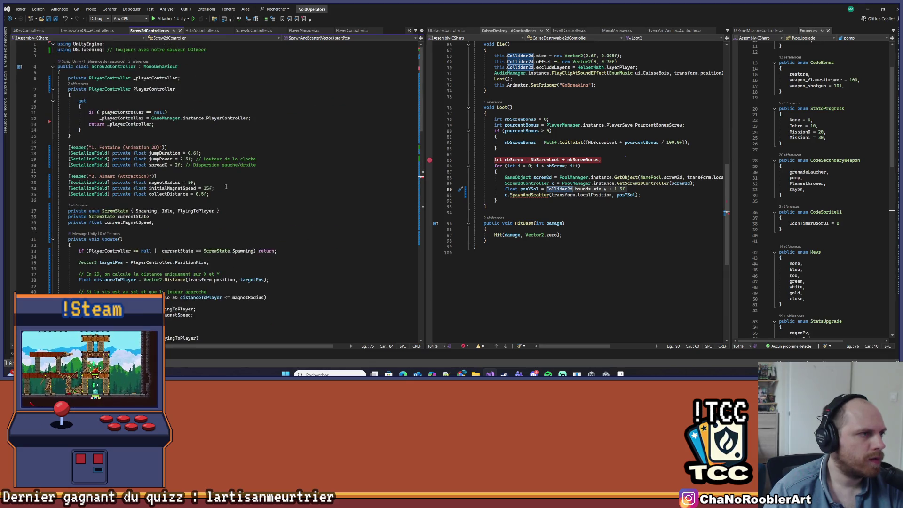
Add a [SerializeField] line below the field declarations and paste the raycast method beneath it.
left_click(271, 193)
key("Return")
key("Return")
type("[")
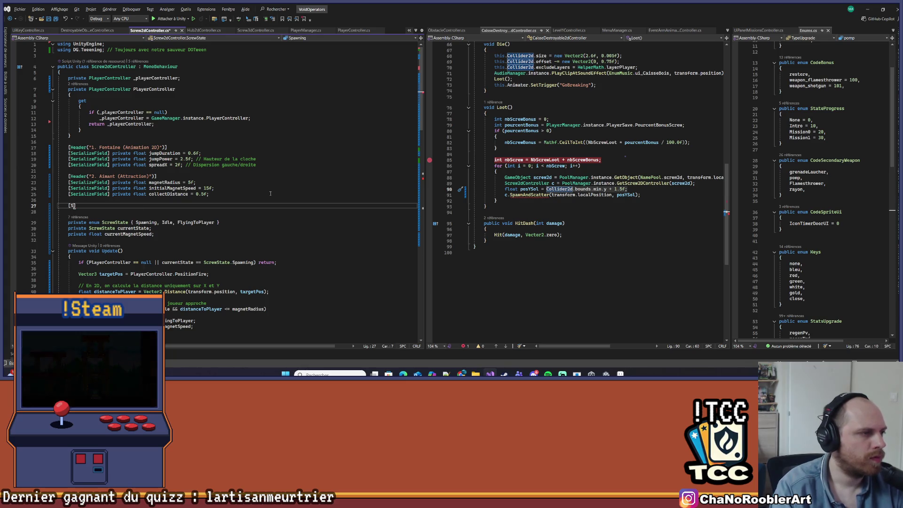
type("SerializeField]")
key("Return")
key("ctrl+v")
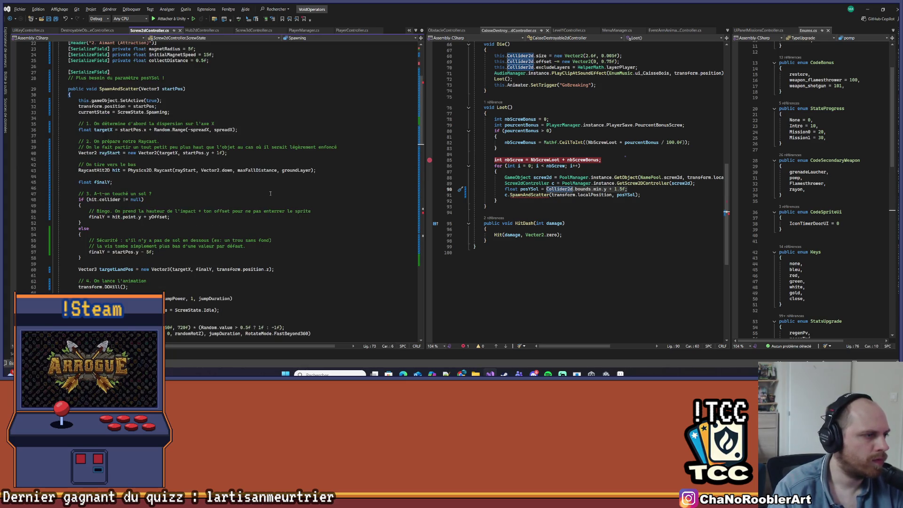
key("ctrl+s")
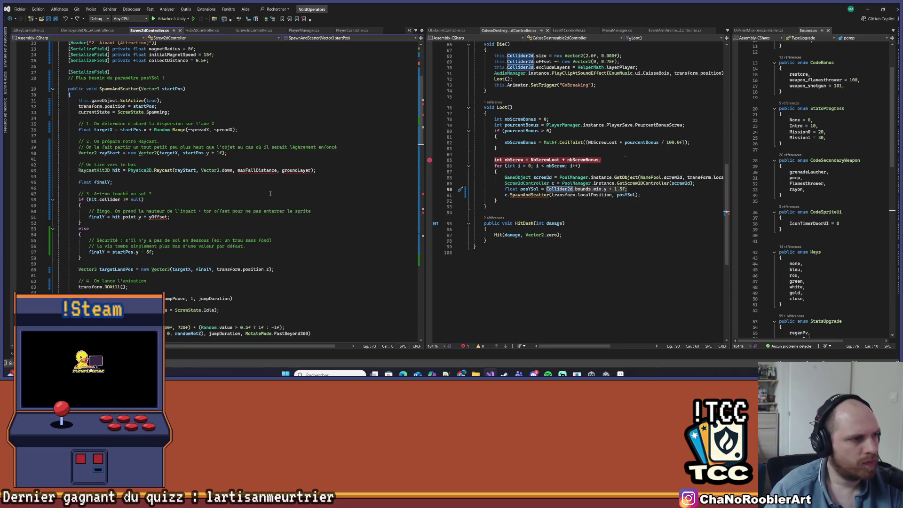
key("ctrl+z")
key("ctrl+z")
key("ctrl+y")
key("ctrl+s")
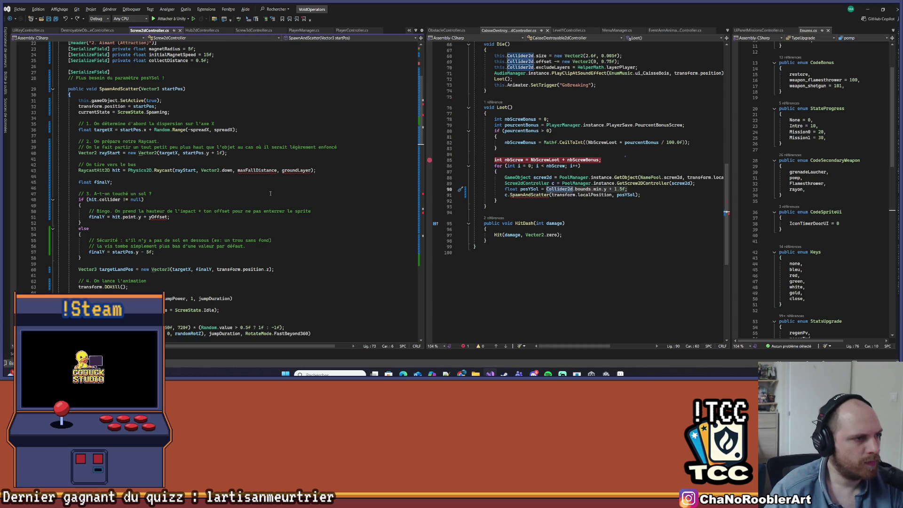
In the pasted method, change yOffset to 0.2f and maxFallDistance to 3.
double_click(157, 217)
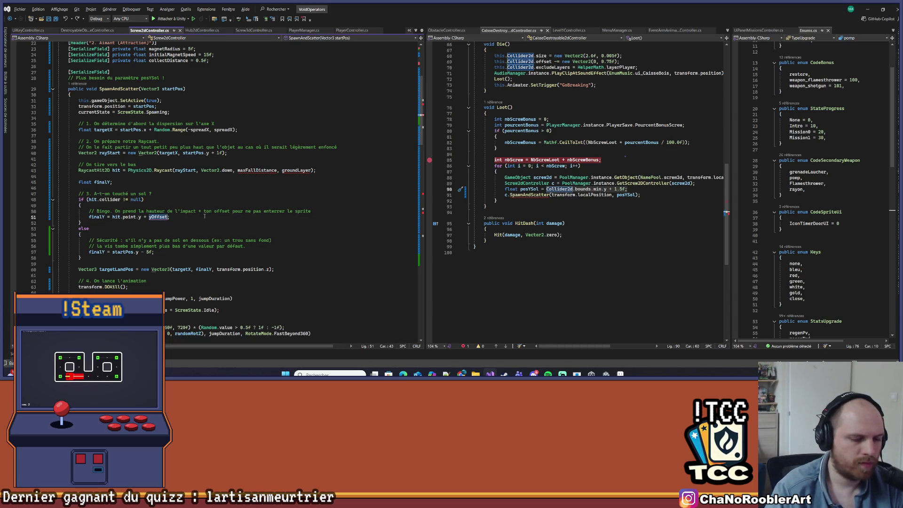
type("0.2f")
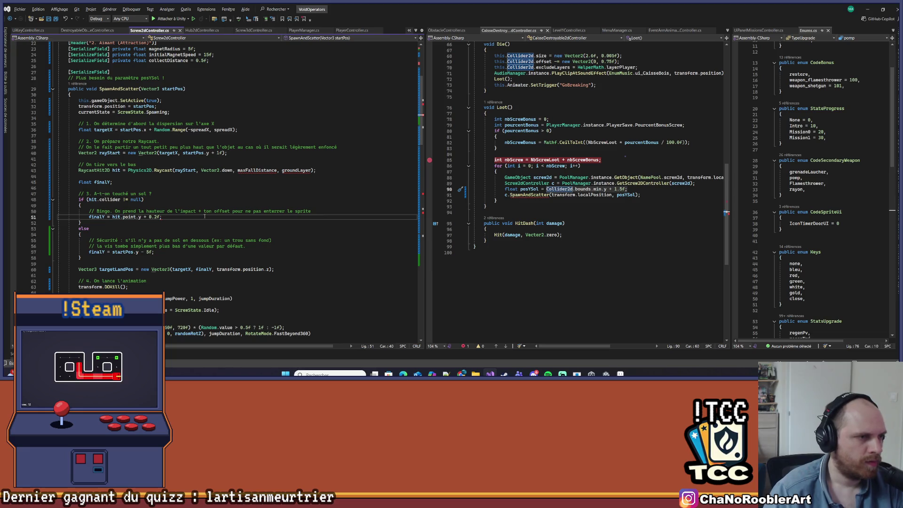
scroll(204, 217, "up", 3)
left_click(278, 223)
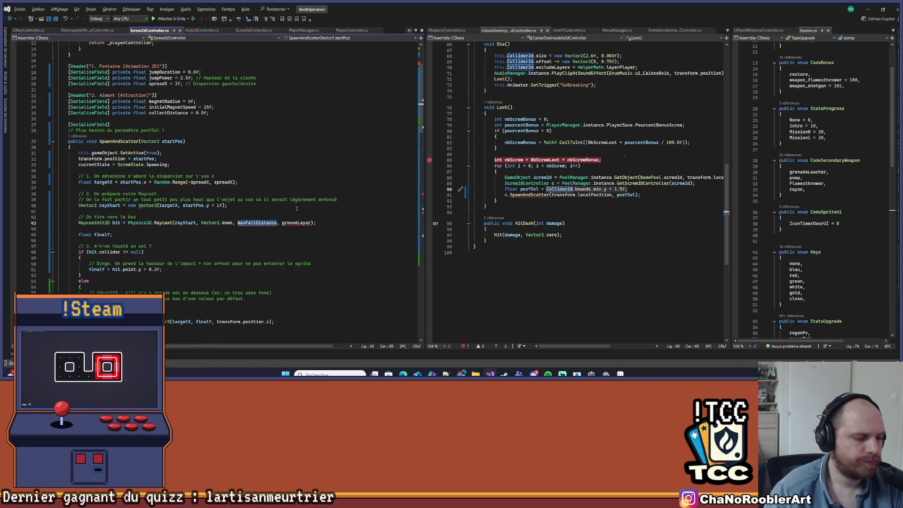
type("3")
left_click(274, 223)
scroll(127, 182, "up", 4)
Add a groundLayer field line under the [SerializeField] attribute.
key("ctrl+c")
left_click(111, 194)
key("Return")
key("Return")
key("Up")
key("ctrl+v")
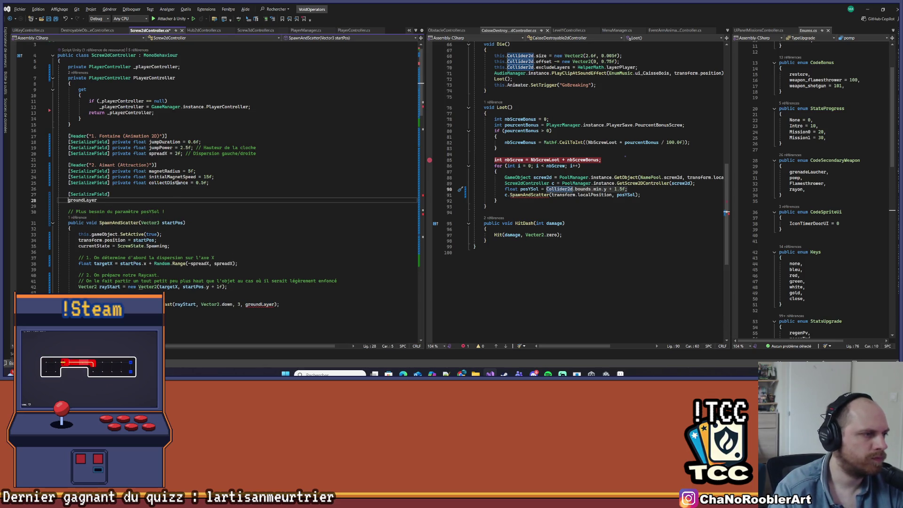
type("Layer")
key("End")
type(";")
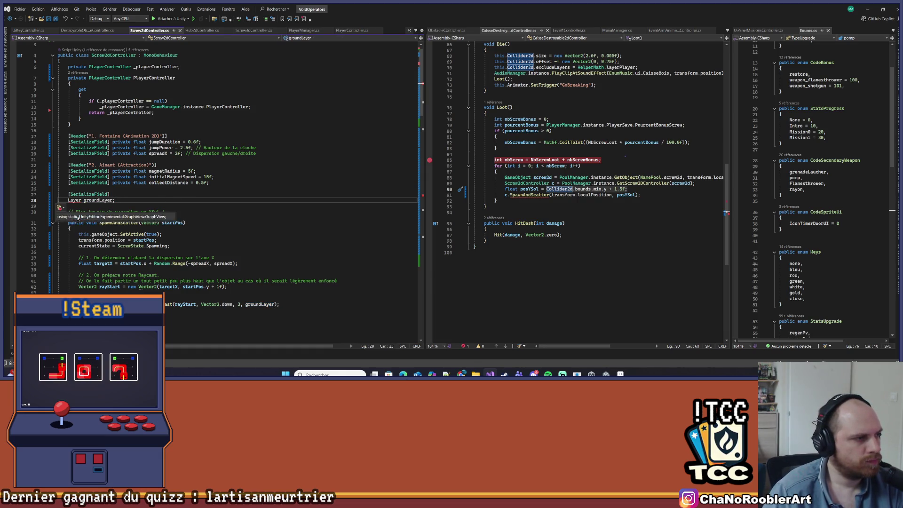
Correct the groundLayer field's type to LayerMask using the IntelliSense suggestion.
left_click(78, 218)
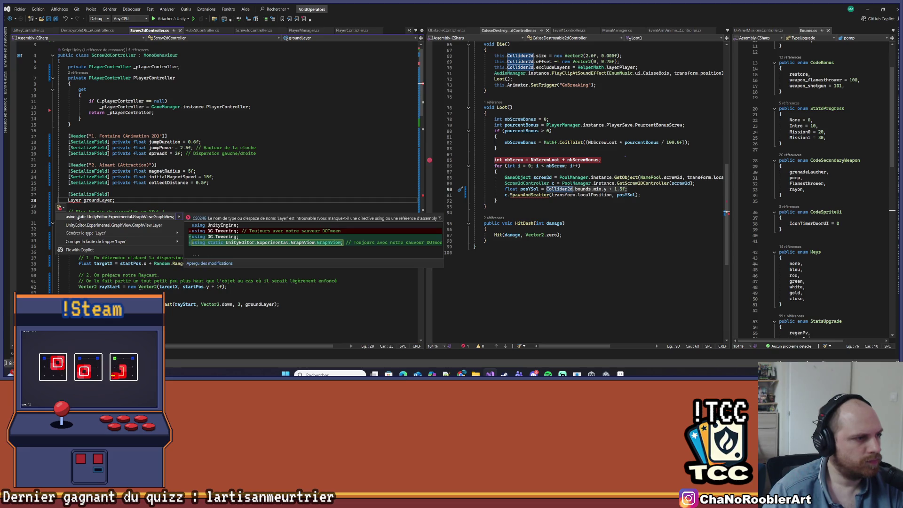
left_click(83, 200)
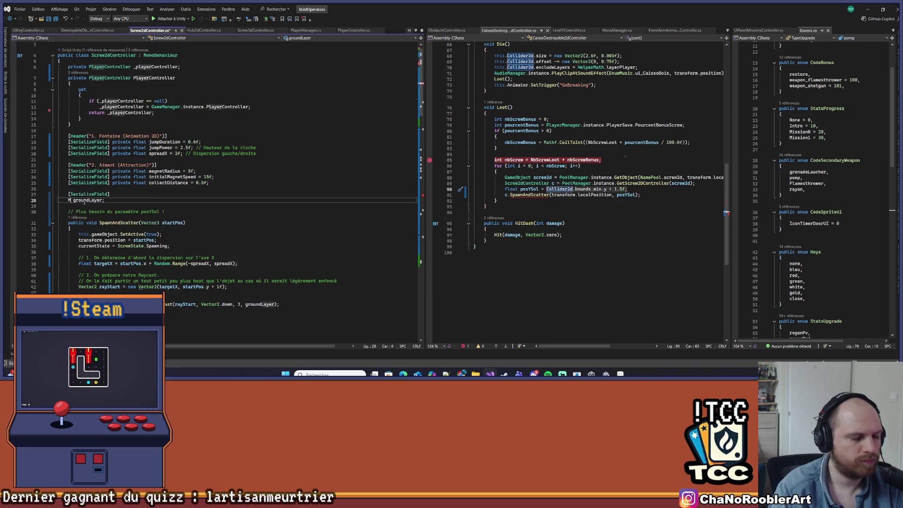
type("Mask")
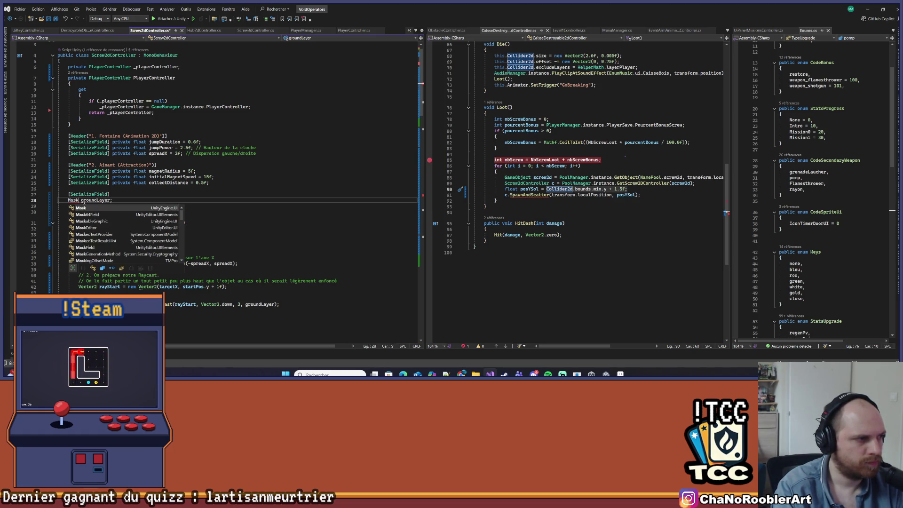
key("BackSpace")
key("BackSpace")
key("BackSpace")
type("LayerM")
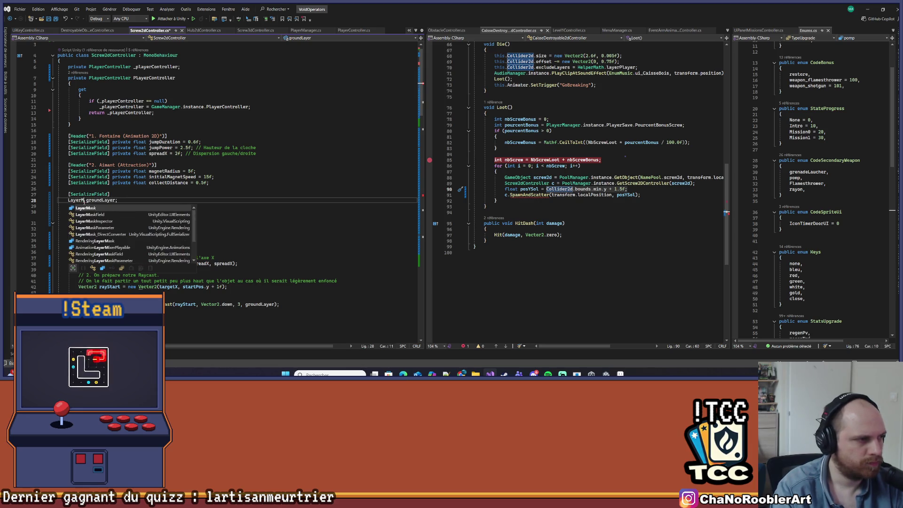
key("Tab")
key("Up")
key("Up")
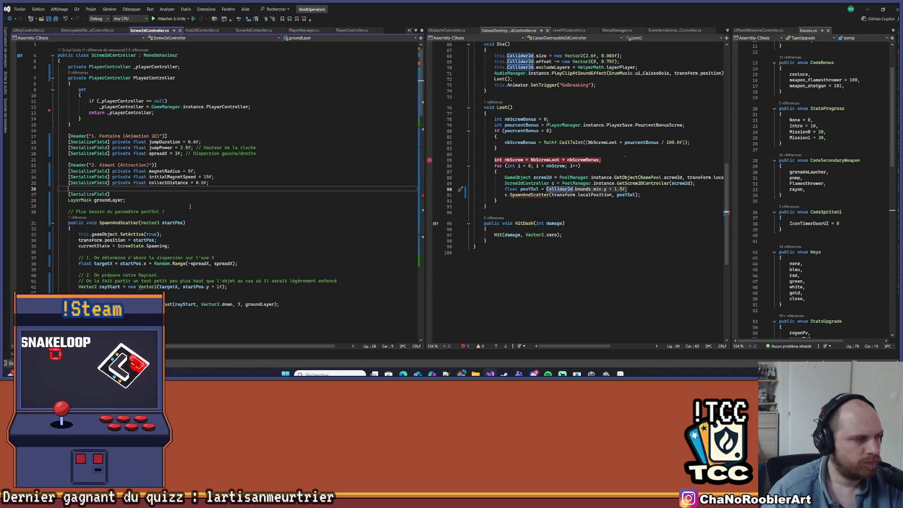
left_click(162, 275)
scroll(146, 236, "down", 8)
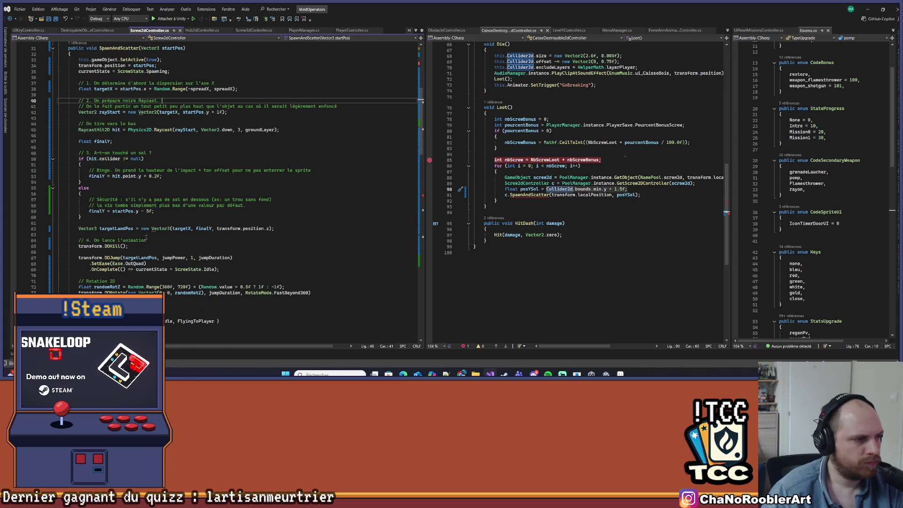
Review the Screw2d prefab's controller settings, then jump to the duplicate SpawnAndScatter compile error.
key("alt+Tab")
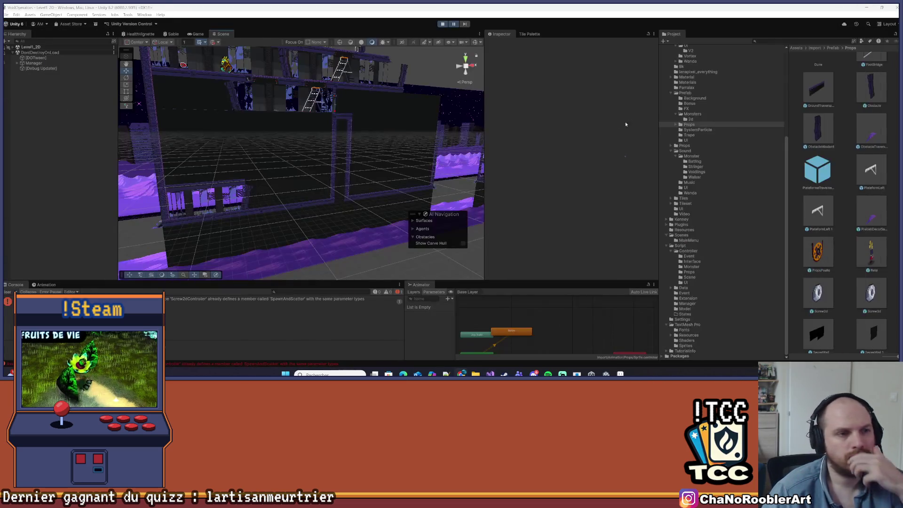
scroll(853, 253, "down", 2)
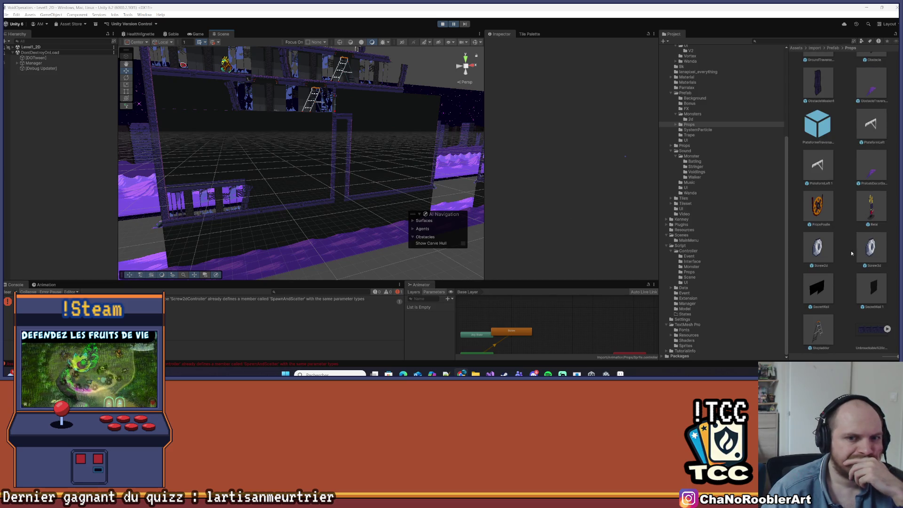
left_click(818, 247)
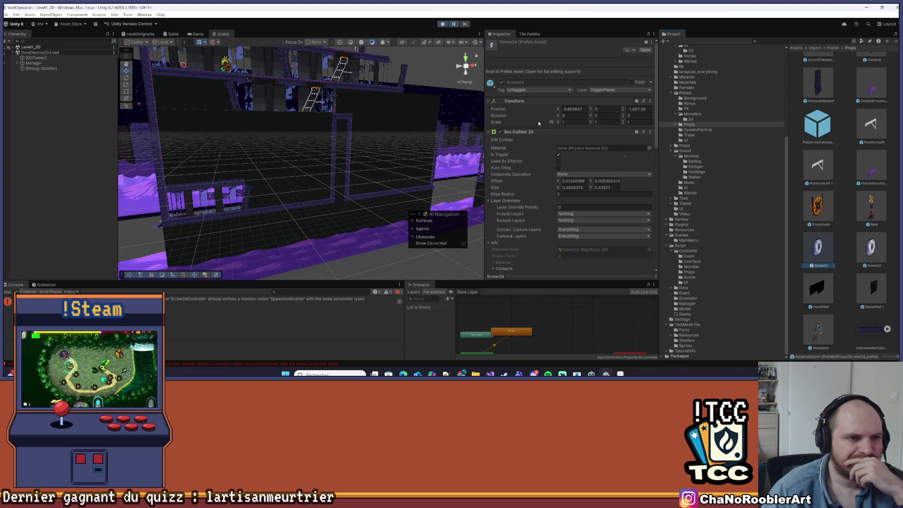
scroll(539, 123, "down", 10)
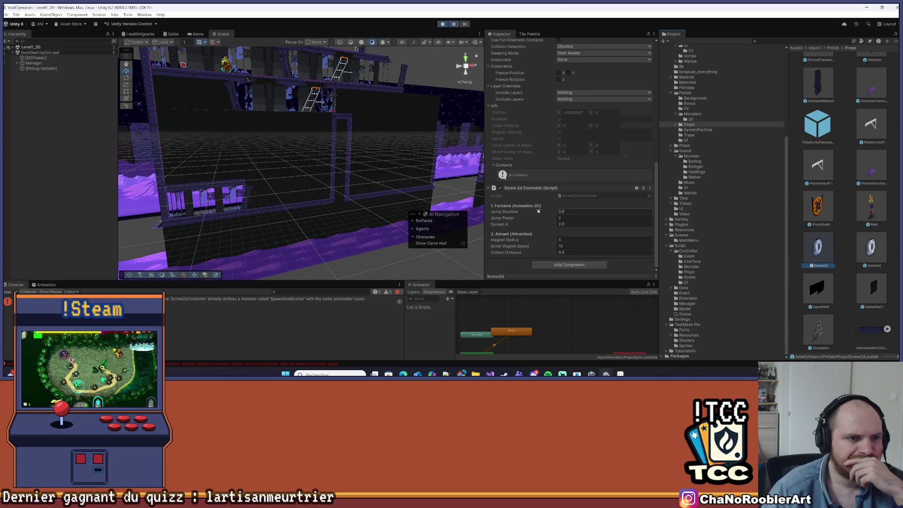
left_click(264, 299)
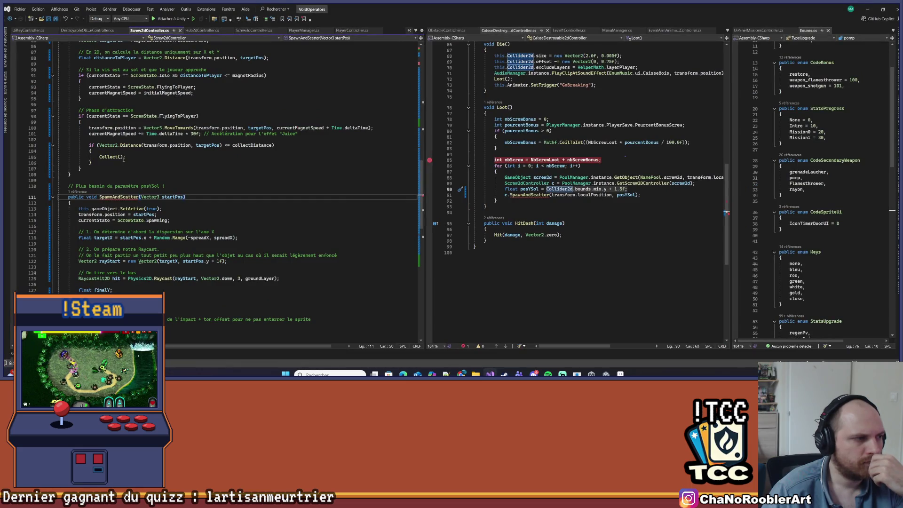
Remove the posYSol argument from the crate's SpawnAndScatter call on line 91 and save all scripts.
double_click(627, 194)
key("BackSpace")
key("BackSpace")
key("BackSpace")
left_click(623, 195)
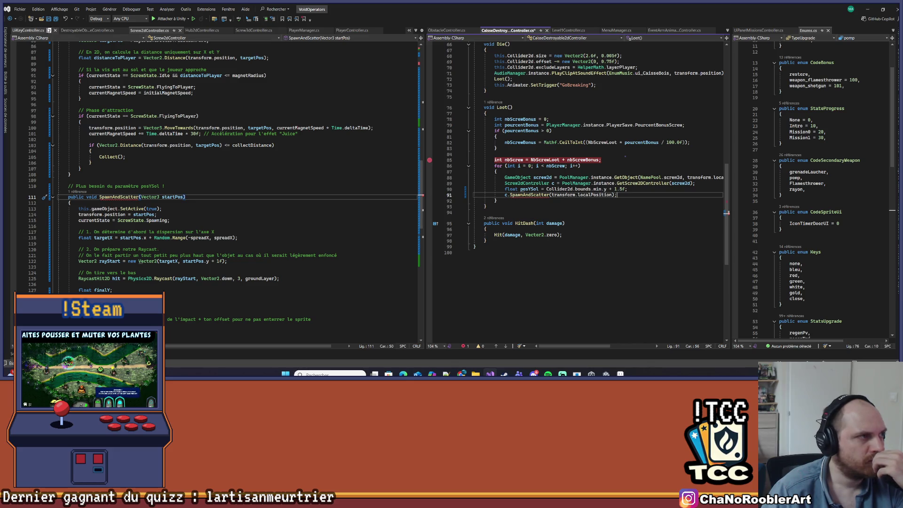
left_click(49, 20)
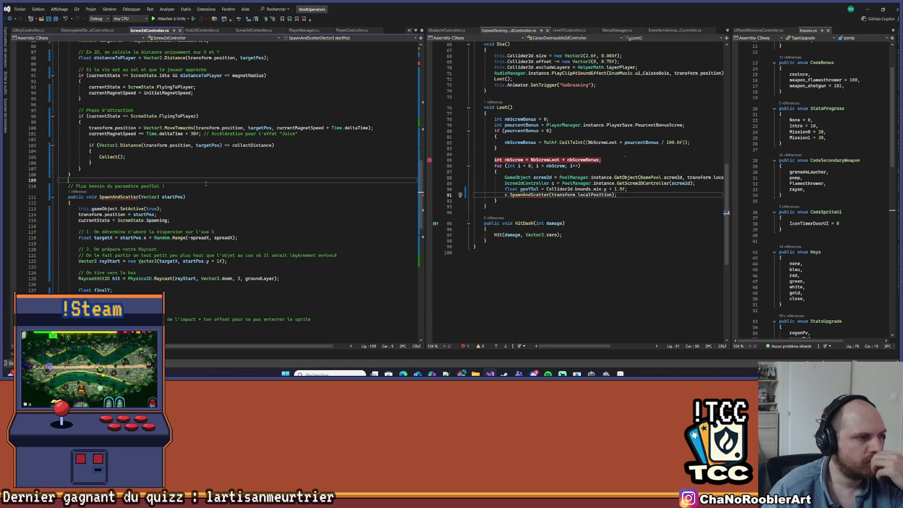
Find the duplicate SpawnAndScatter definitions in the screw controller and collapse the old one.
scroll(212, 179, "down", 3)
left_click(220, 170)
mouse_move(129, 146)
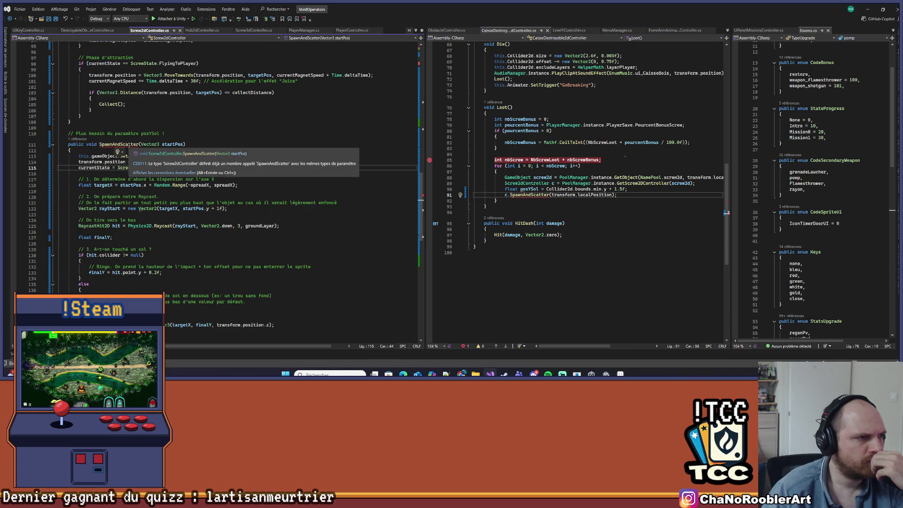
scroll(308, 148, "down", 7)
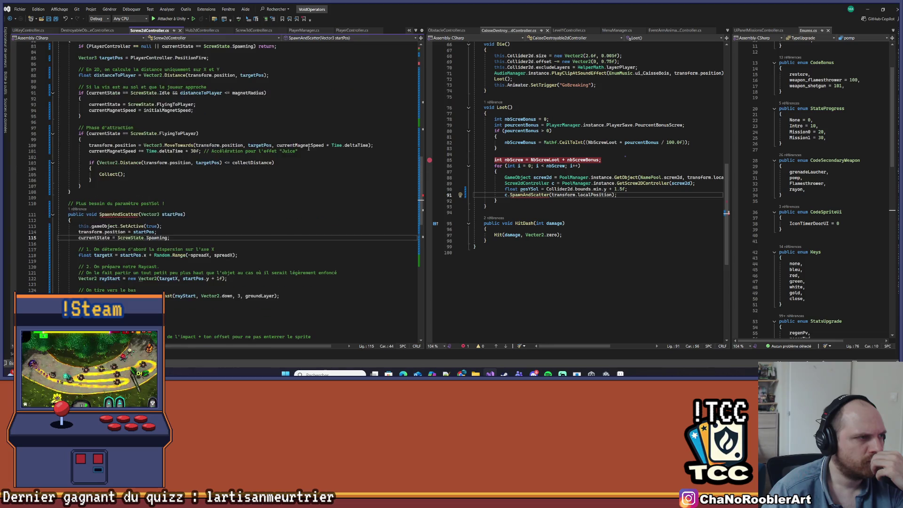
scroll(309, 148, "up", 7)
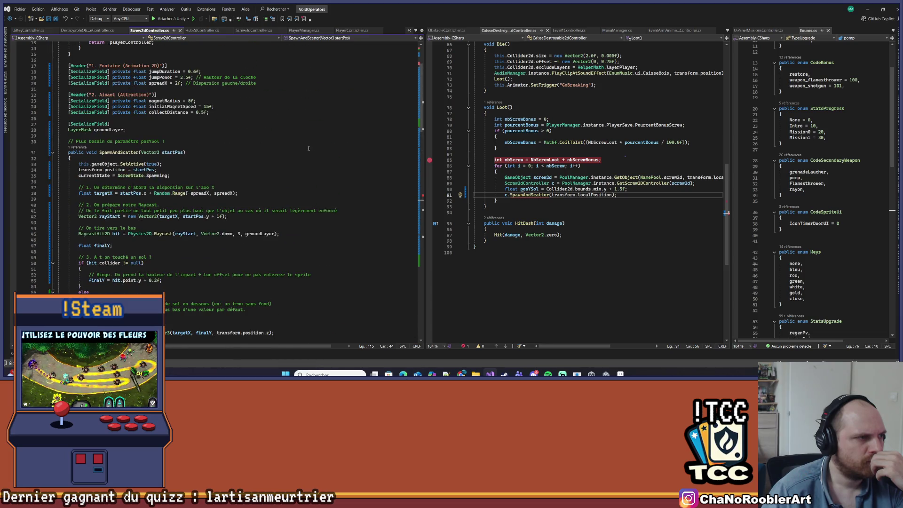
scroll(308, 148, "down", 20)
scroll(295, 160, "up", 19)
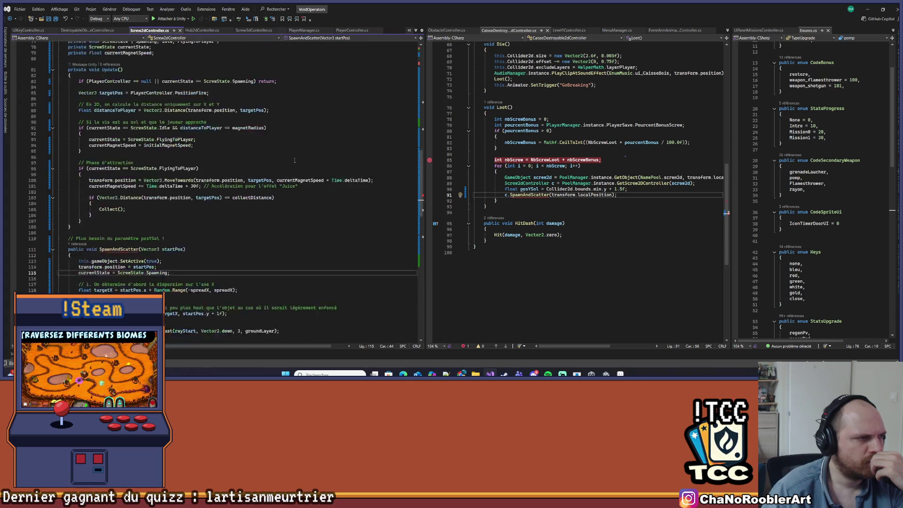
scroll(294, 160, "up", 5)
scroll(128, 232, "up", 18)
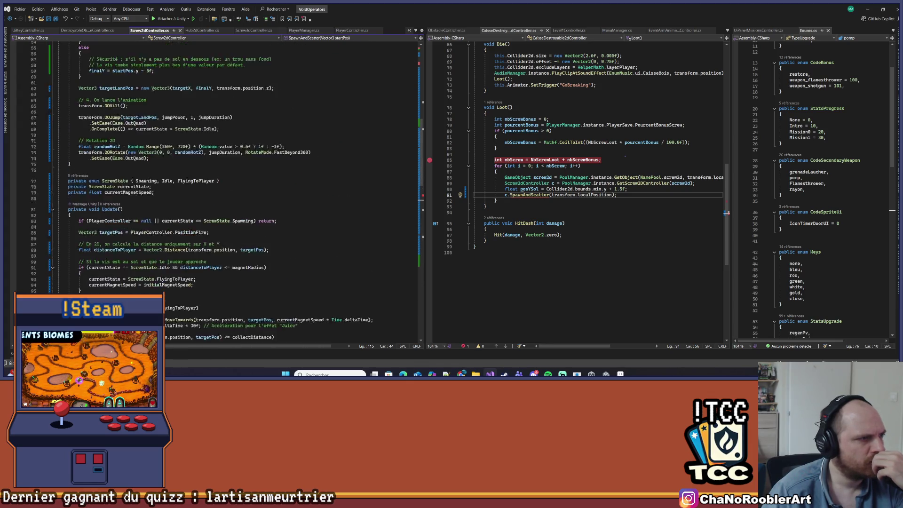
scroll(68, 165, "down", 1)
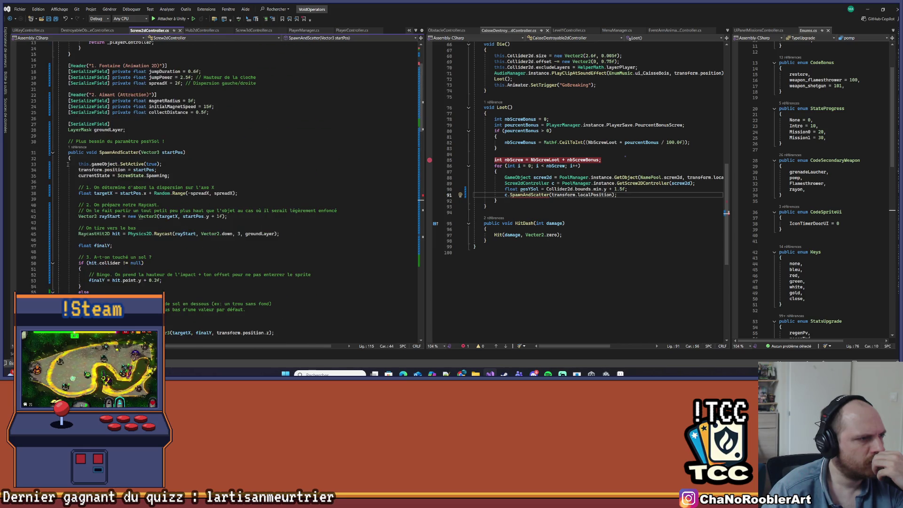
left_click(52, 154)
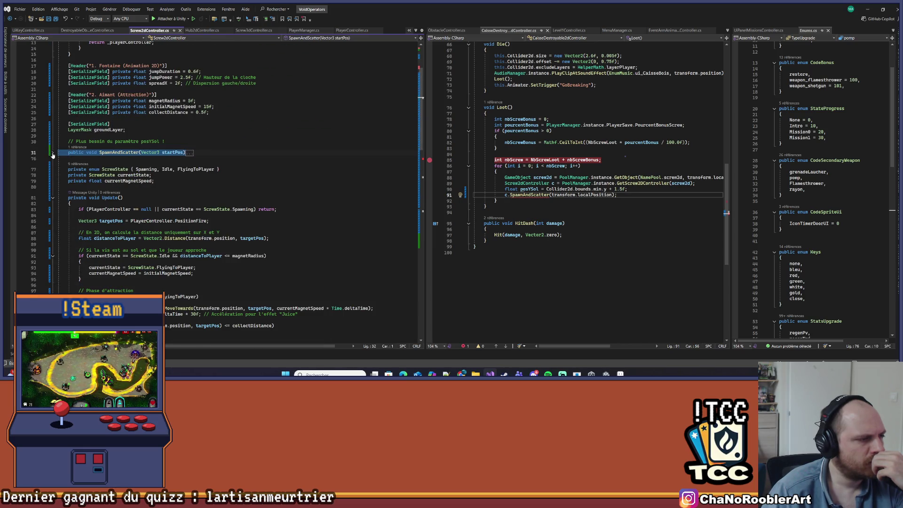
Replace the old SpawnAndScatter method with the pasted enum/Update block and delete leftover blank lines.
scroll(52, 160, "down", 4)
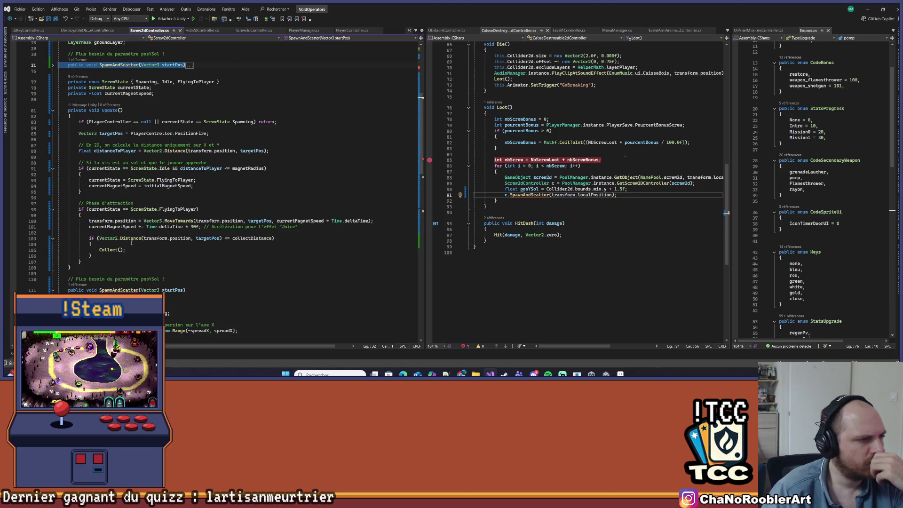
scroll(104, 258, "down", 10)
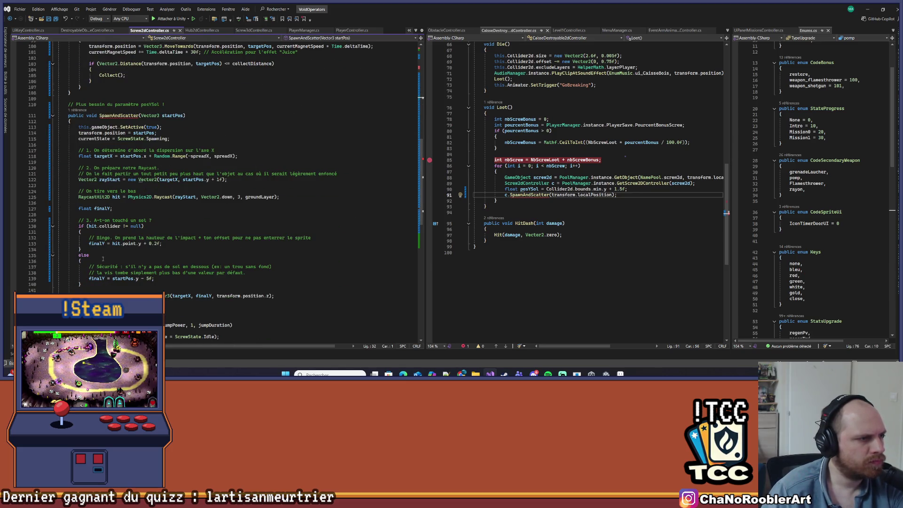
scroll(103, 259, "down", 4)
scroll(101, 255, "up", 20)
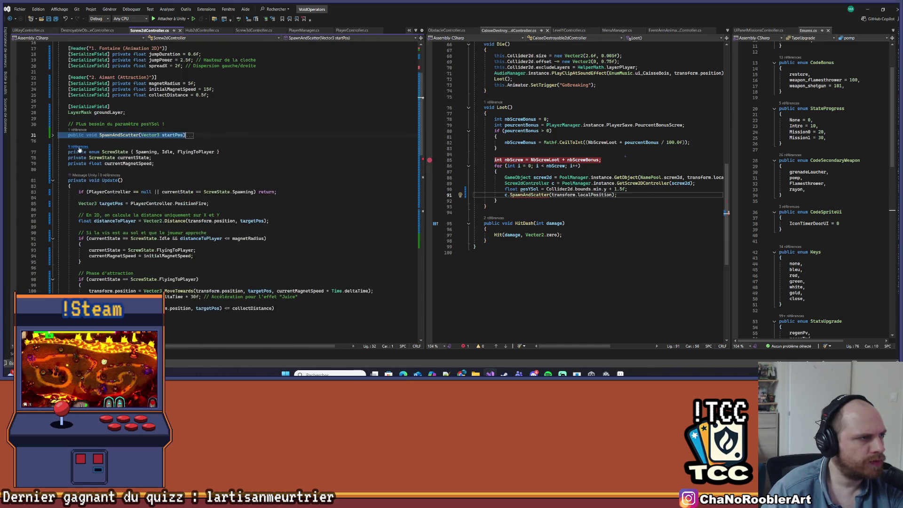
scroll(87, 179, "down", 7)
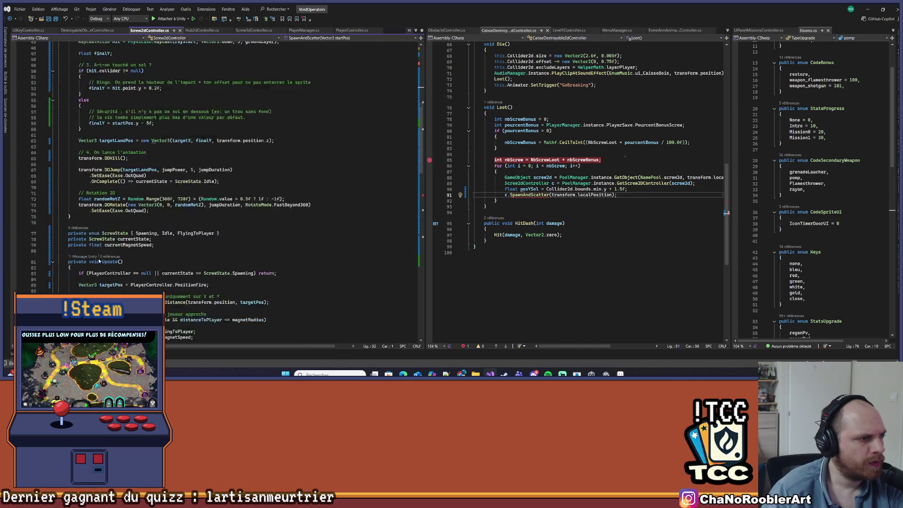
left_click(73, 268)
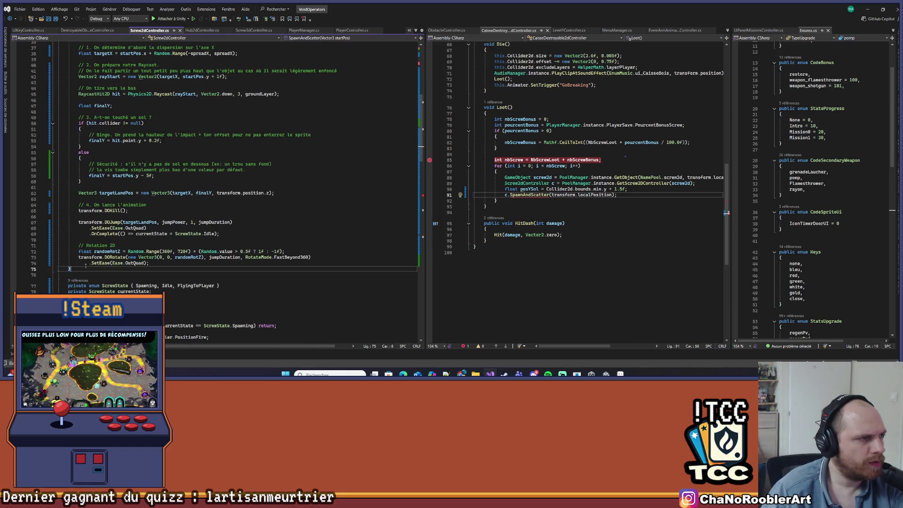
scroll(113, 196, "up", 3)
left_click(55, 55)
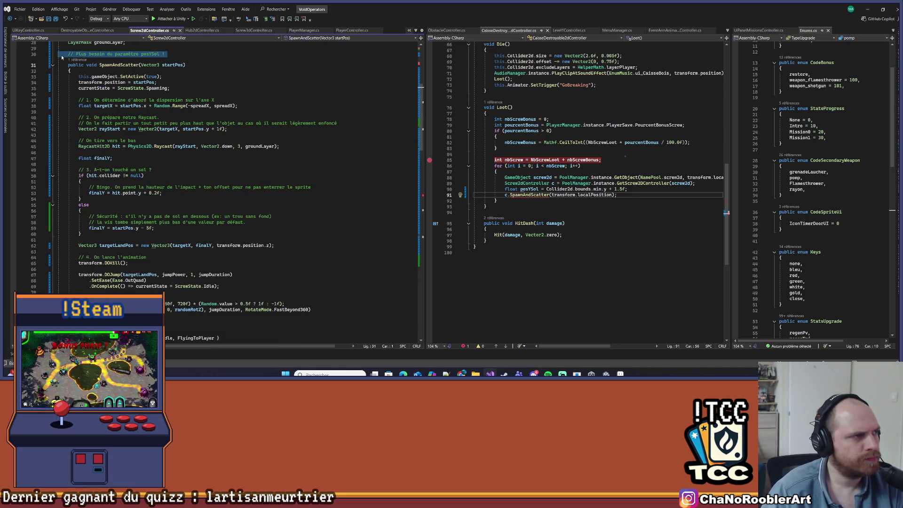
key("ctrl+v")
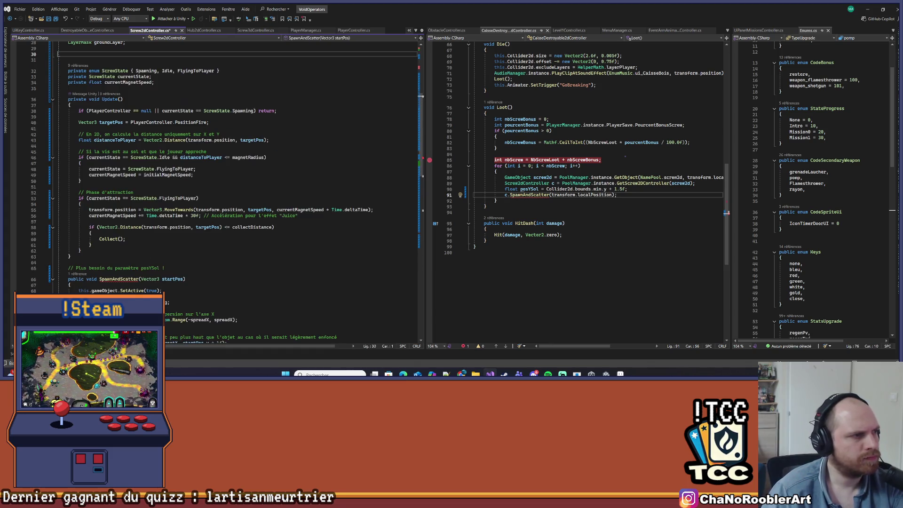
scroll(109, 209, "up", 3)
key("BackSpace")
key("Delete")
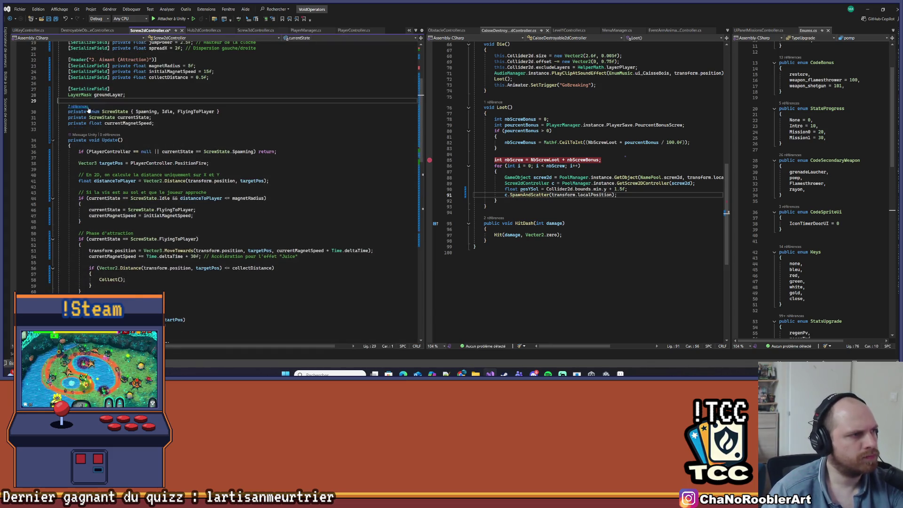
scroll(215, 189, "down", 15)
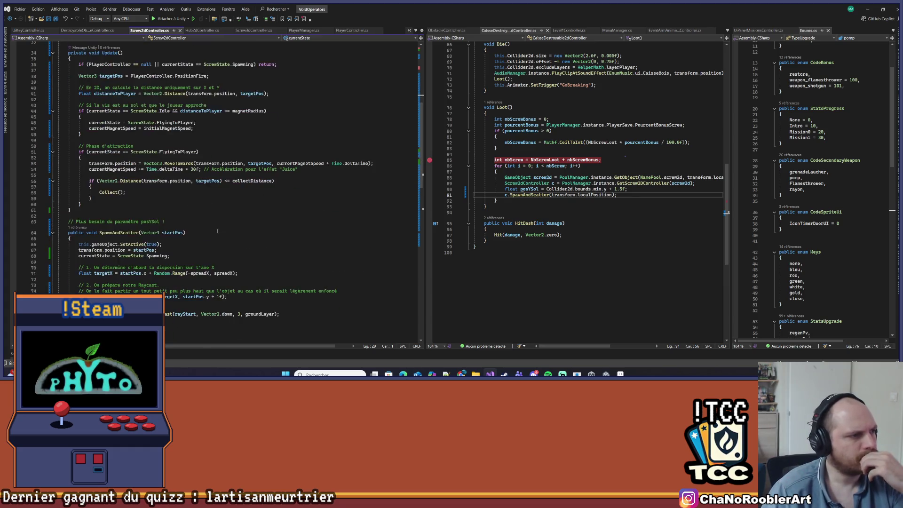
scroll(213, 229, "down", 2)
left_click(630, 189)
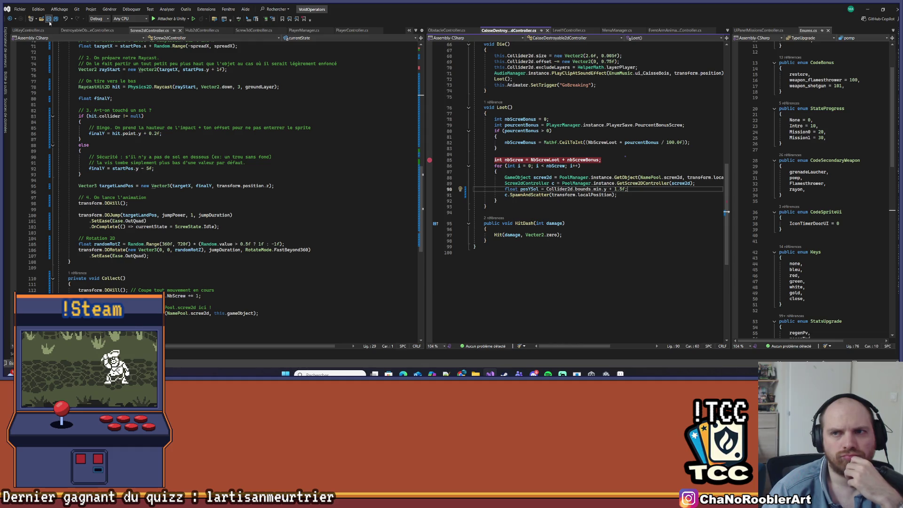
key("ctrl+minus")
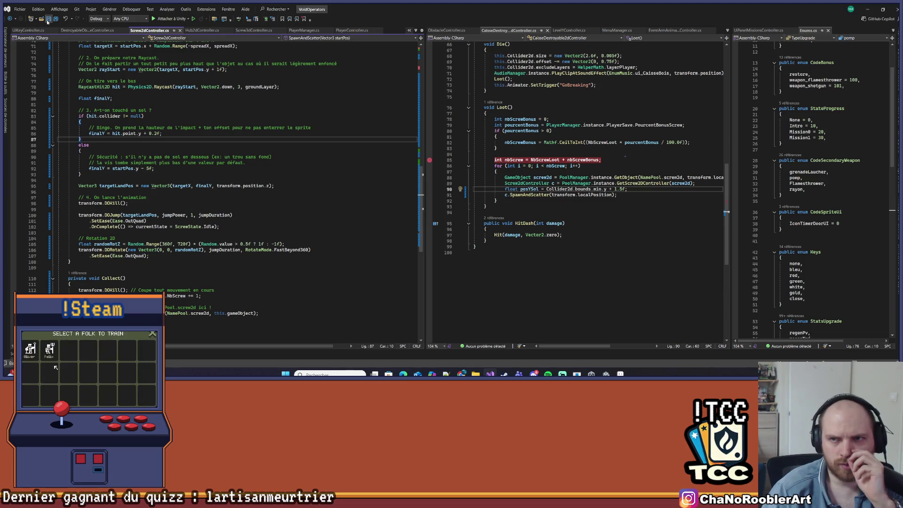
left_click(181, 144)
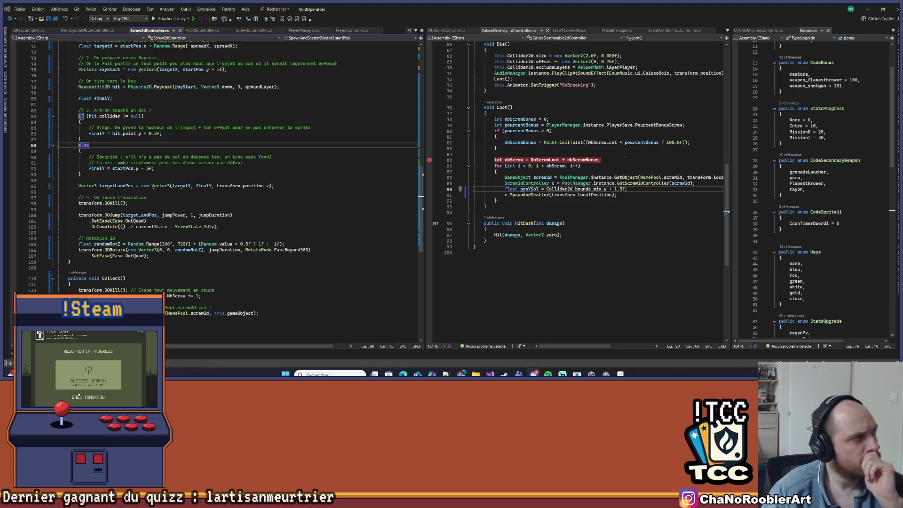
mouse_move(568, 370)
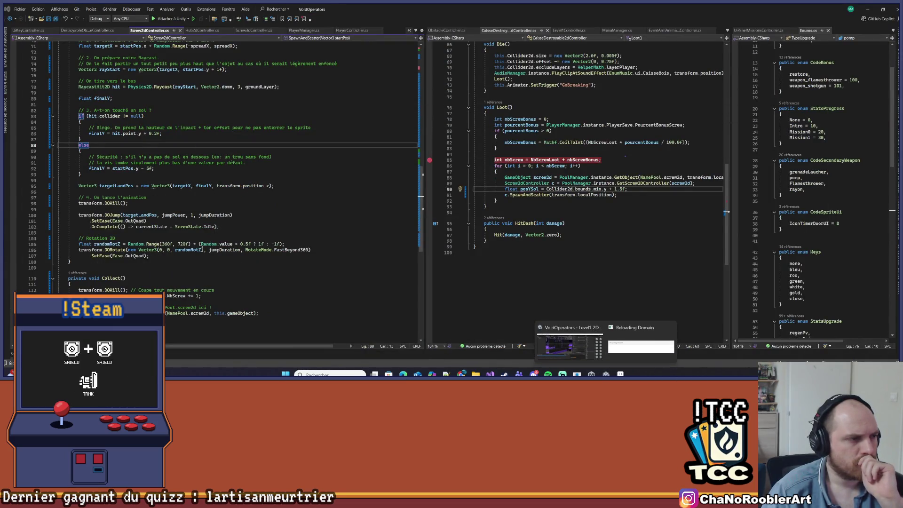
mouse_move(626, 346)
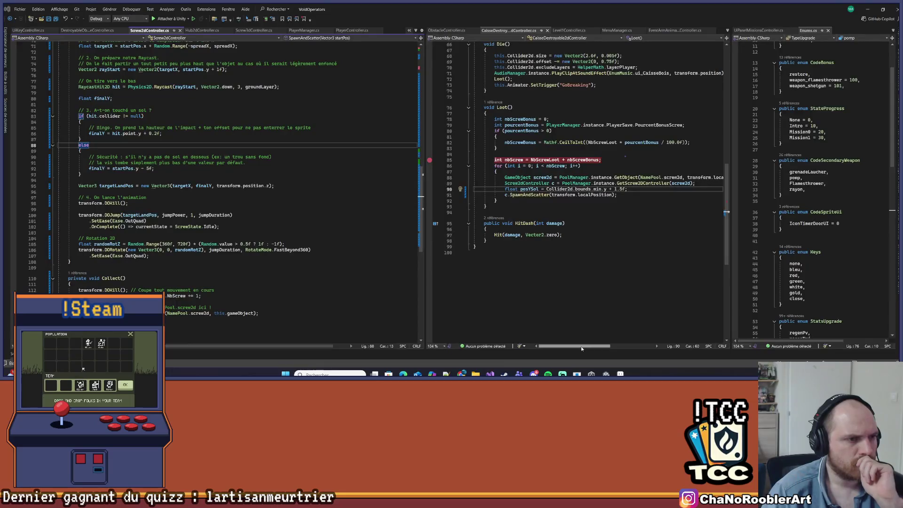
key("alt+Tab")
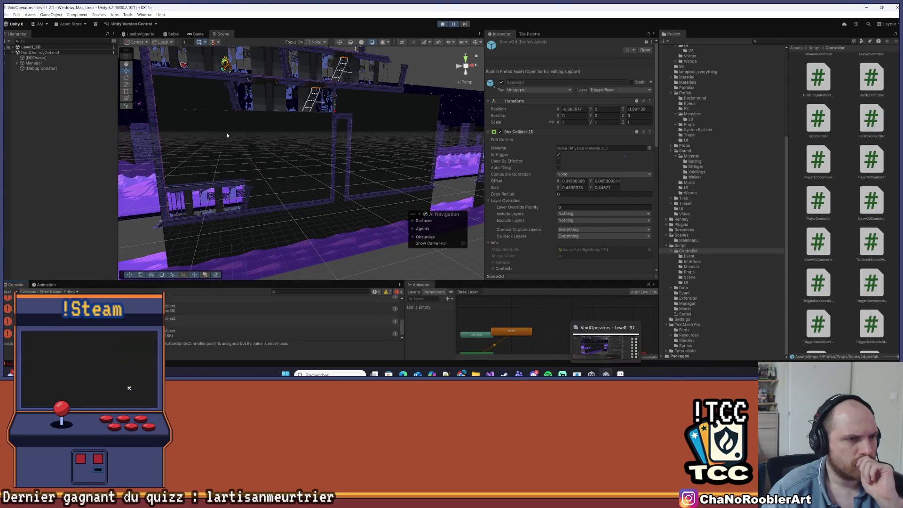
Clear the Console, stop Play mode and dismiss the play-mode changes prompt.
left_click(11, 294)
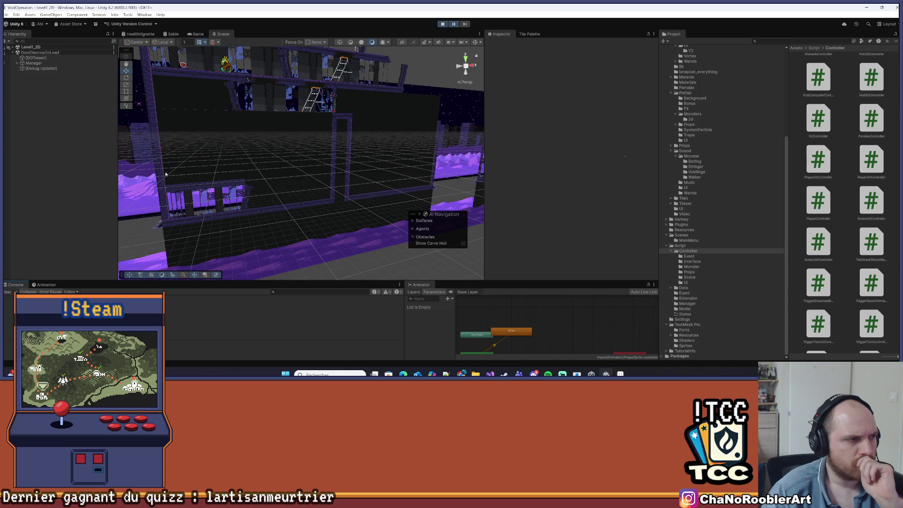
left_click(442, 25)
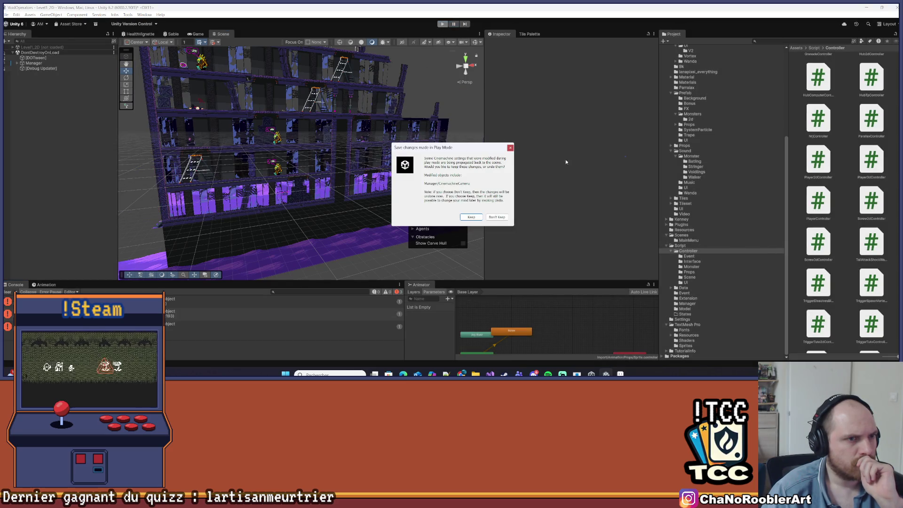
left_click(509, 149)
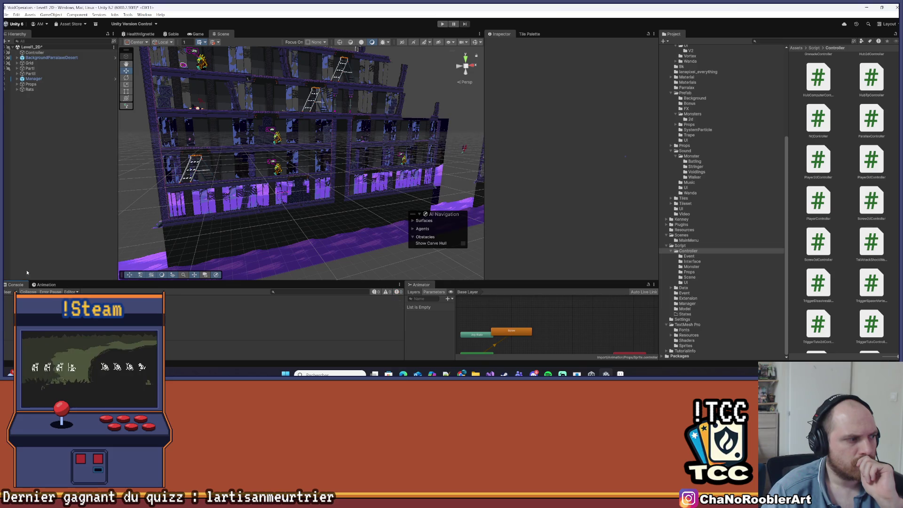
Save the level scene with File > Save and start a new Play session.
left_click(7, 15)
left_click(37, 52)
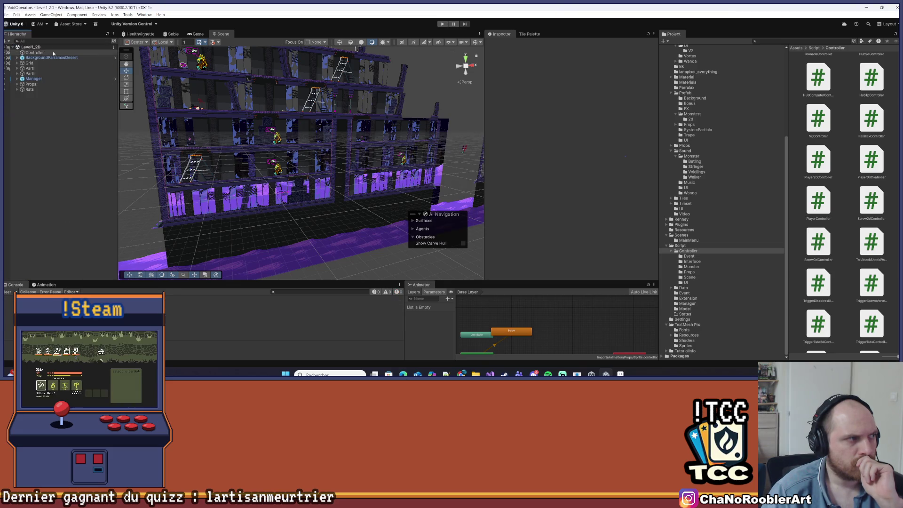
left_click(443, 24)
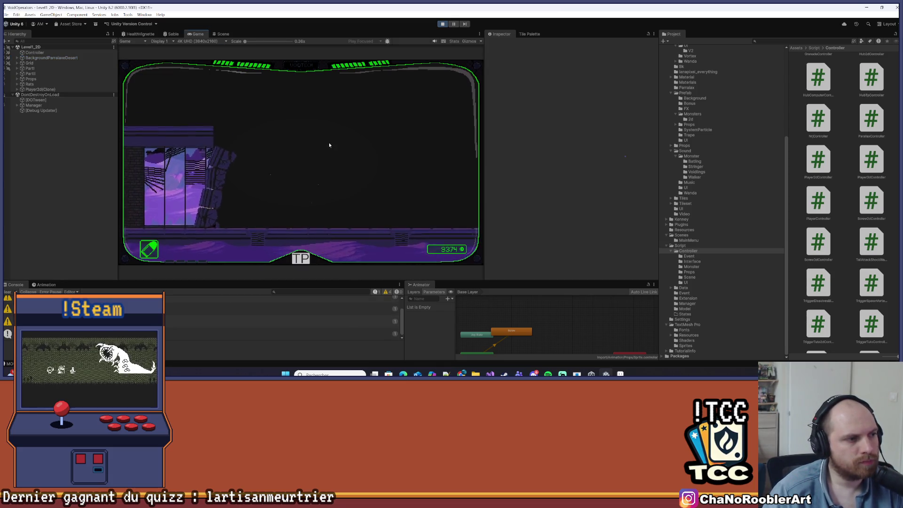
Walk the player to the mission menu and launch Mission 1.
key("a")
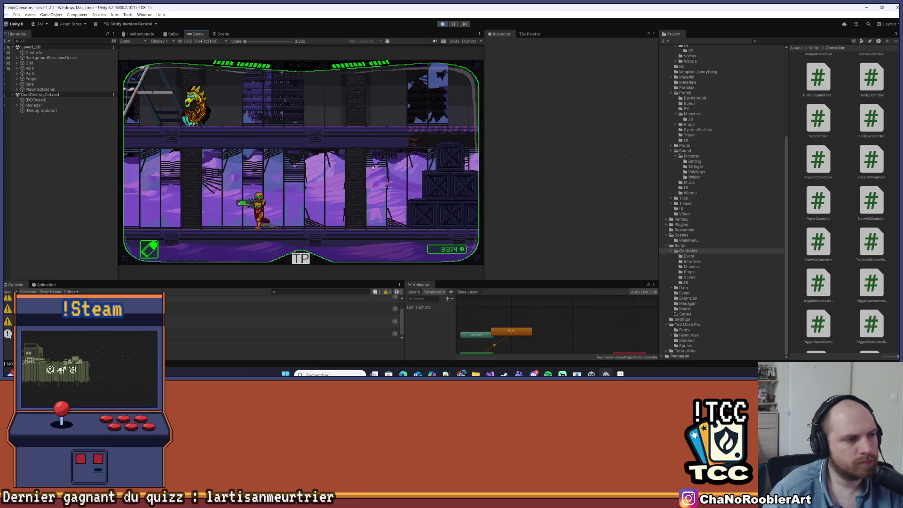
key("d")
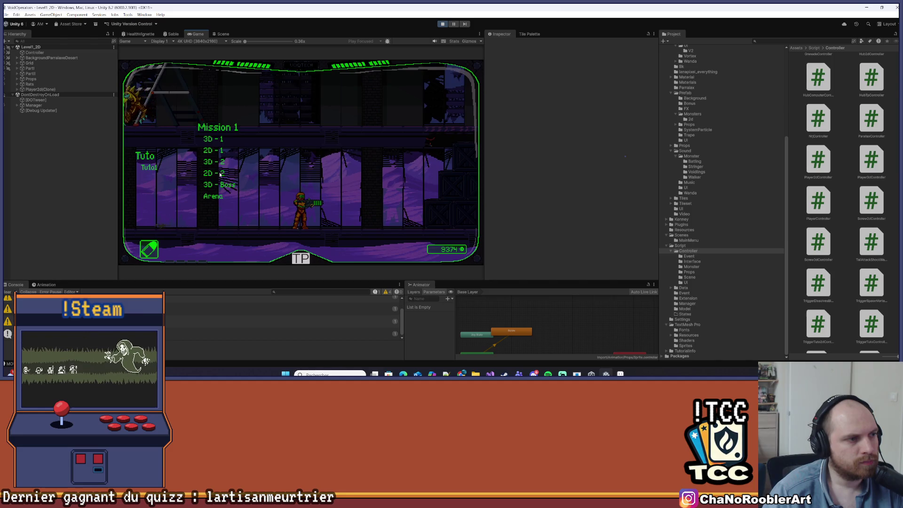
left_click(220, 174)
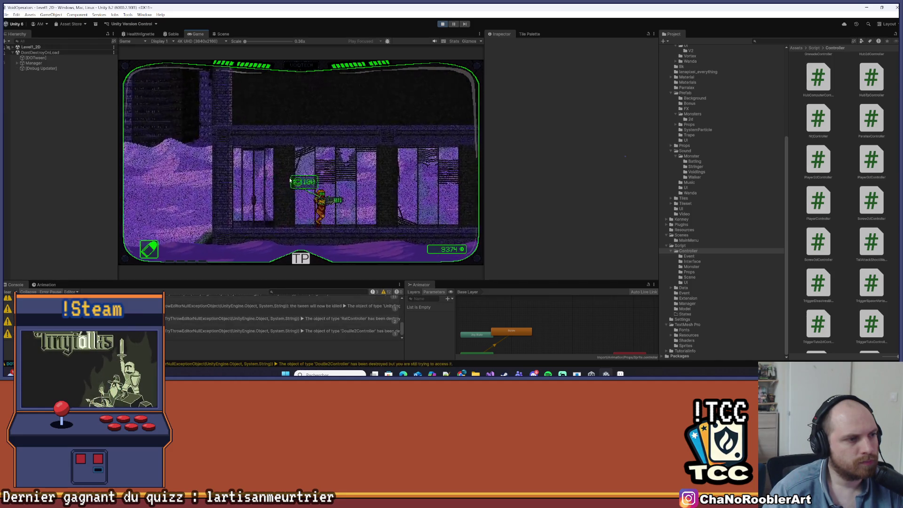
Move up the shaft, past the enemy, down the ladder to the crates, then stop playing.
key("d")
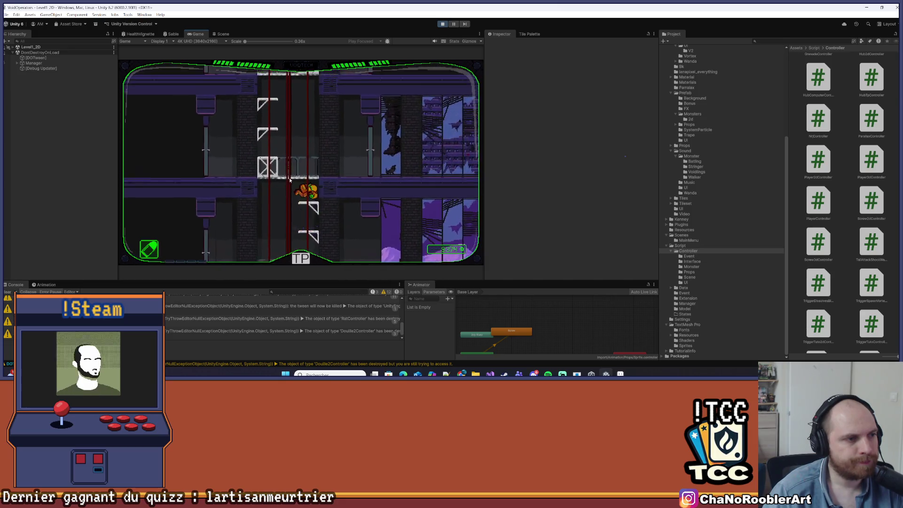
key("a")
key("a")
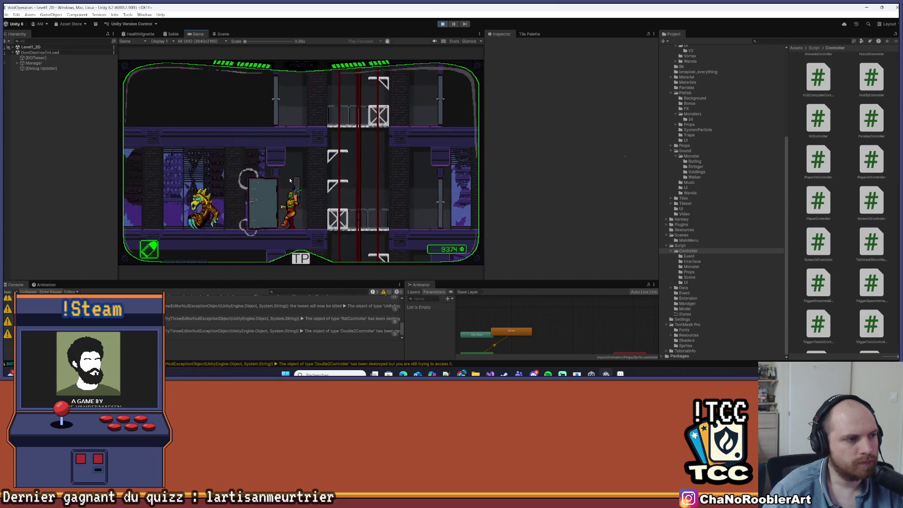
key("a")
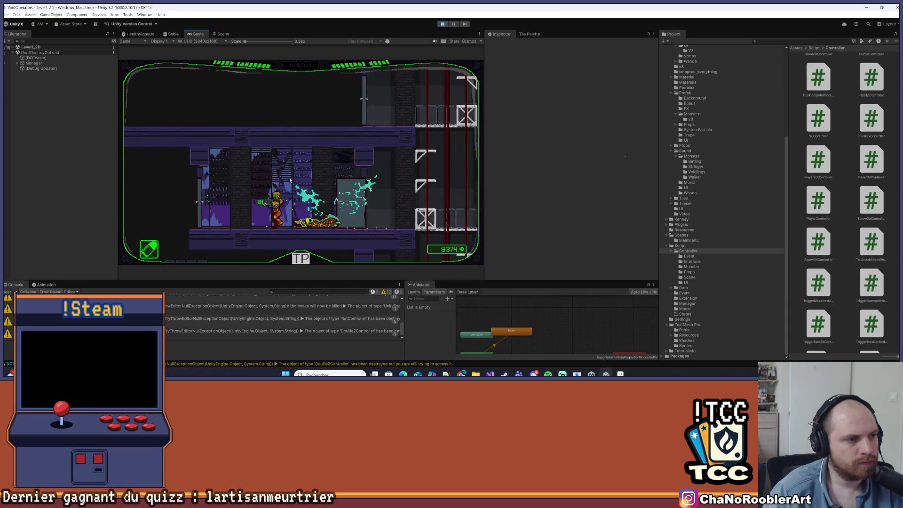
key("s")
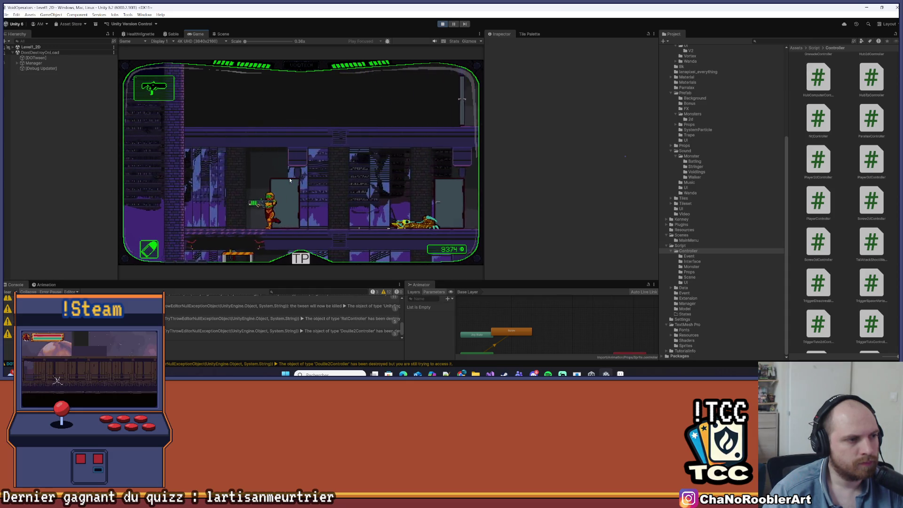
key("s")
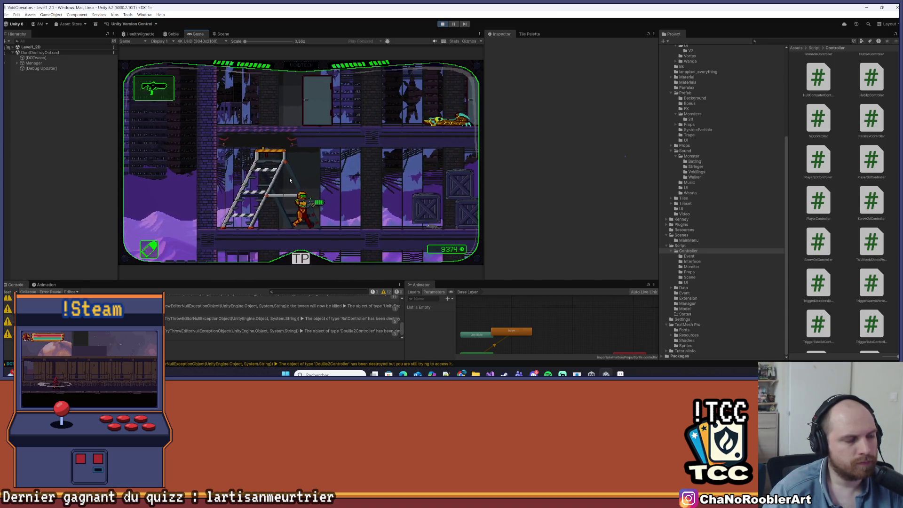
key("a")
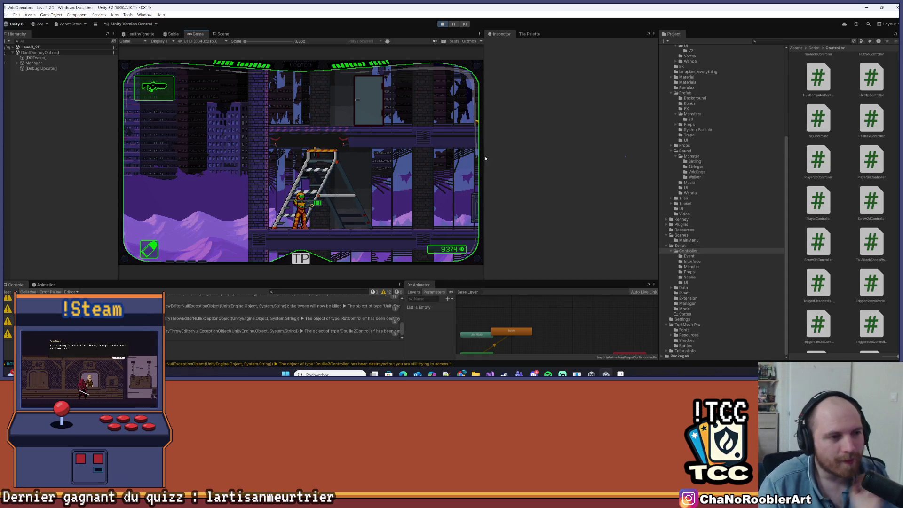
key("d")
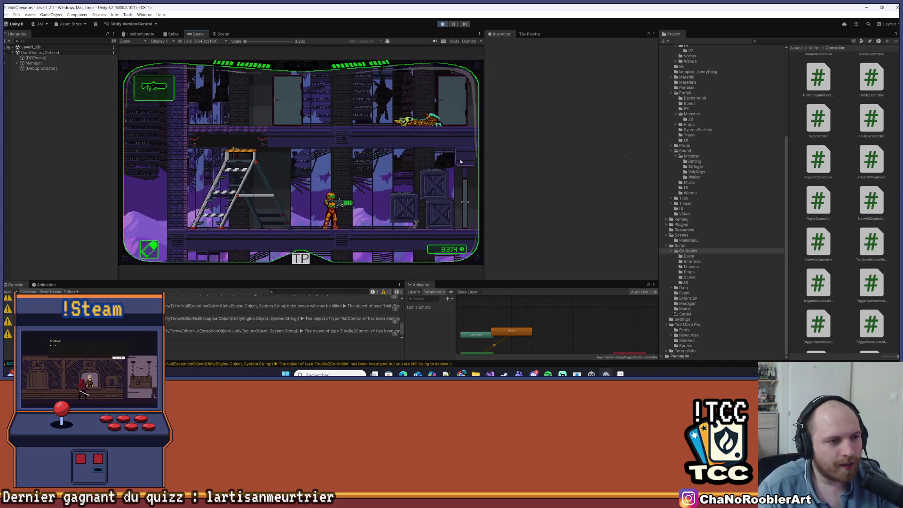
key("d")
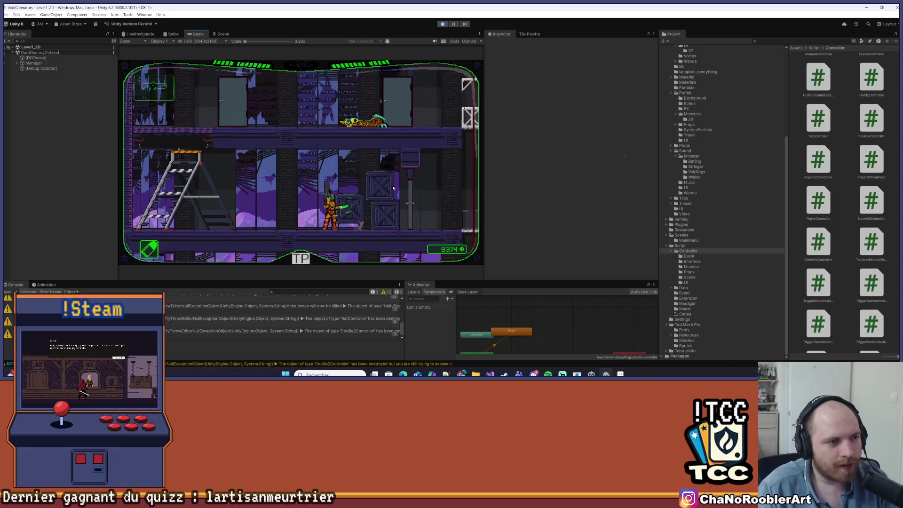
key("a")
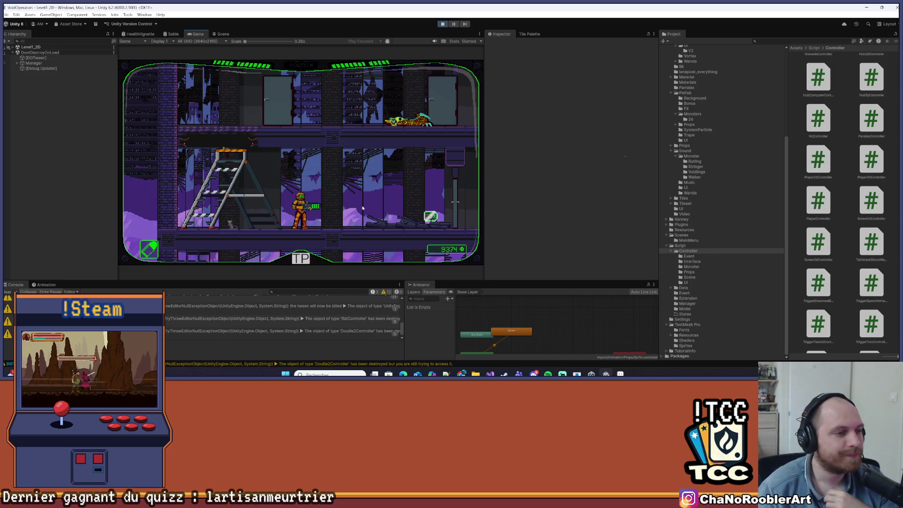
left_click(443, 24)
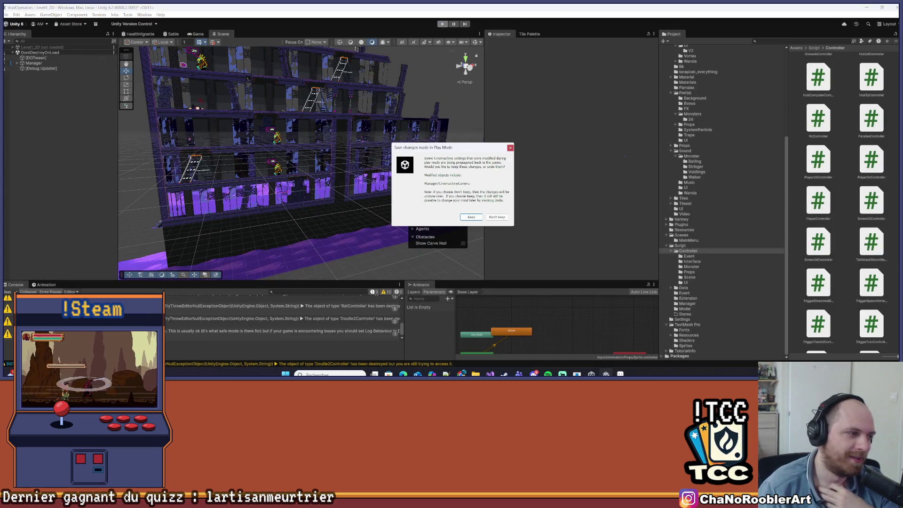
Dismiss the play-mode changes prompt and clear the console errors.
left_click(511, 148)
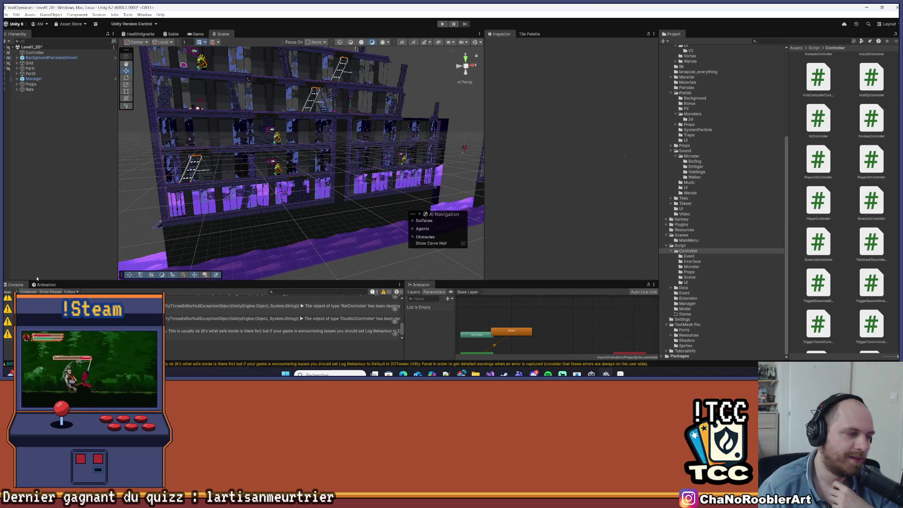
left_click(8, 292)
scroll(249, 149, "up", 5)
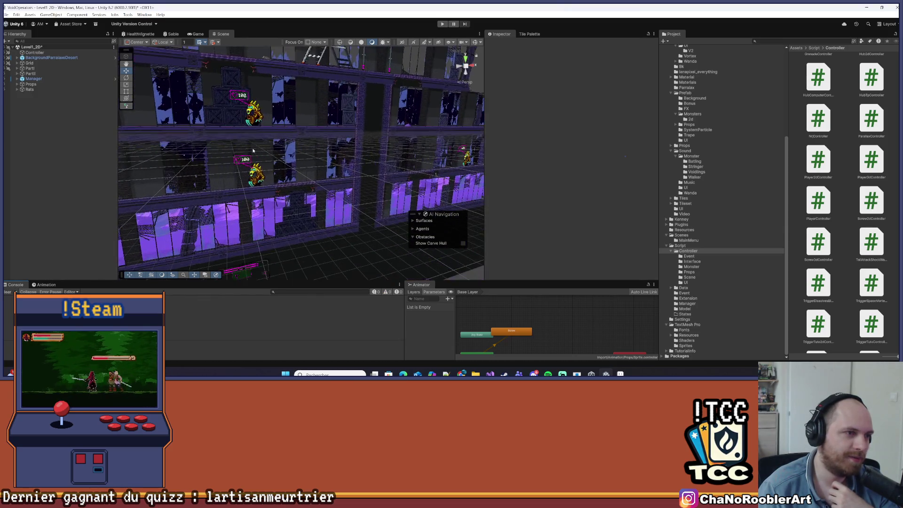
scroll(150, 182, "down", 5)
scroll(275, 133, "up", 3)
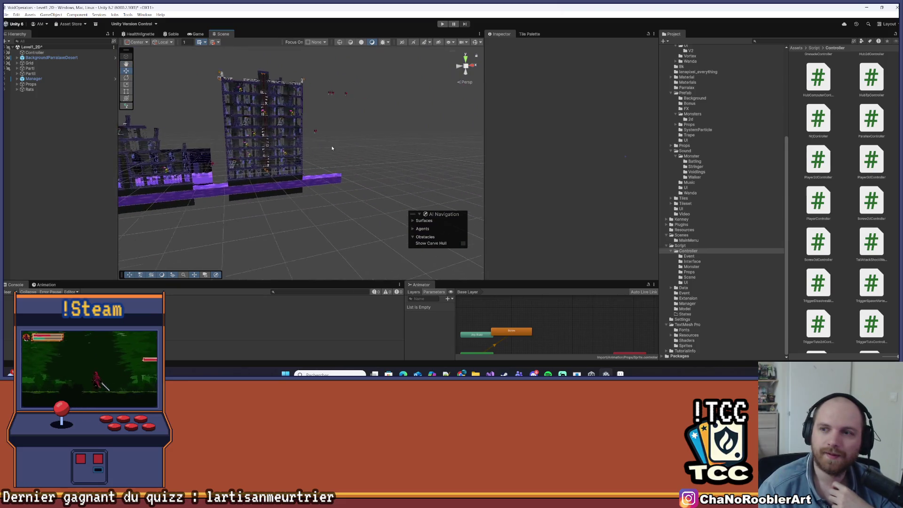
scroll(275, 133, "up", 5)
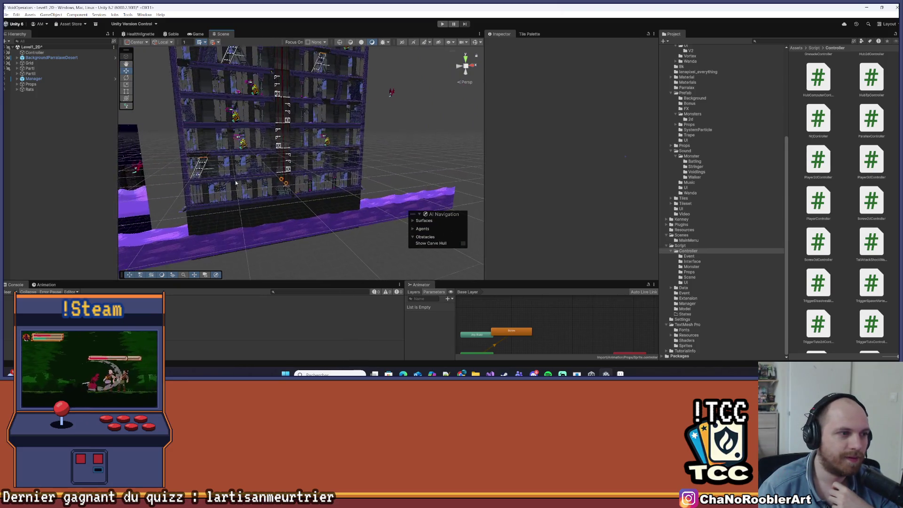
scroll(285, 169, "up", 3)
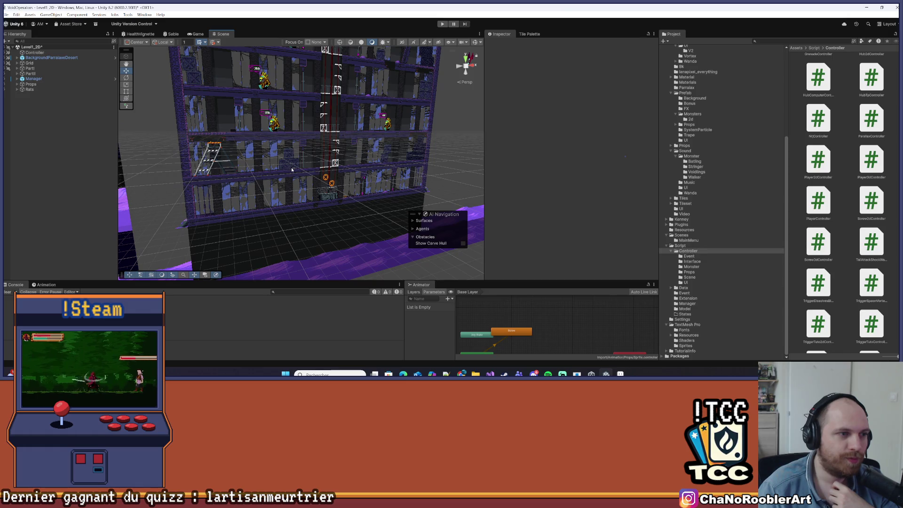
Inspect a Rat and the CaisseDestroyable2d crate in the scene, then select the Obstacle group.
left_click(294, 171)
scroll(264, 159, "up", 3)
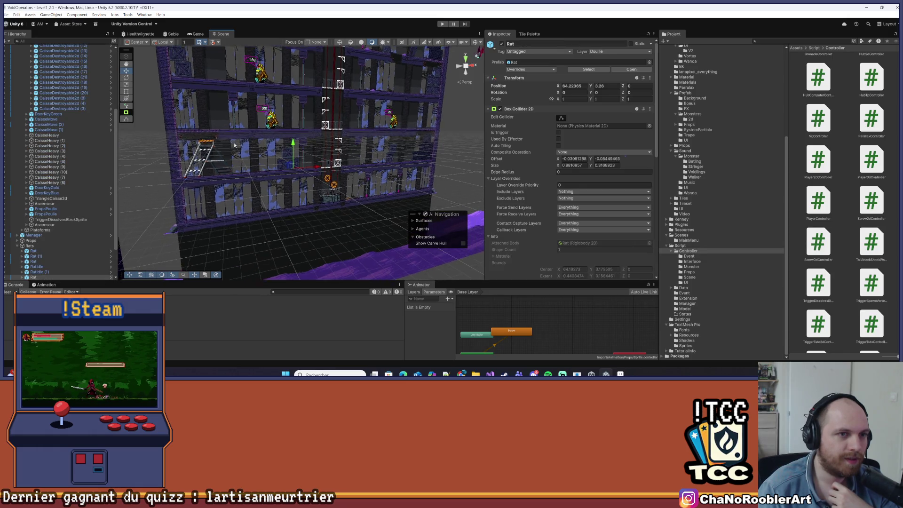
scroll(235, 147, "up", 3)
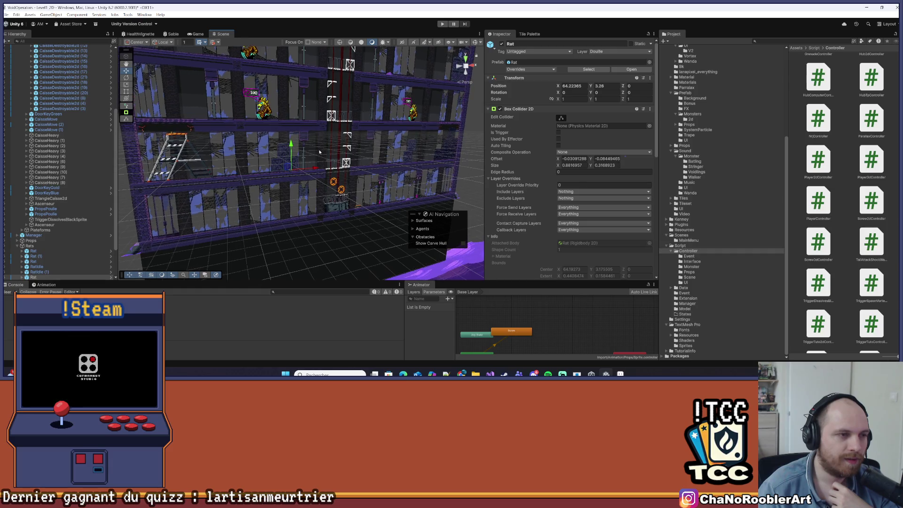
left_click(275, 163)
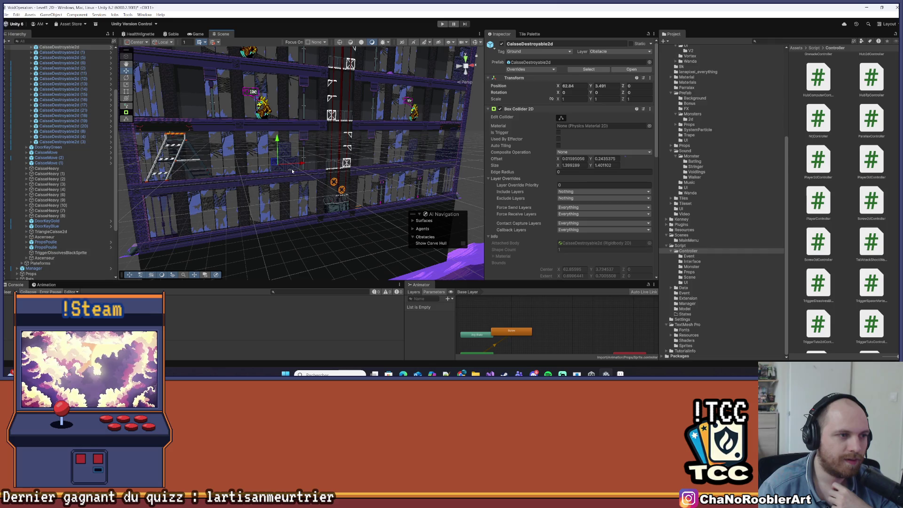
left_click(292, 171)
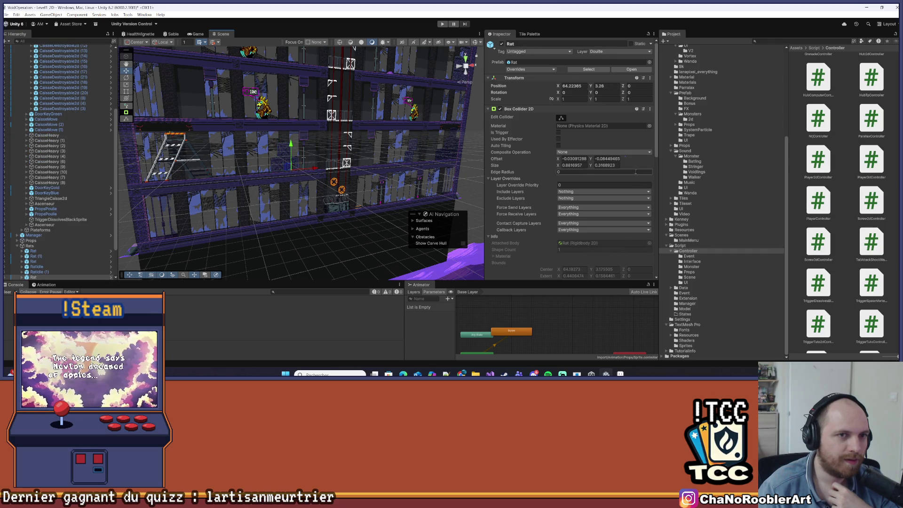
scroll(635, 179, "down", 3)
left_click_drag(321, 147, 282, 151)
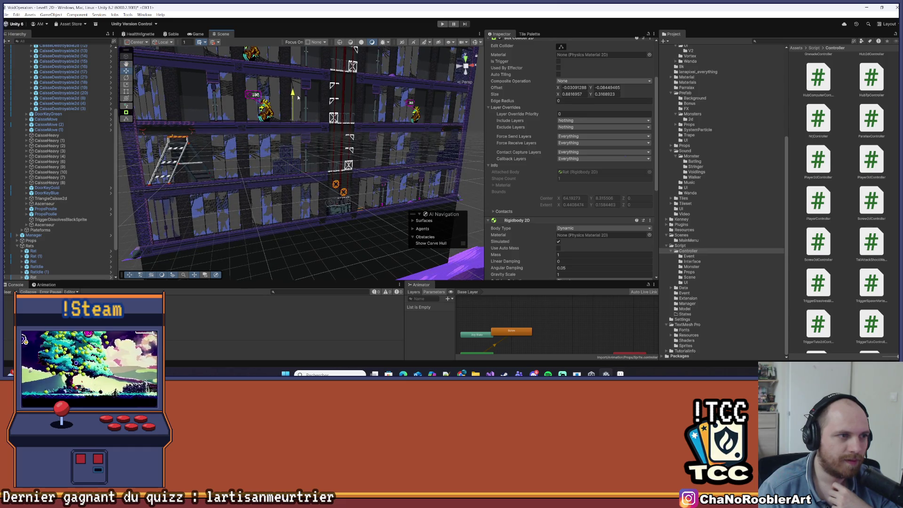
left_click(310, 200)
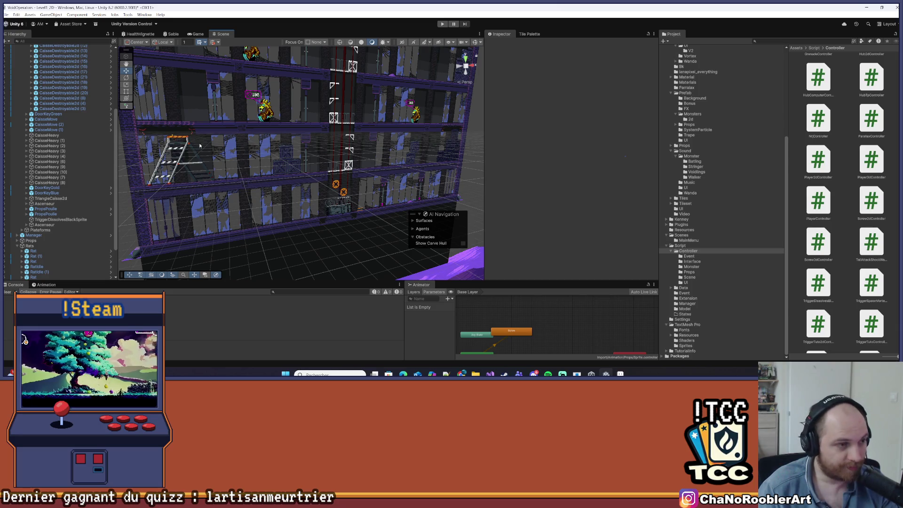
left_click(276, 164)
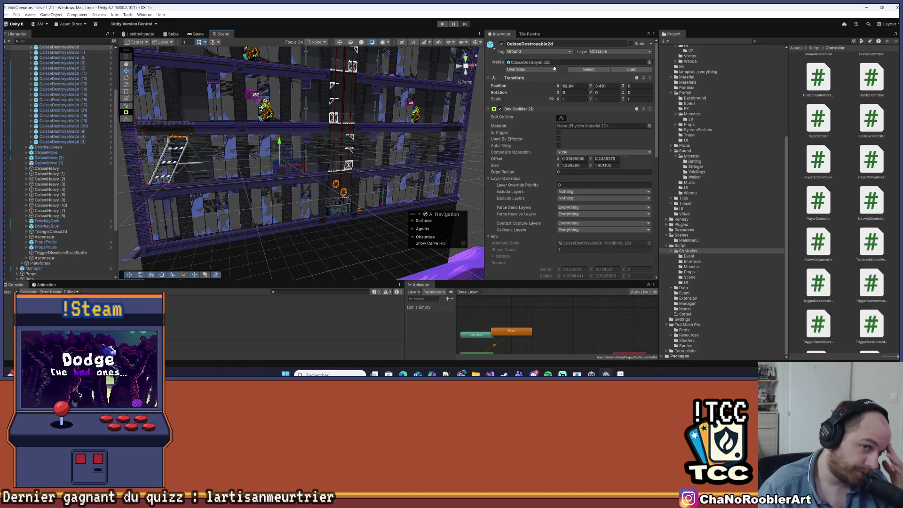
scroll(58, 96, "up", 3)
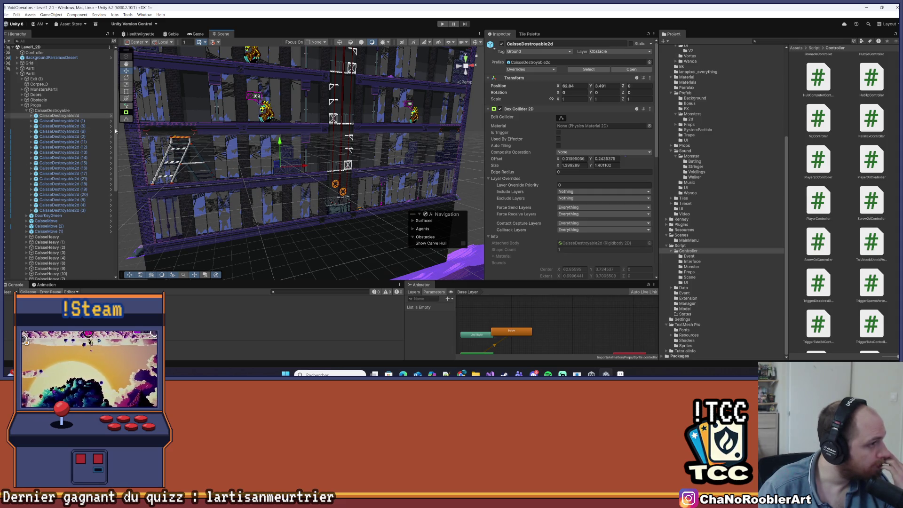
left_click(24, 101)
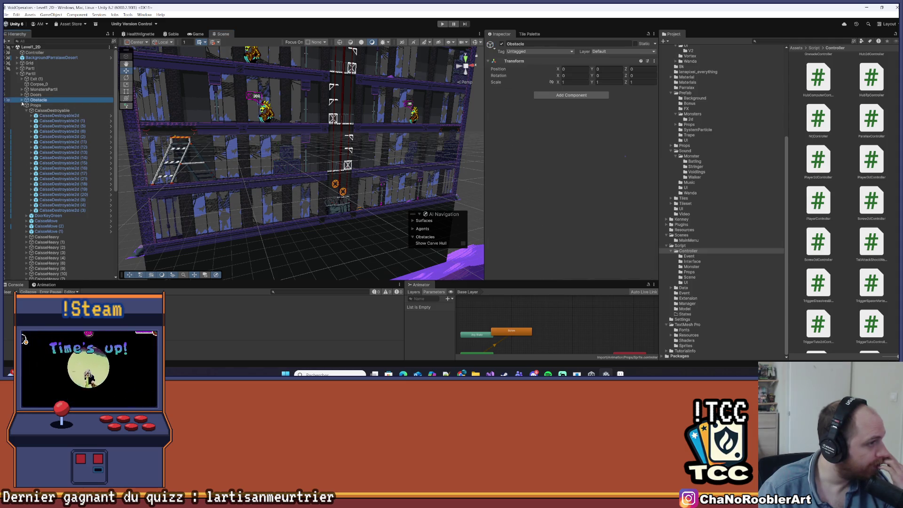
Expand Obstacle, orbit around the building, fold CaisseDestroyable's children, and switch to Visual Studio.
left_click(21, 101)
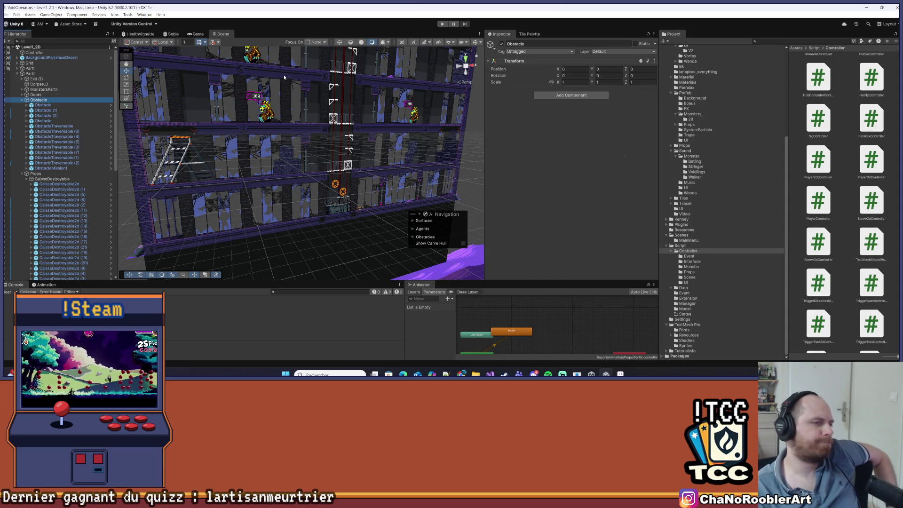
mouse_move(277, 72)
left_mouse_down()
mouse_move(289, 114)
mouse_move(260, 119)
left_mouse_up()
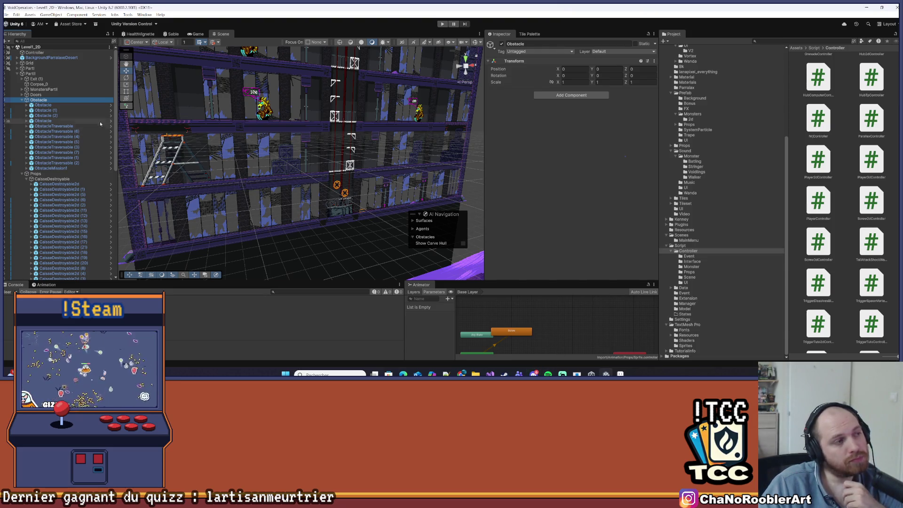
left_click(27, 179)
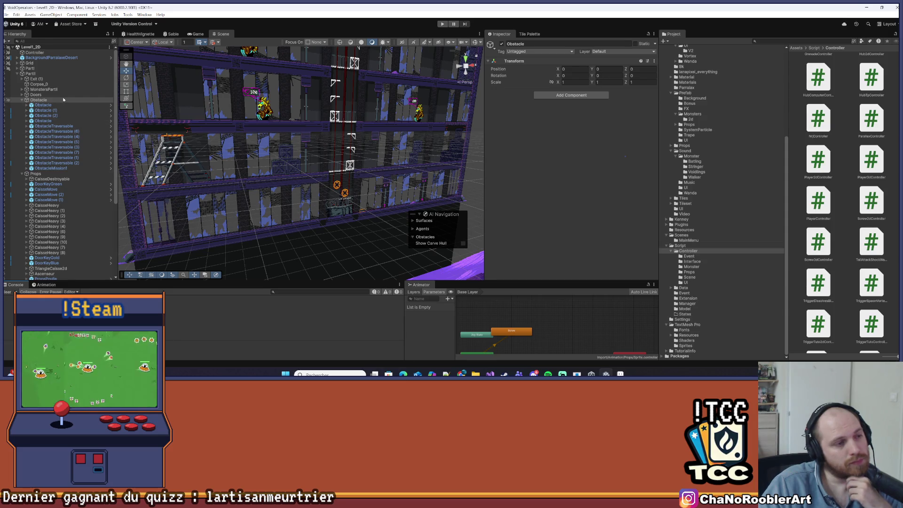
key("alt+Tab")
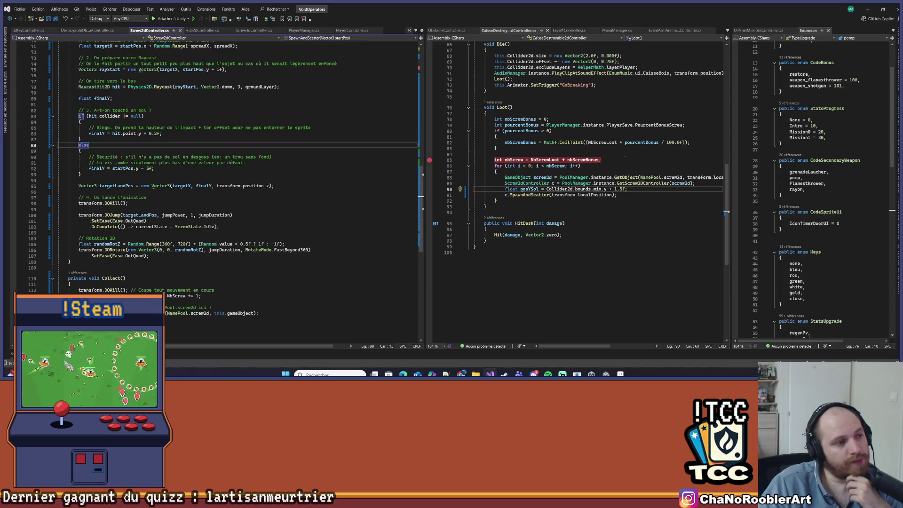
Scroll up to SpawnAndScatter in Screw2dController.cs, then switch back to Unity.
scroll(211, 136, "up", 4)
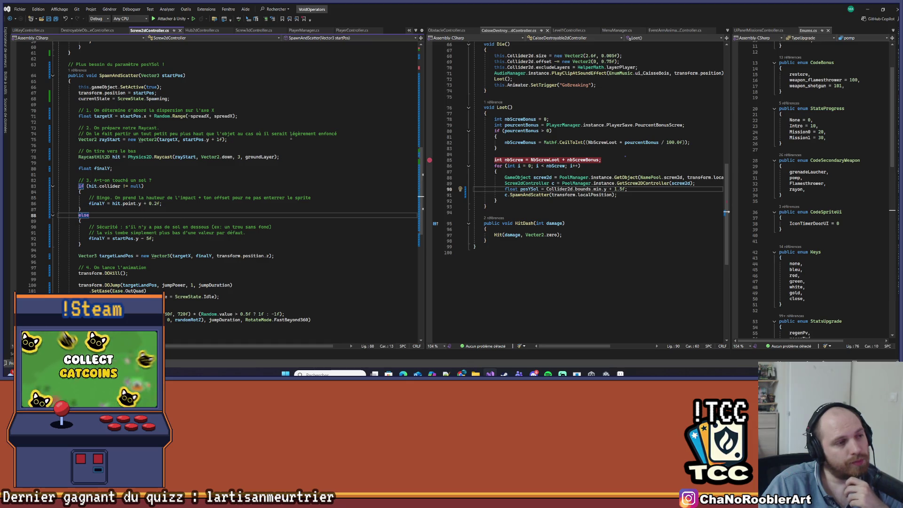
key("alt+Tab")
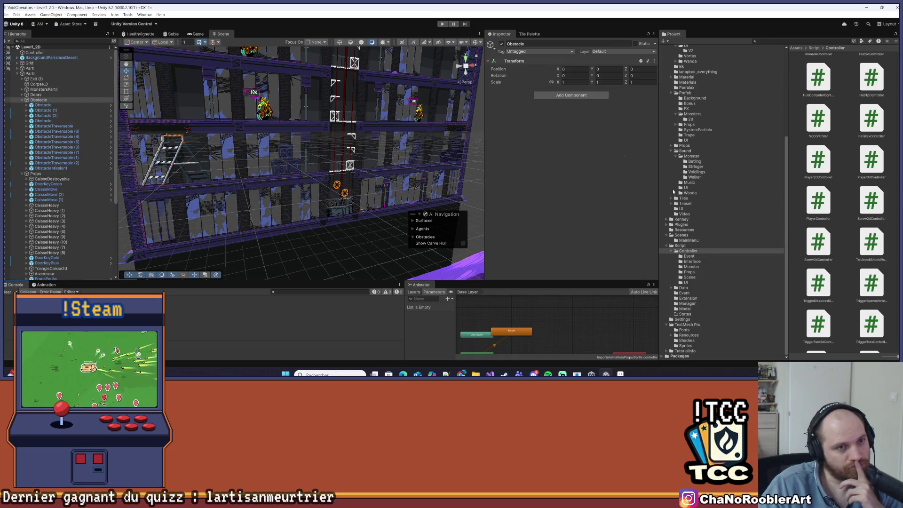
In Prefab > Props, set the Screw2d prefab's Ground Layer to Ground.
scroll(862, 243, "down", 2)
left_click(689, 256)
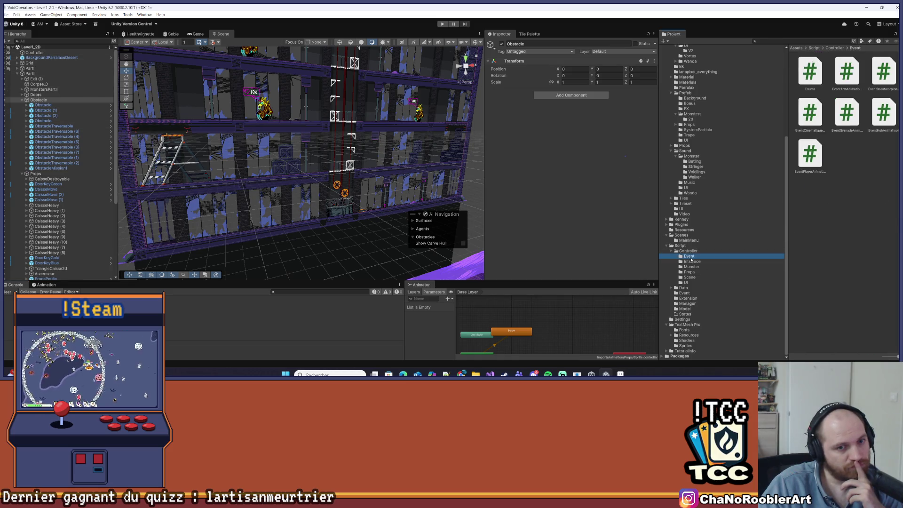
left_click(680, 235)
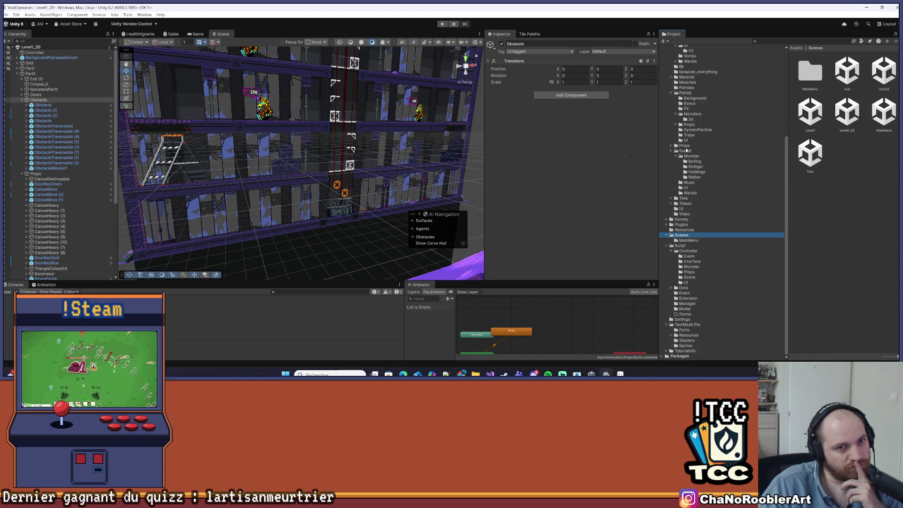
left_click(685, 93)
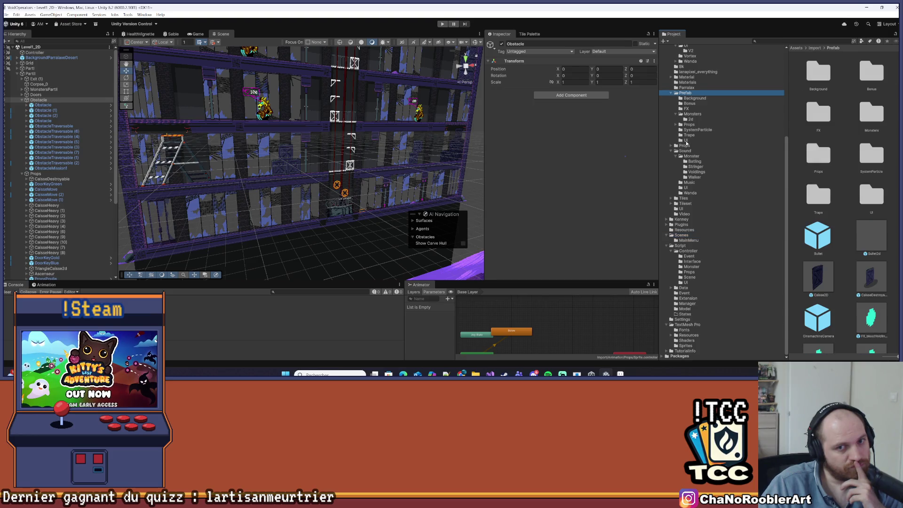
scroll(850, 226, "down", 3)
scroll(825, 209, "up", 3)
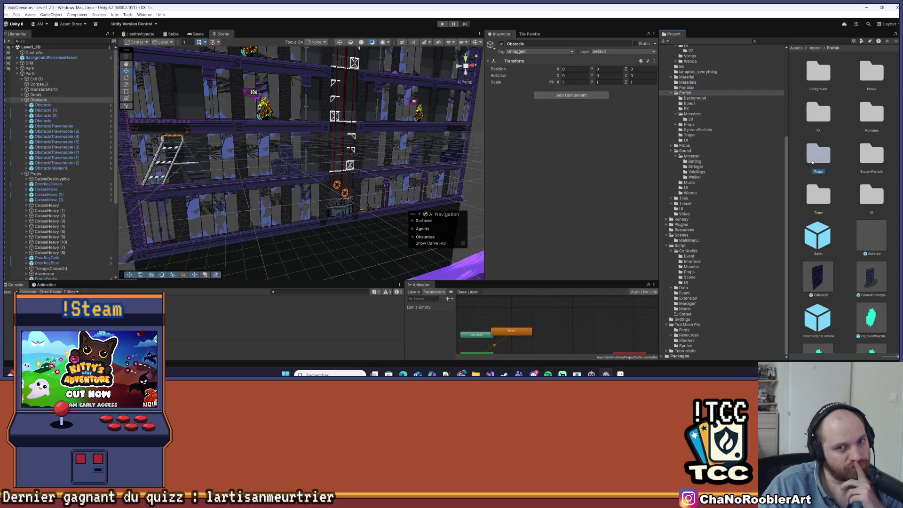
double_click(813, 162)
scroll(831, 258, "down", 5)
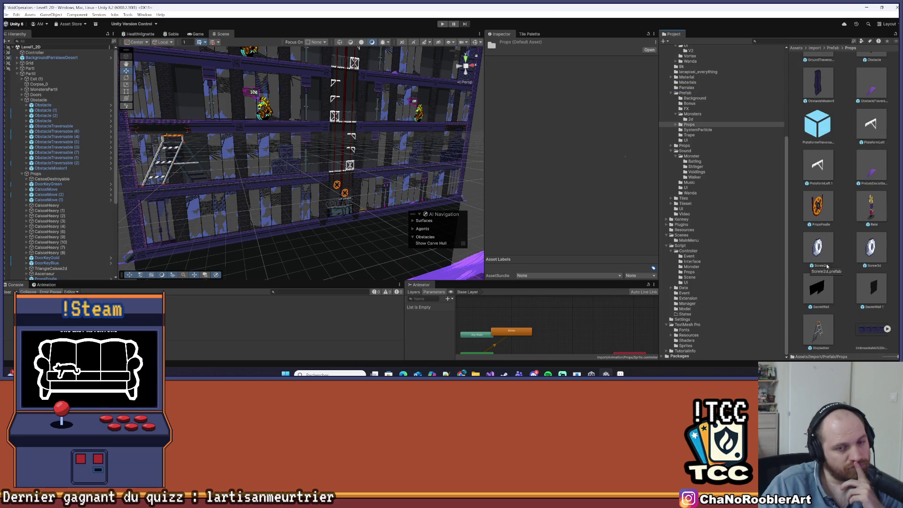
scroll(579, 194, "down", 10)
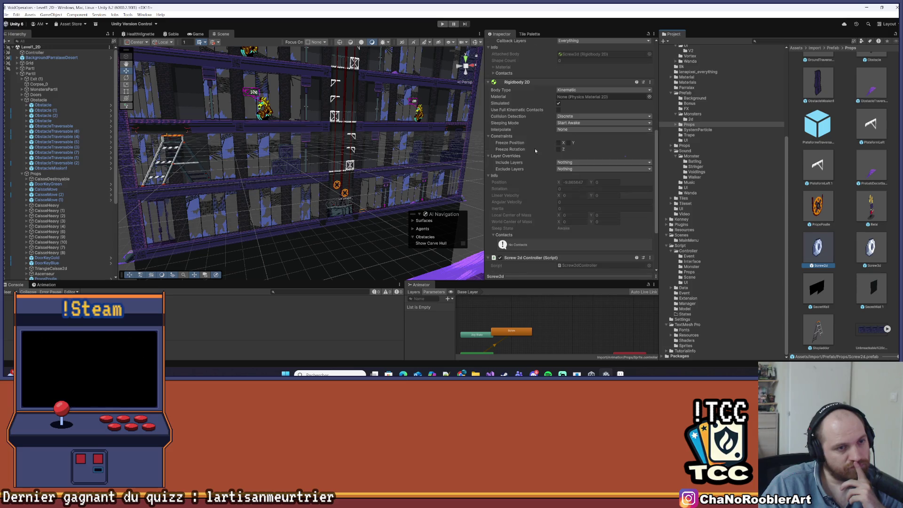
scroll(536, 155, "down", 4)
left_click(568, 253)
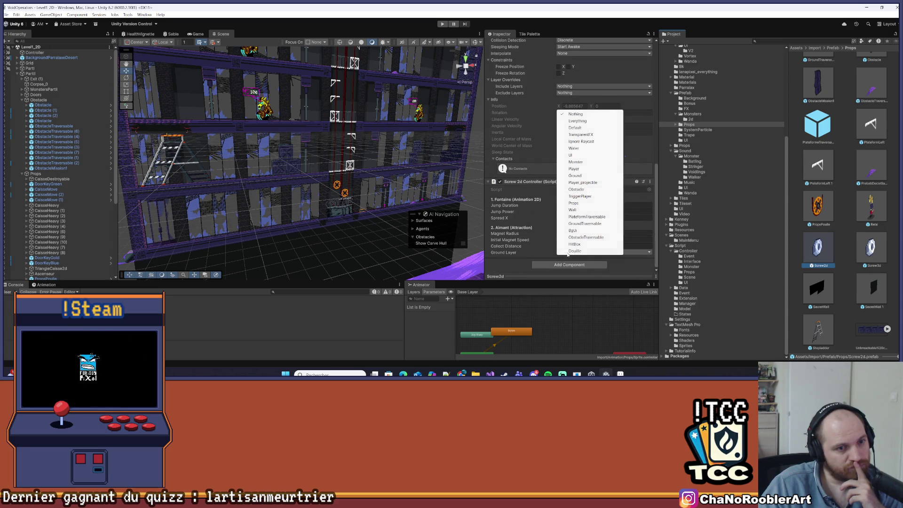
left_click(575, 176)
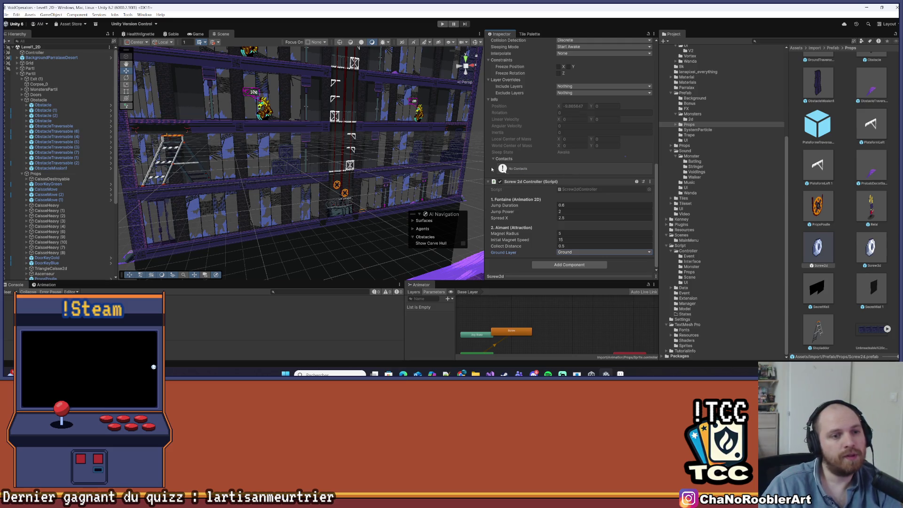
Start Play mode and switch to Visual Studio while Unity reloads.
left_click(383, 157)
key("ctrl+p")
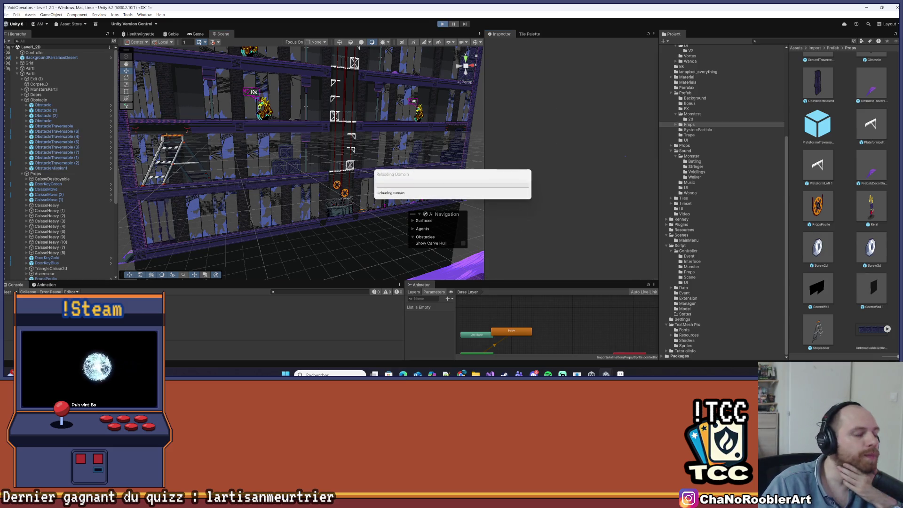
key("alt+Tab")
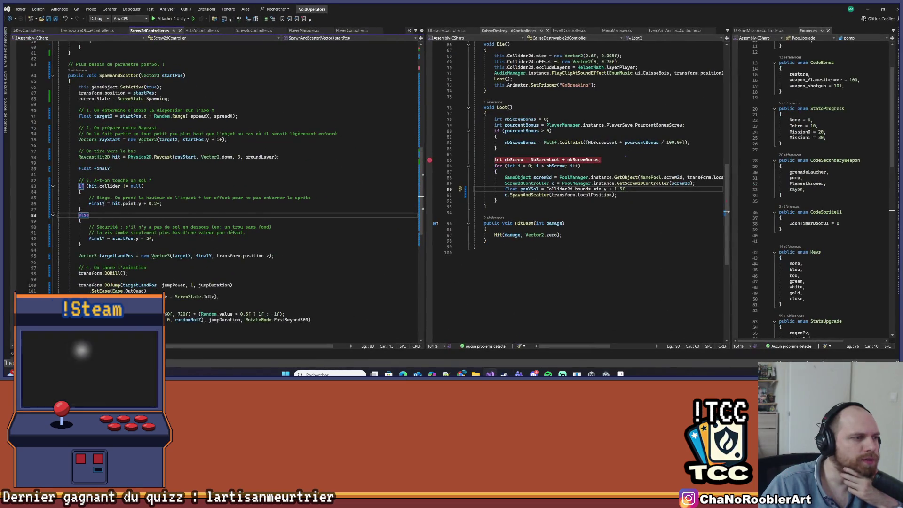
Review the Physics2D.Raycast call and hit.point.y + 0.2f landing on lines 85–87, then return to Unity.
left_click(141, 140)
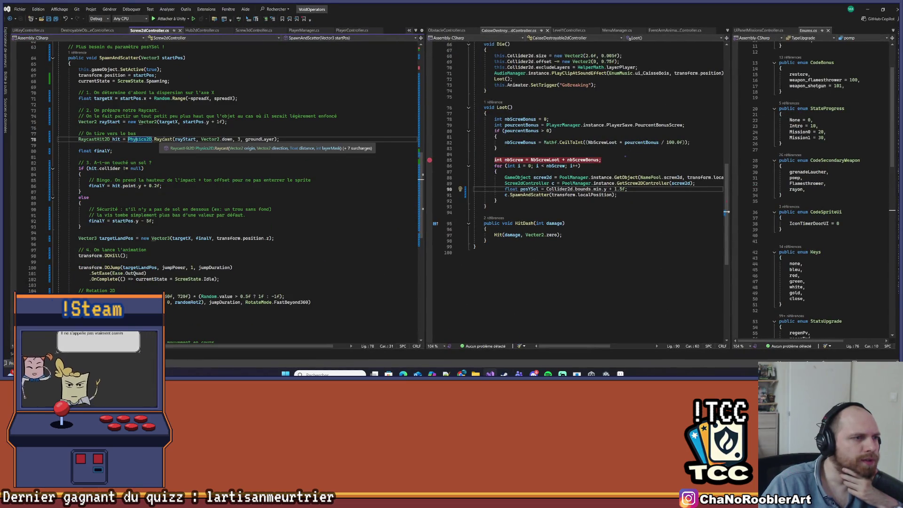
left_click(113, 185)
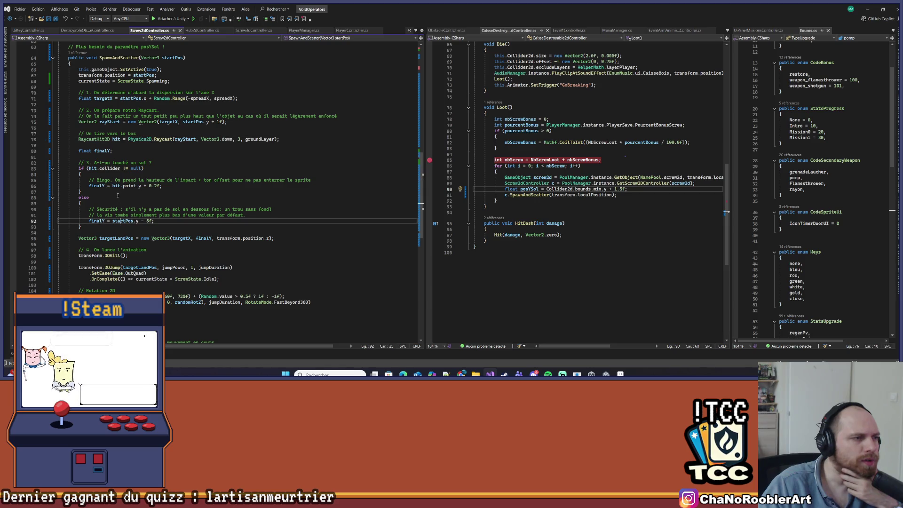
left_click(140, 186)
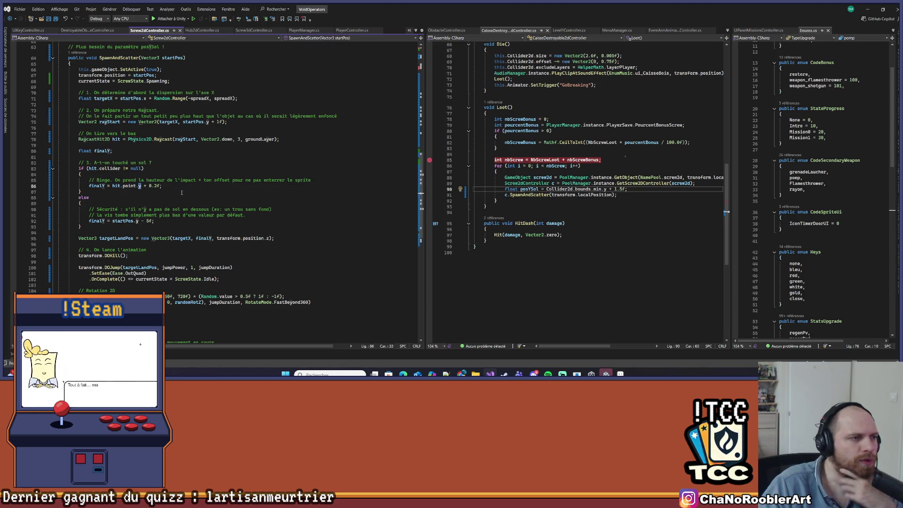
left_click_drag(182, 191, 182, 181)
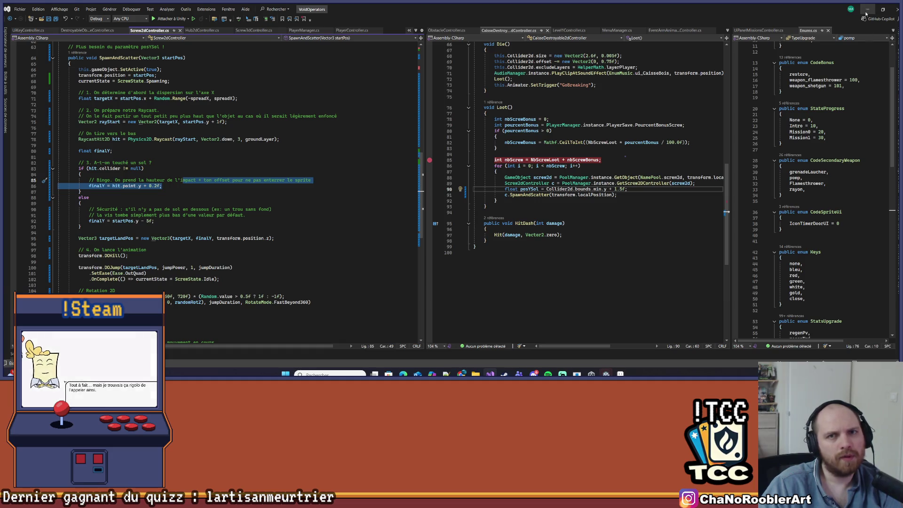
key("alt+Tab")
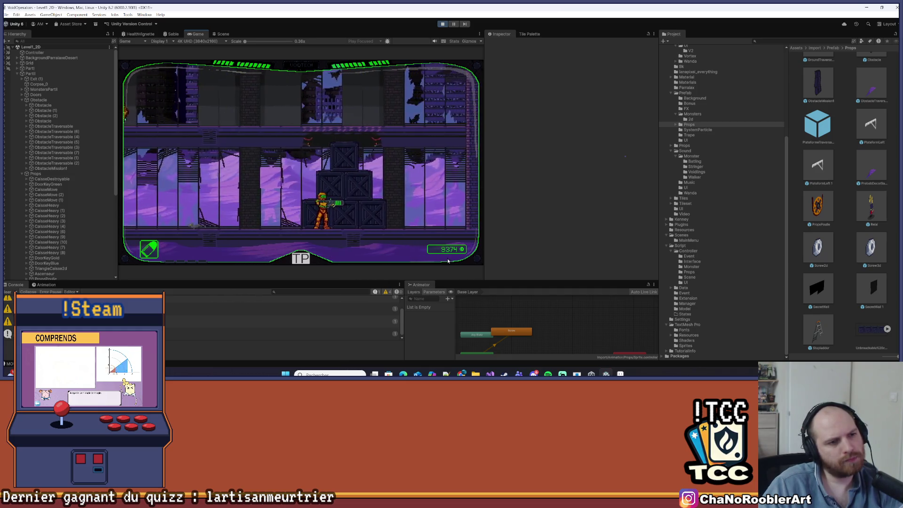
Resume from the pause menu, launch Mission 1 and climb up the pulley shaft.
key("Escape")
key("Escape")
key("Left")
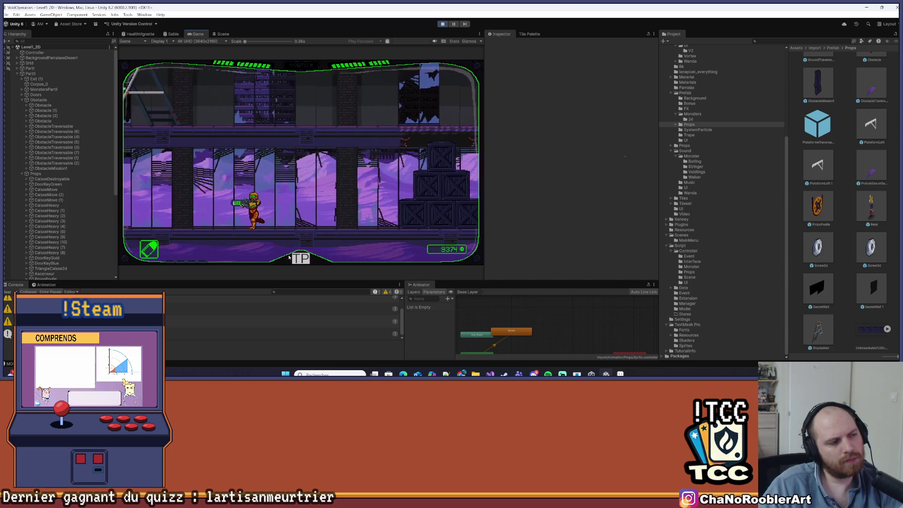
key("Right")
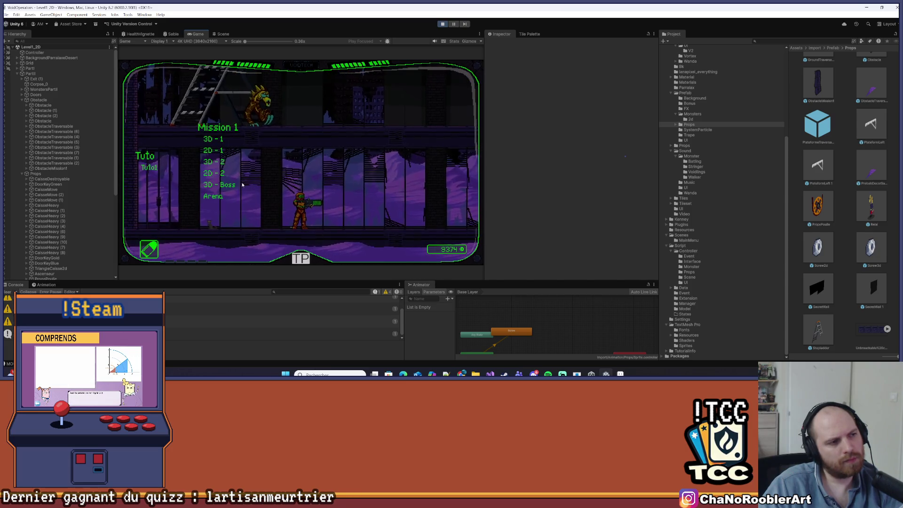
left_click(222, 174)
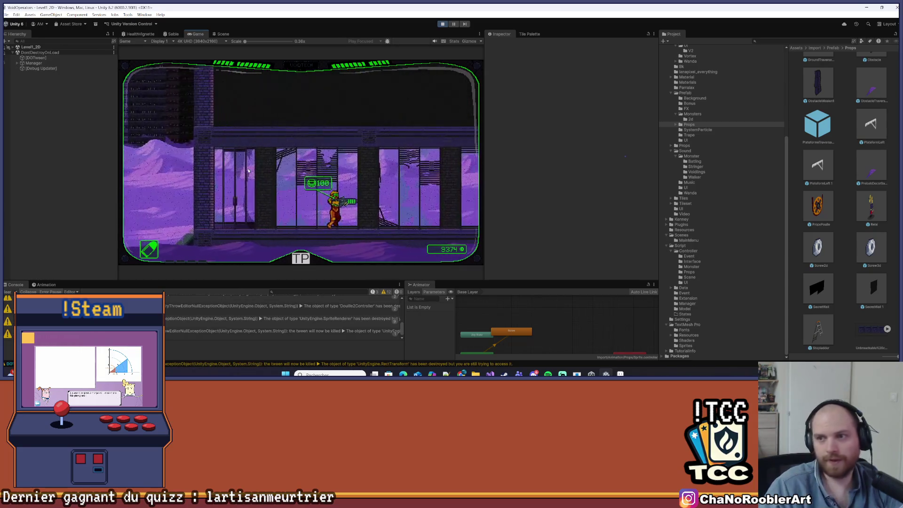
key("space")
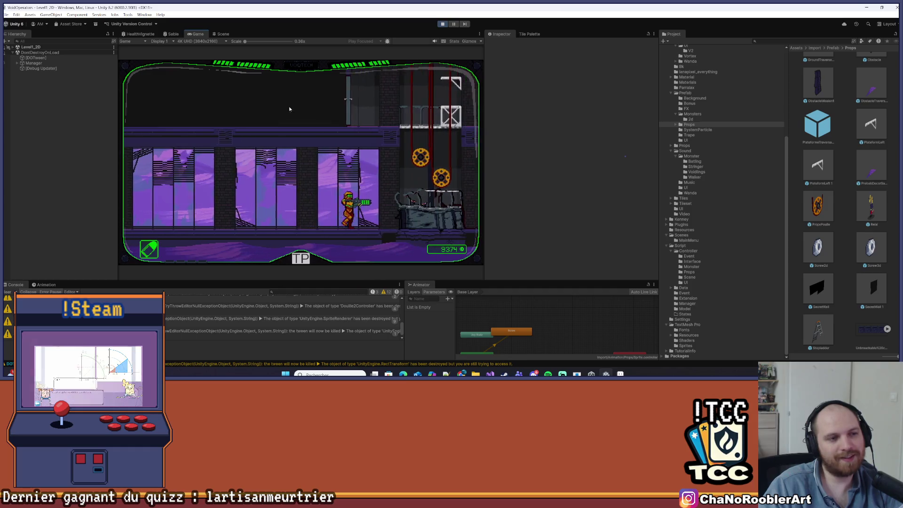
key("Up")
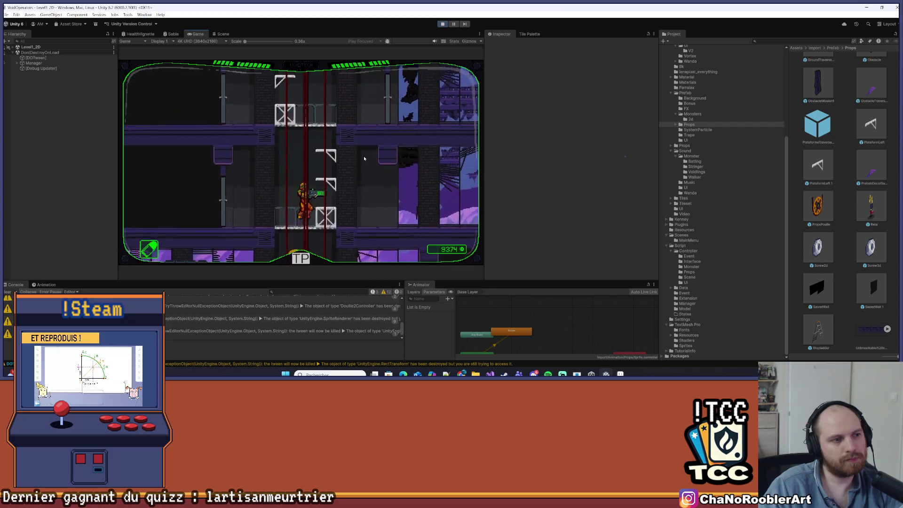
Kill the monster, descend the ladder and walk right as the score reaches 9387.
key("Left")
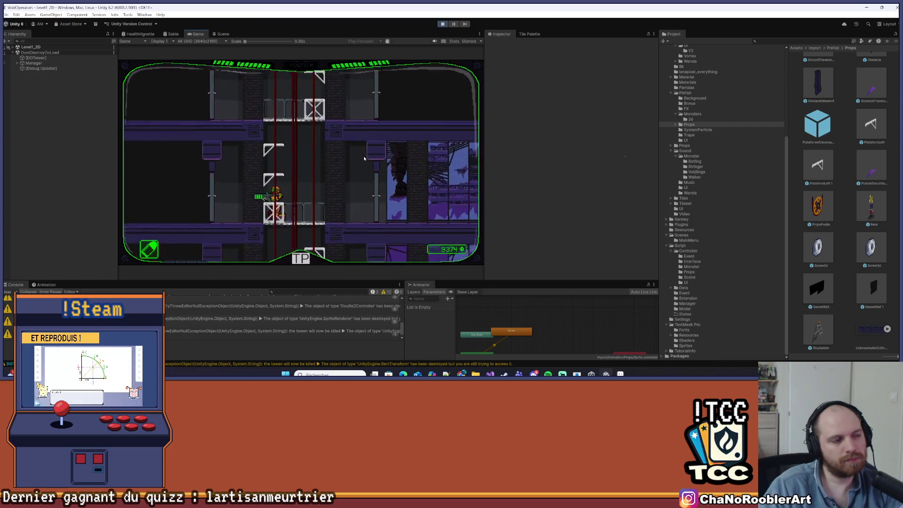
key("Left")
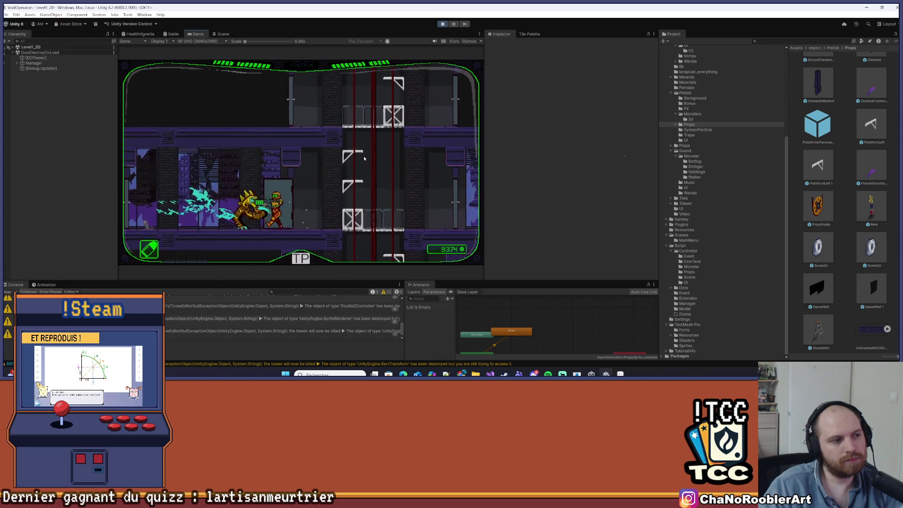
key("Right")
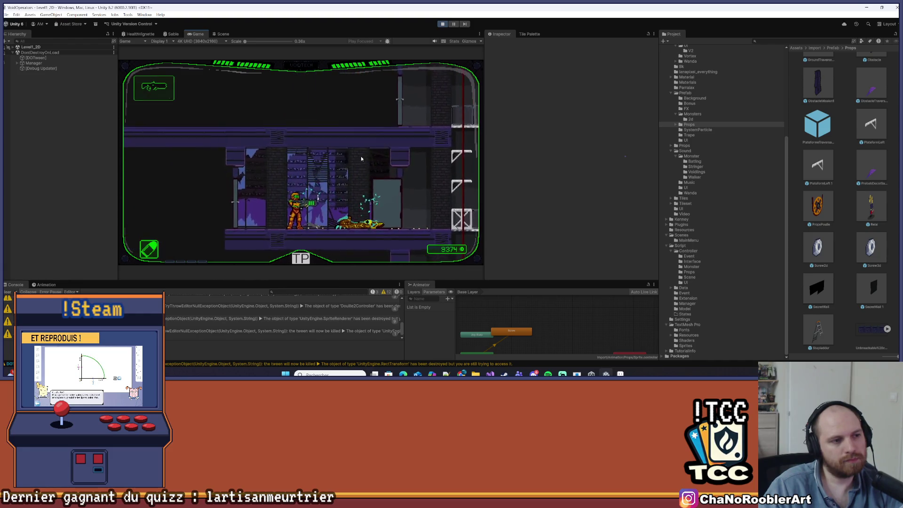
key("Left")
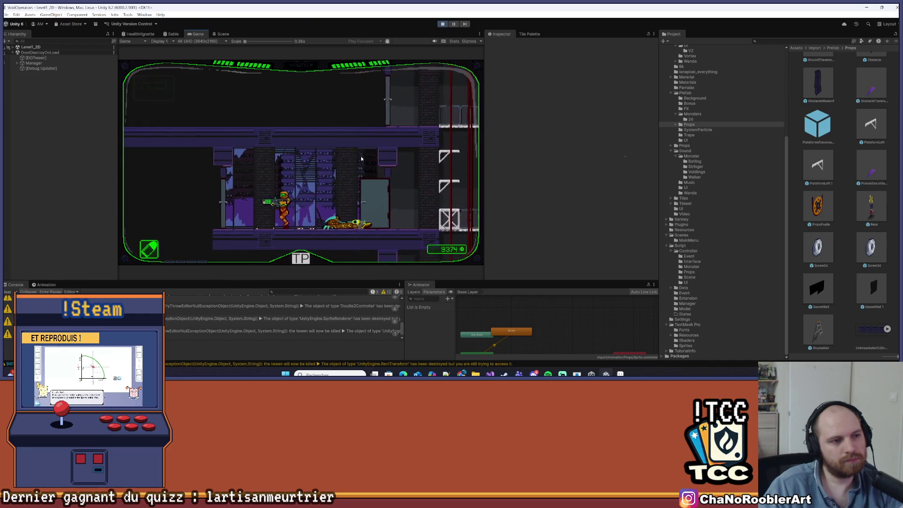
key("Down")
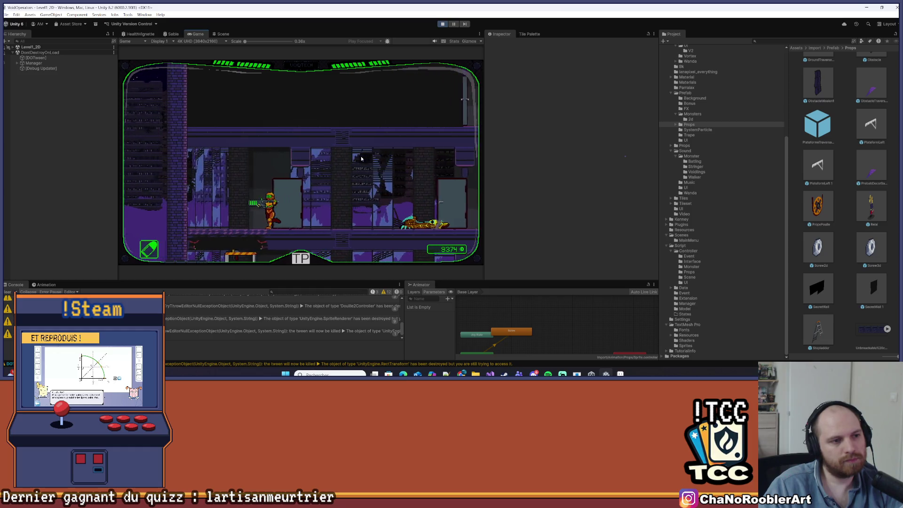
key("Down")
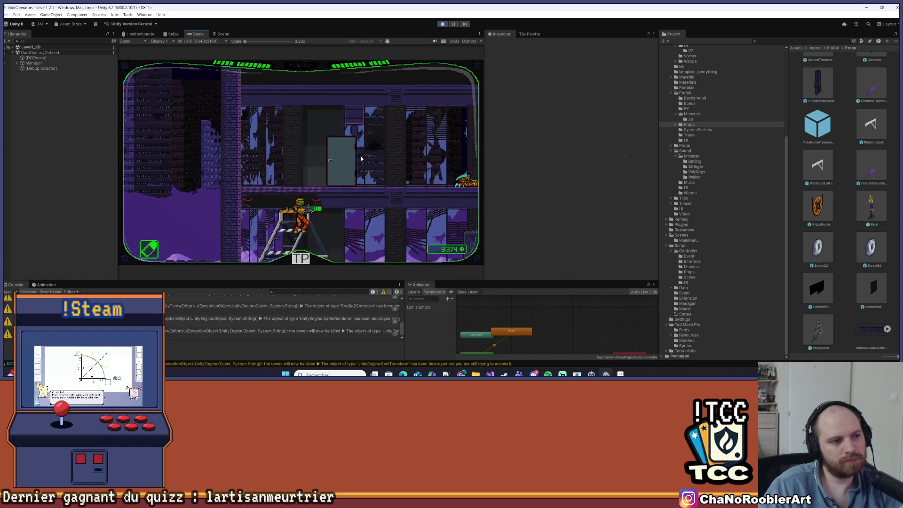
key("Right")
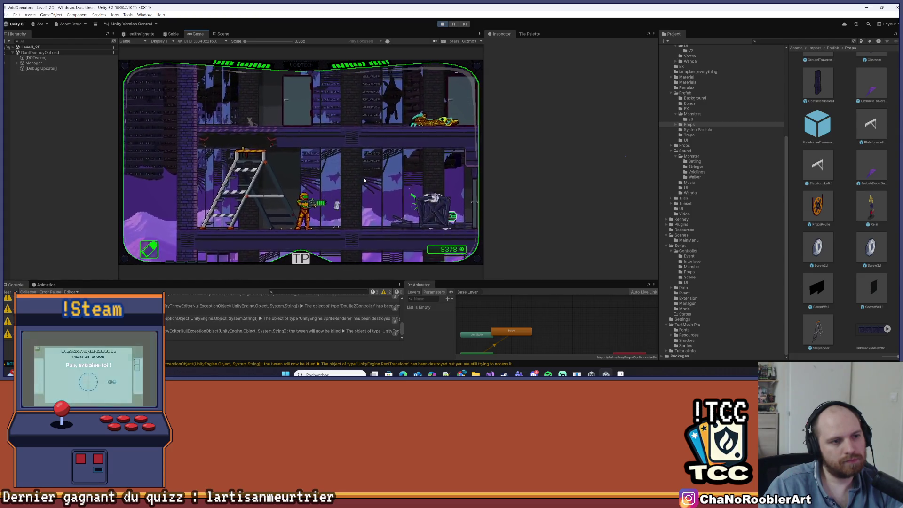
key("Right")
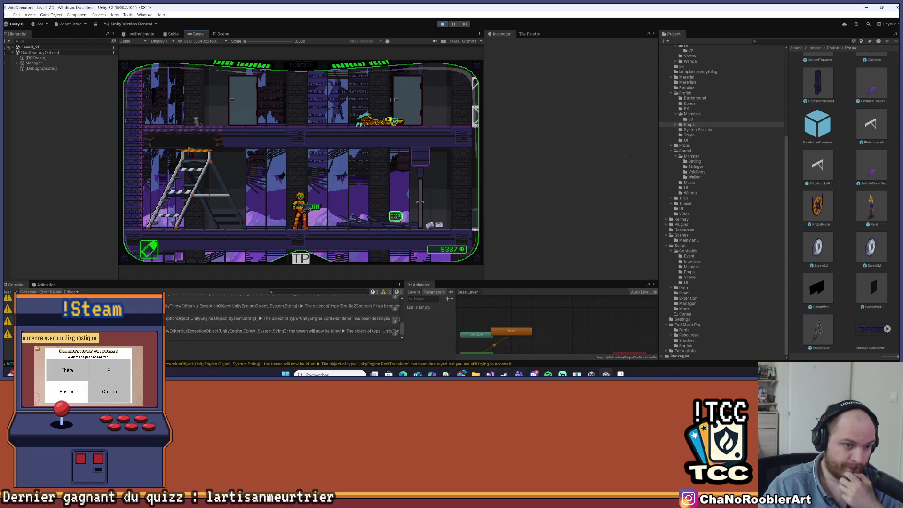
key("alt+Tab")
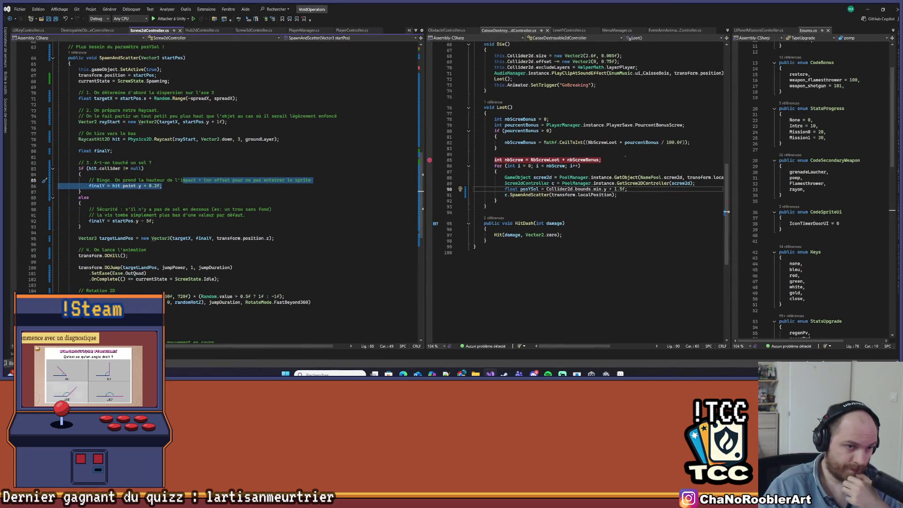
key("alt+Tab")
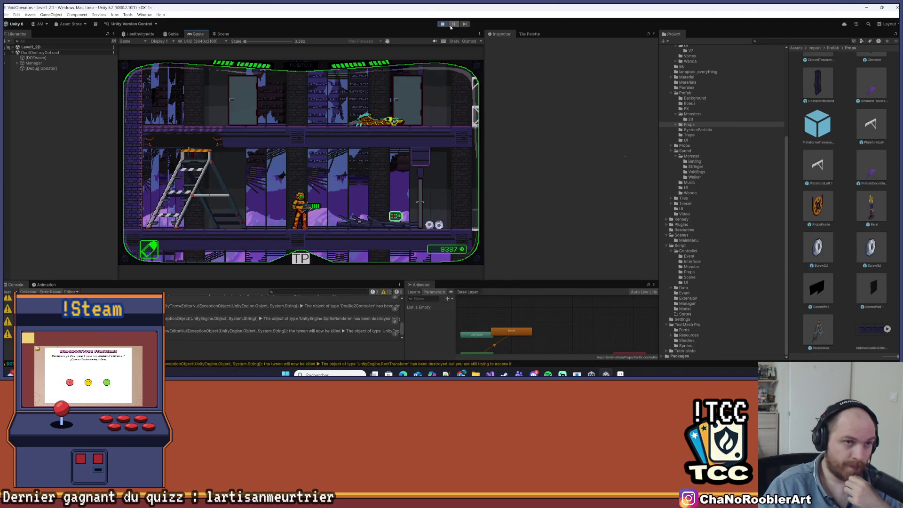
Stop the game, dismiss the play-mode changes prompt and clear the Console.
key("ctrl+p")
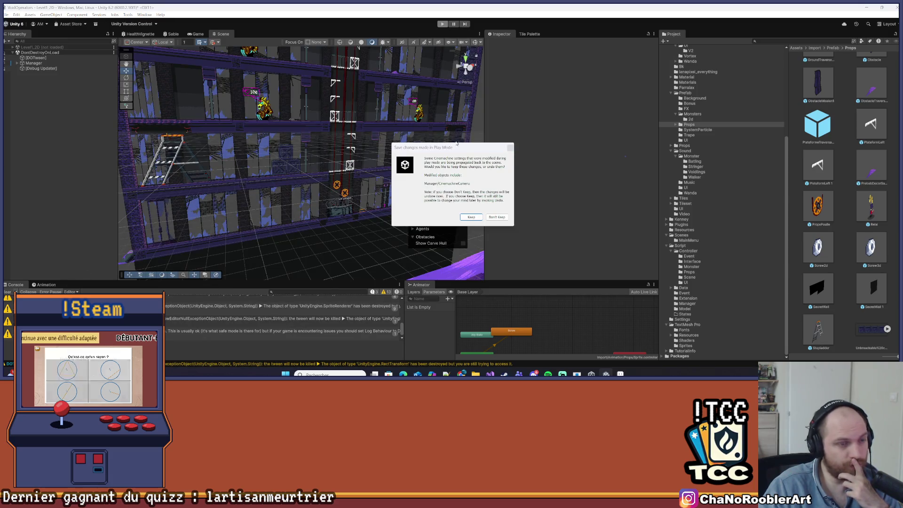
left_click(511, 149)
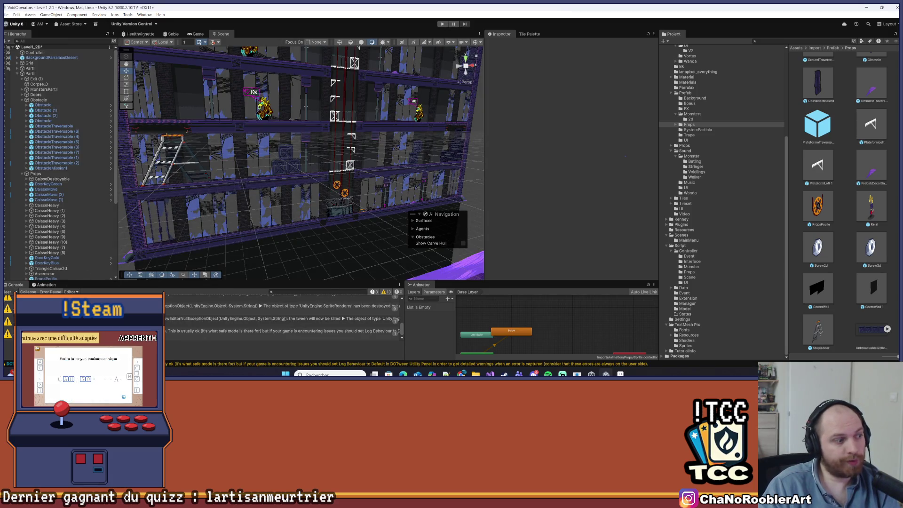
left_click(7, 292)
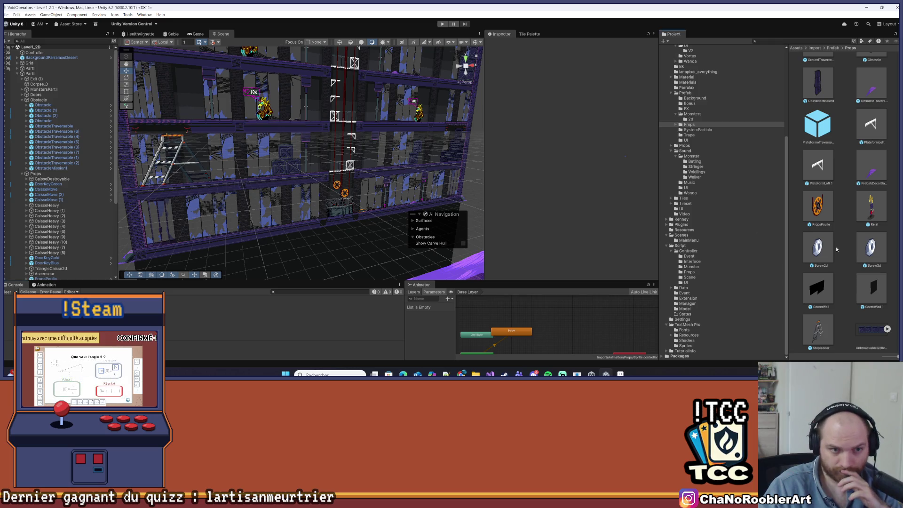
Check the Screw2d prefab's Rigidbody 2D settings in the Inspector, then start Play again.
left_click(820, 247)
scroll(539, 187, "down", 10)
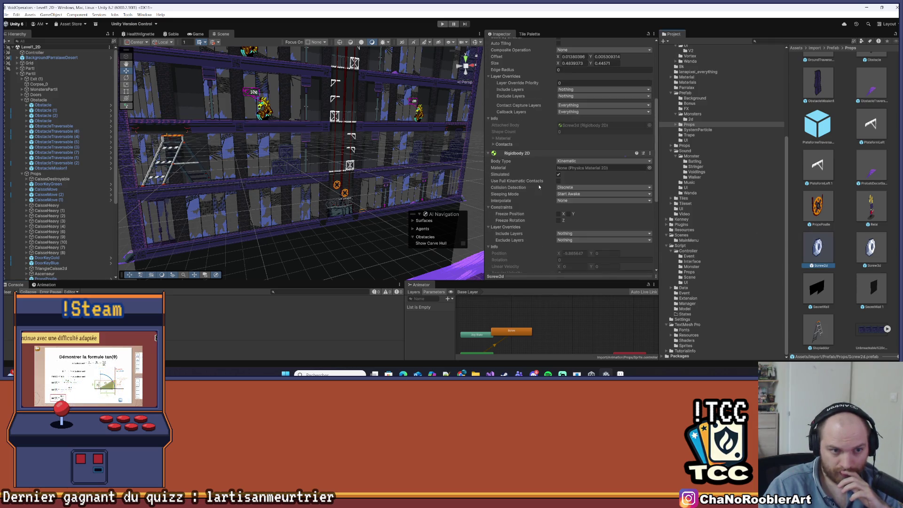
left_click(388, 157)
left_click(818, 247)
scroll(579, 223, "down", 10)
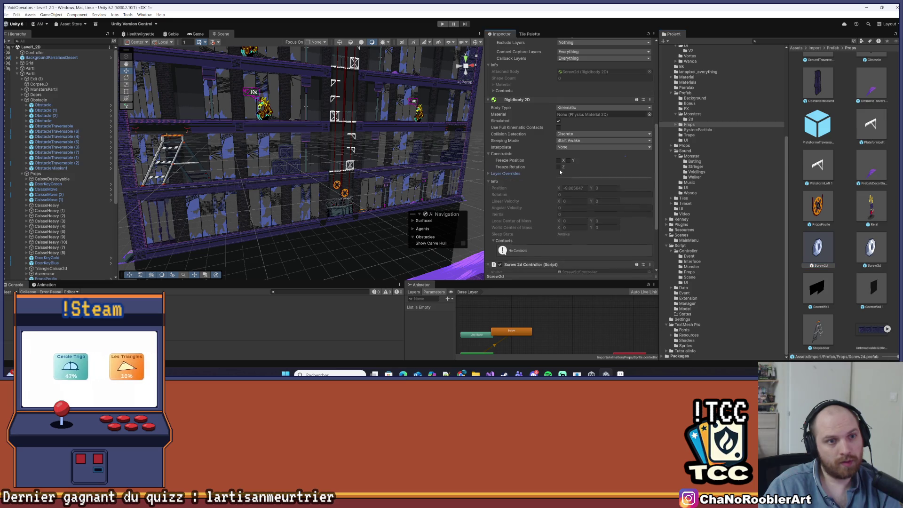
left_click(361, 142)
left_click(442, 24)
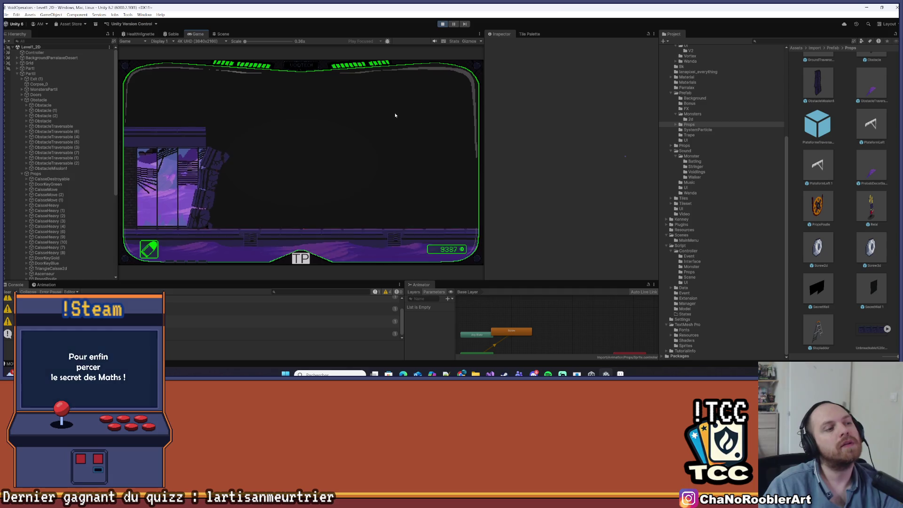
Walk the player right to the mission point and launch a mission from the overlay menu.
key("d")
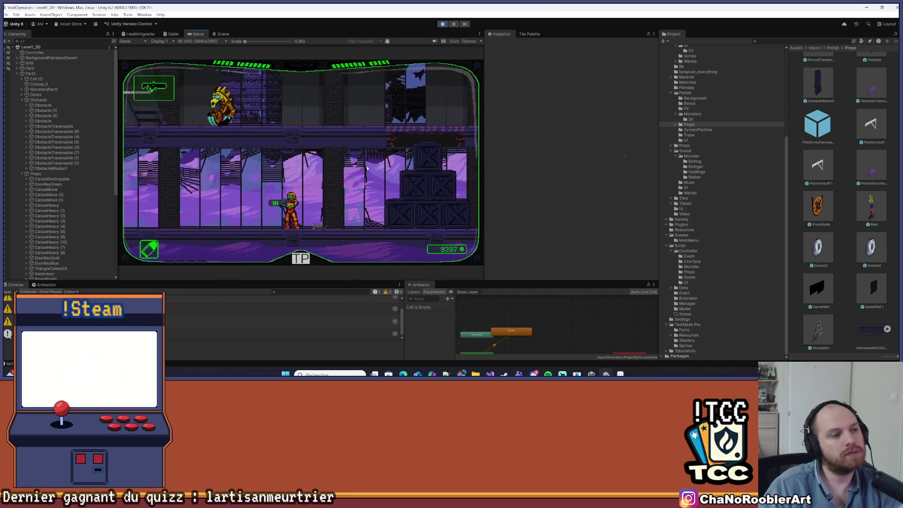
key("Escape")
left_click(216, 172)
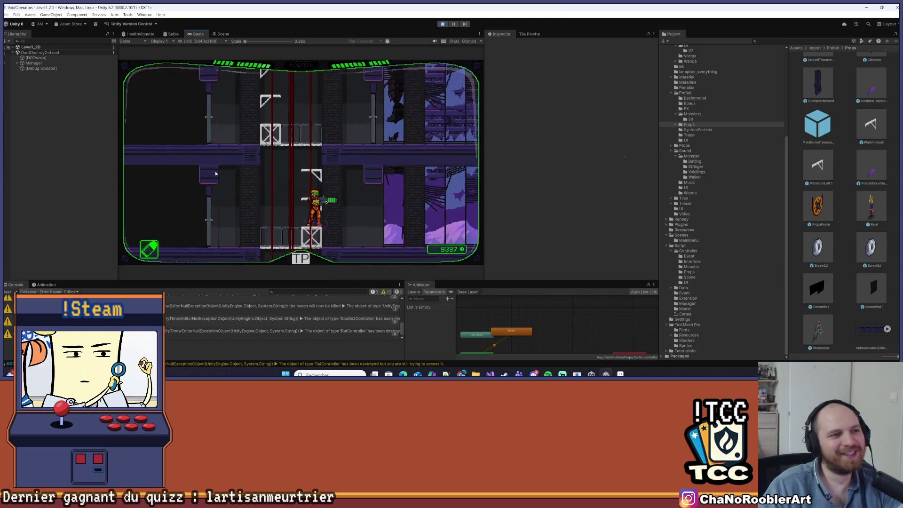
Play through the level: kill the monster and reach the lower floor past the ladder at score 9402.
key("a")
key("d")
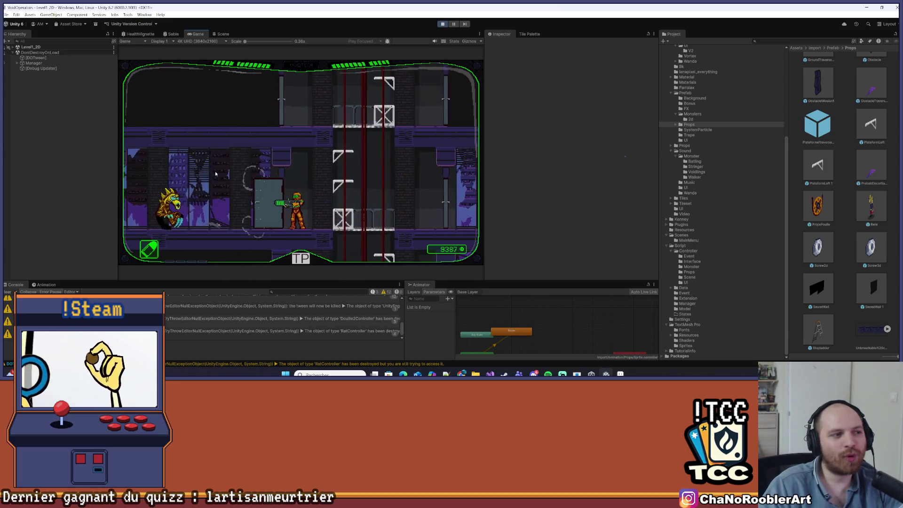
key("a")
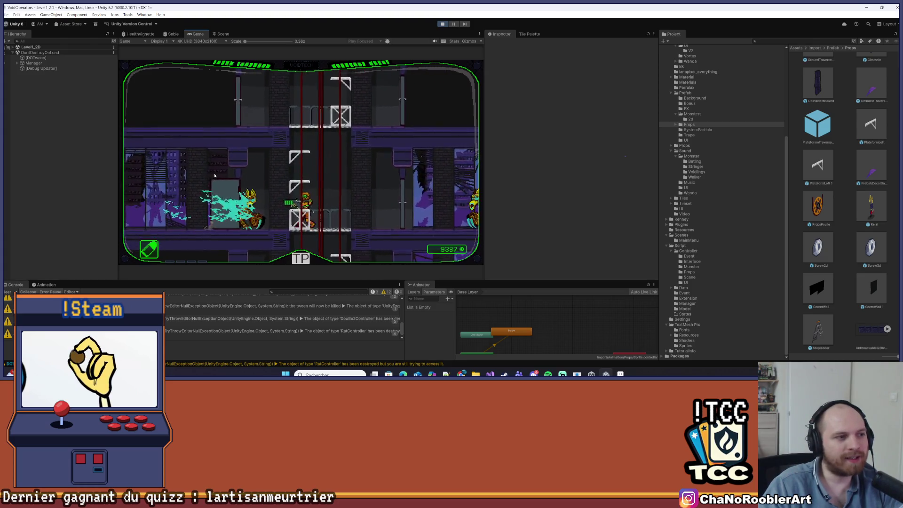
key("a")
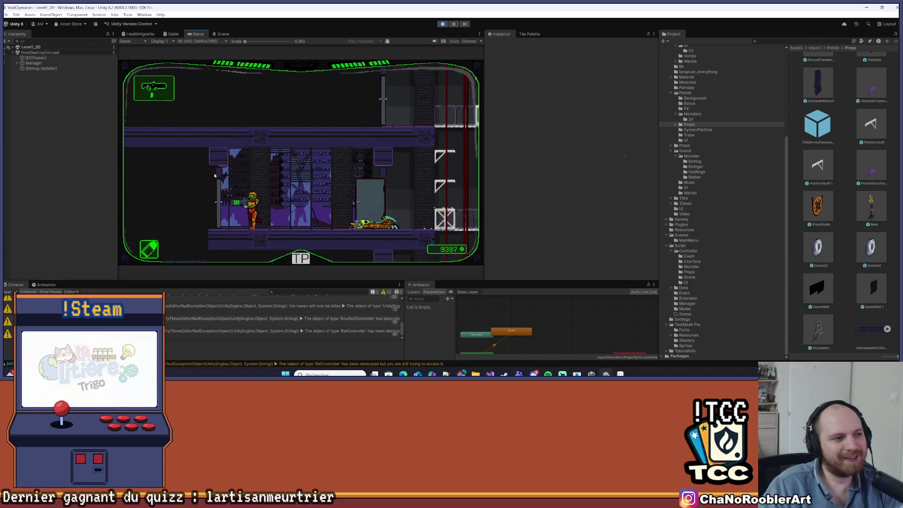
key("a")
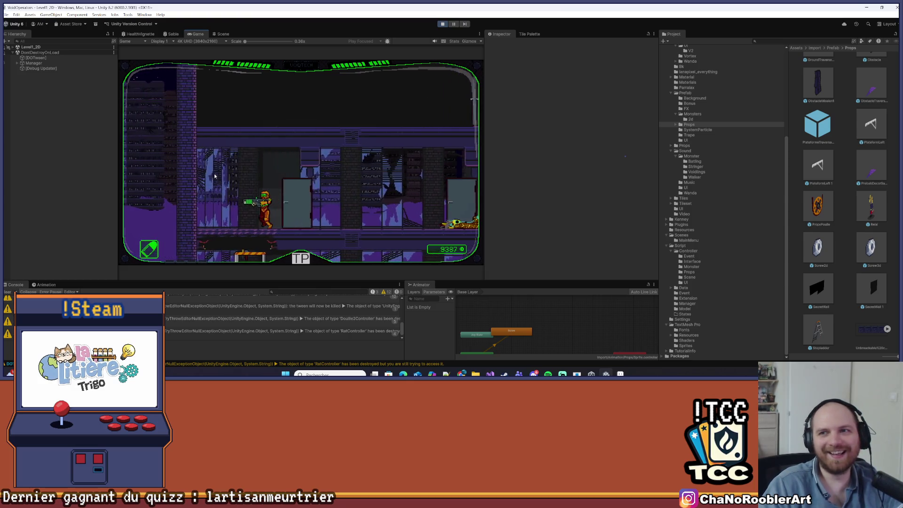
key("d")
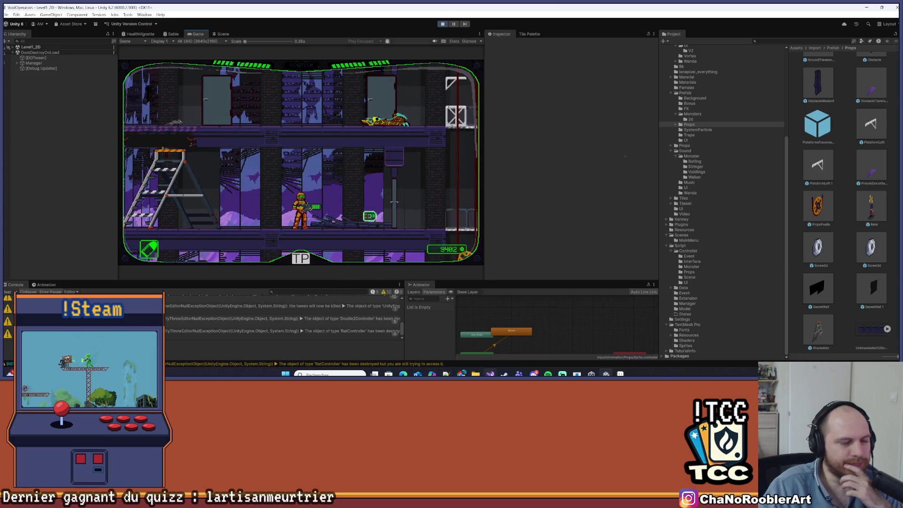
key("alt+Tab")
key("alt+Tab")
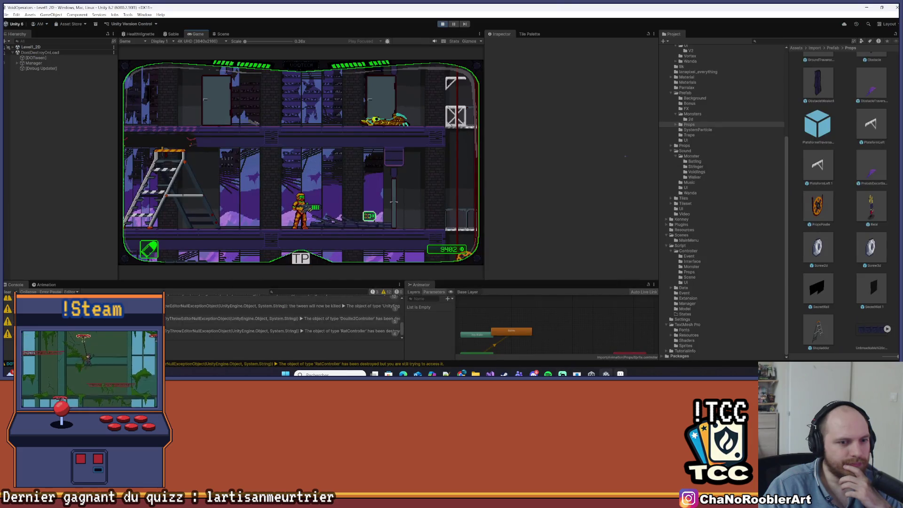
key("alt+Tab")
key("alt+Tab")
key("alt+Tab")
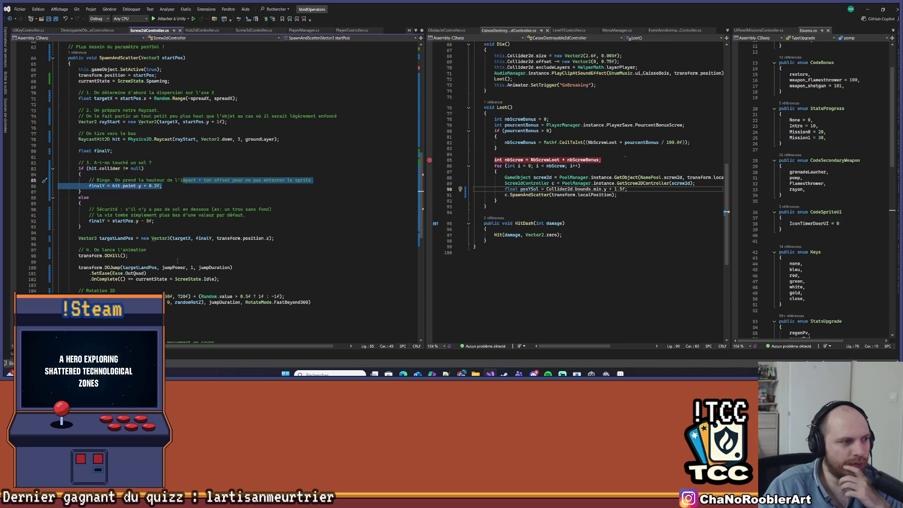
Delete the Rotation 2D tween lines from SpawnAndScatter, save Screw2dController.cs, and return to Unity.
left_click_drag(312, 302, 59, 286)
key("Delete")
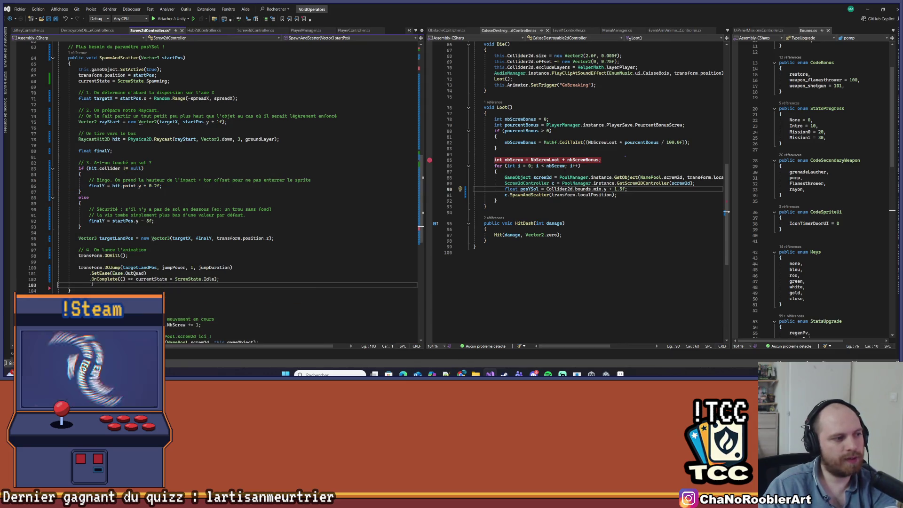
key("BackSpace")
key("ctrl+s")
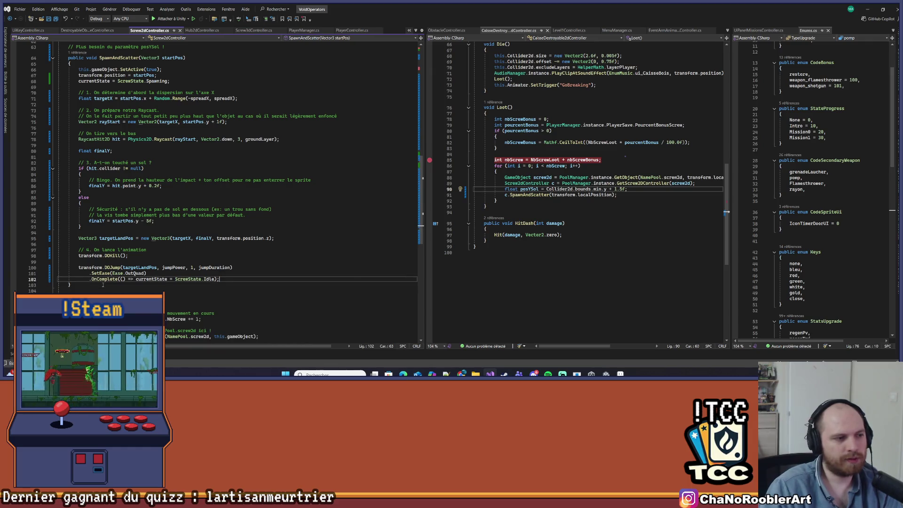
left_click(871, 8)
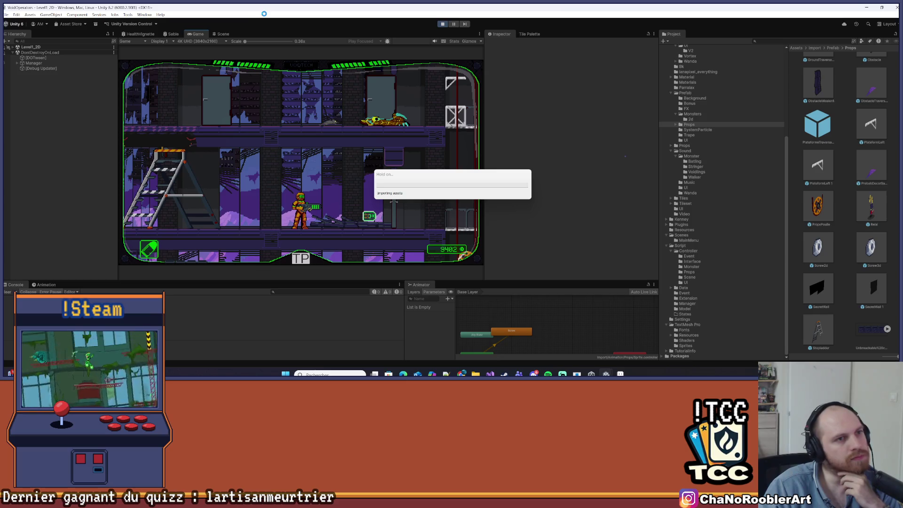
Stop play mode, dismiss the changes prompt, save the Level1_2D scene, and restart the play test.
left_click(443, 24)
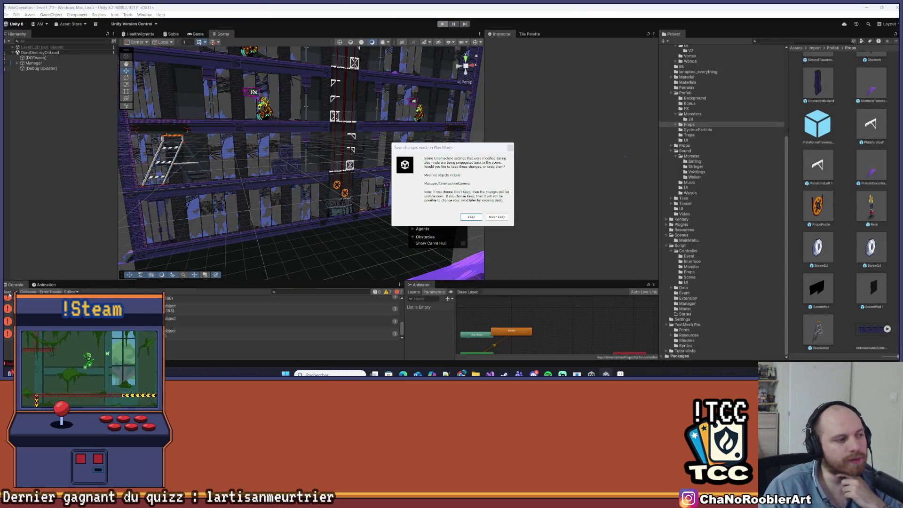
left_click(510, 149)
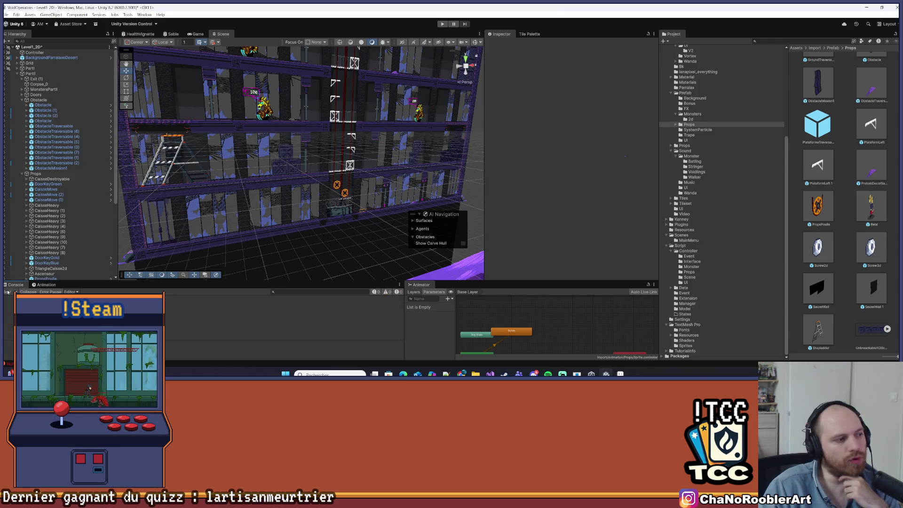
left_click(7, 15)
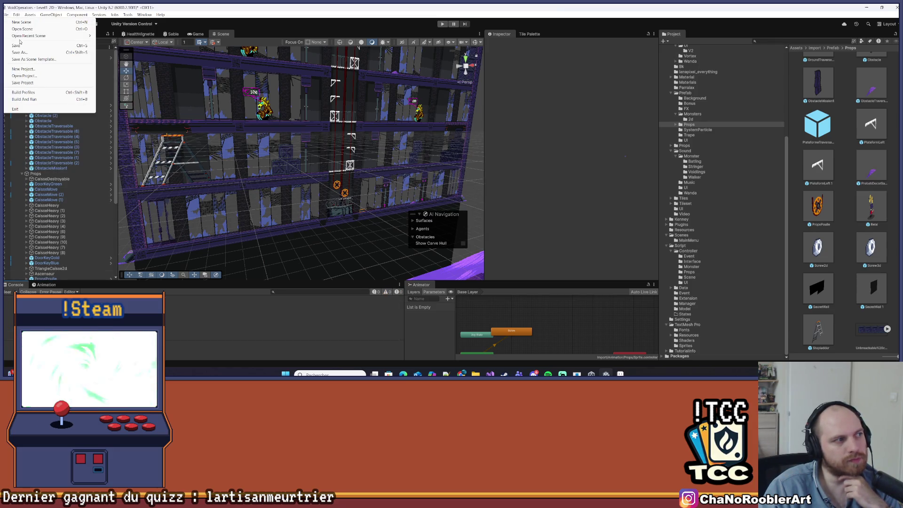
left_click(19, 45)
left_click(439, 25)
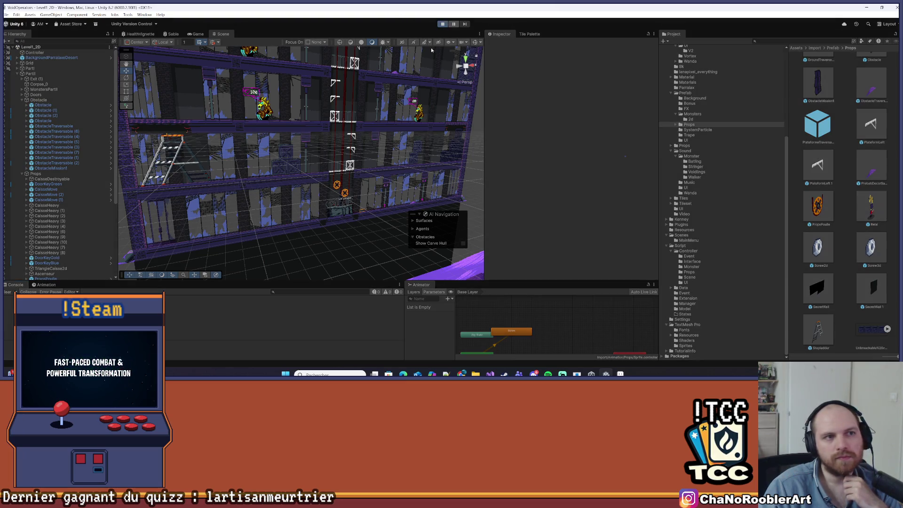
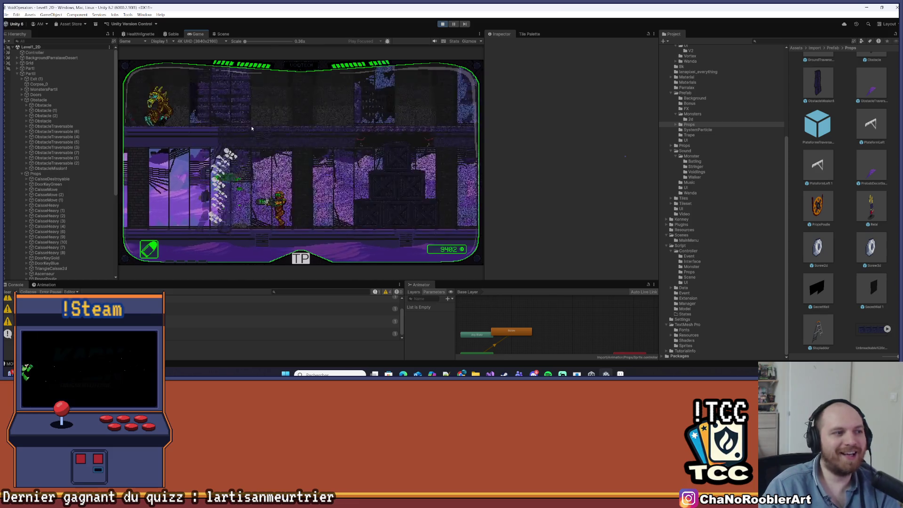
Roll the player right and climb the vertical shaft to a higher platform.
key("Right")
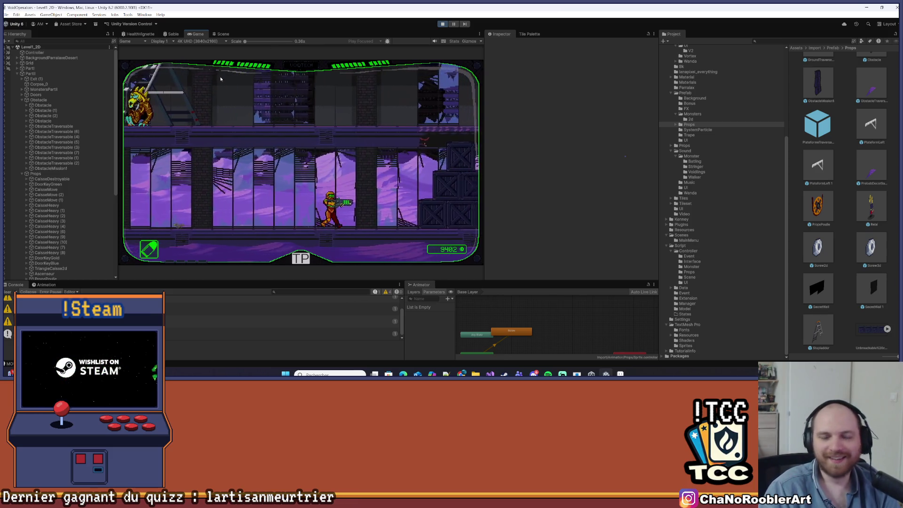
key("Down")
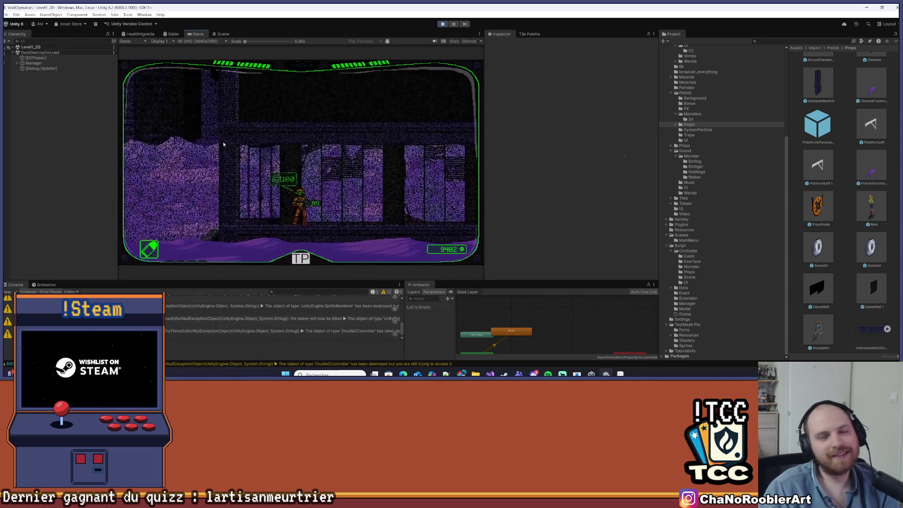
key("Right")
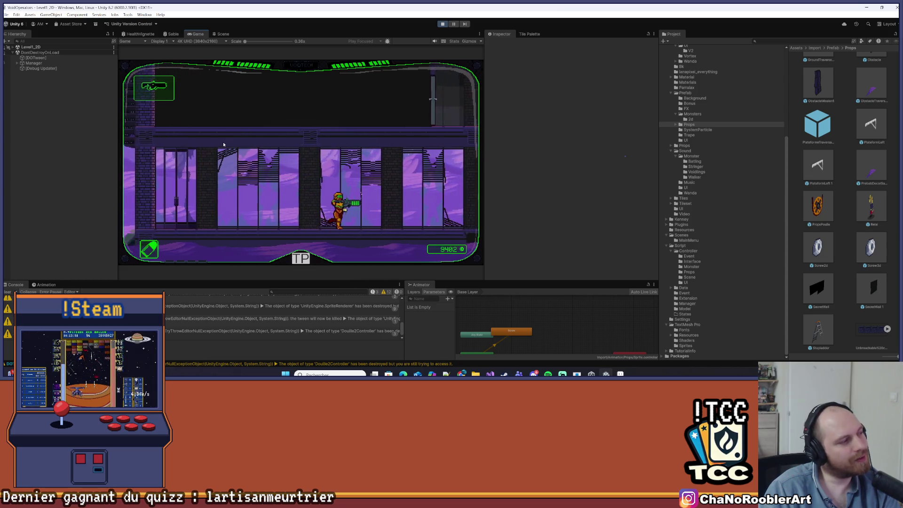
key("space")
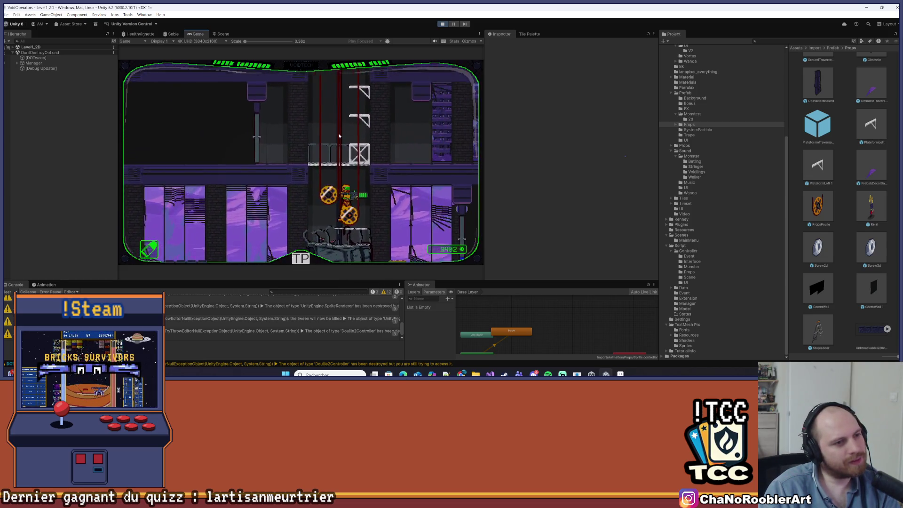
key("space")
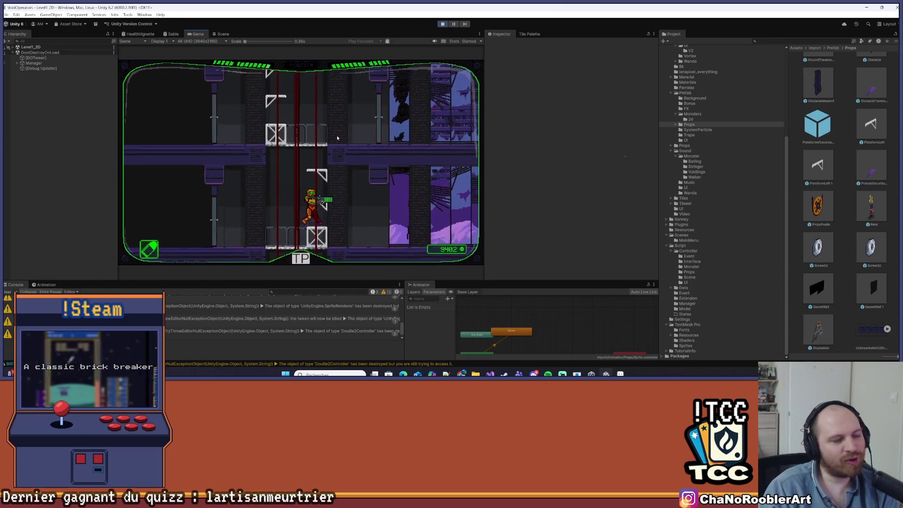
key("space")
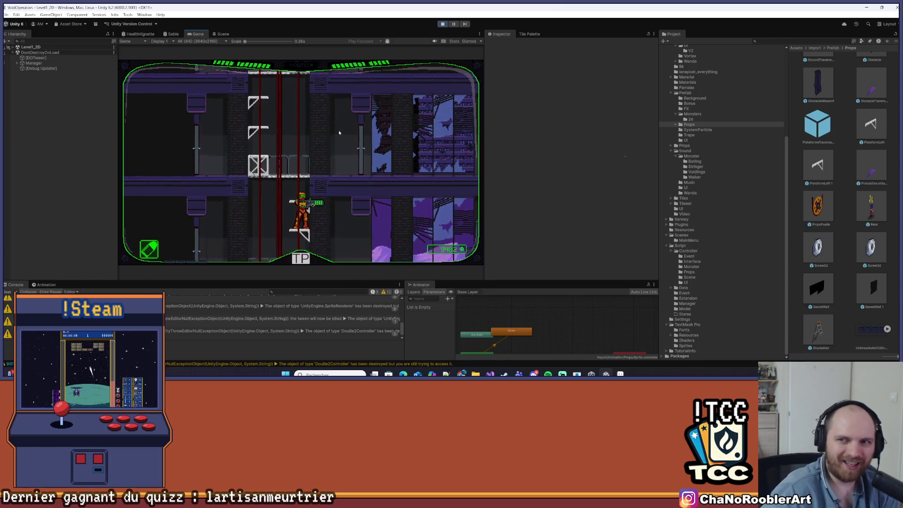
key("space")
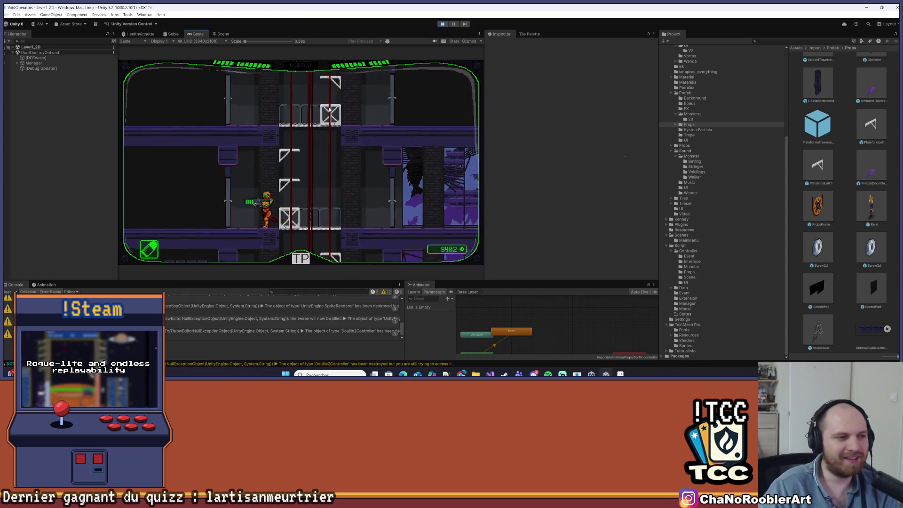
Fight the enemy in the next room, collect screws, and climb the ladder.
key("a")
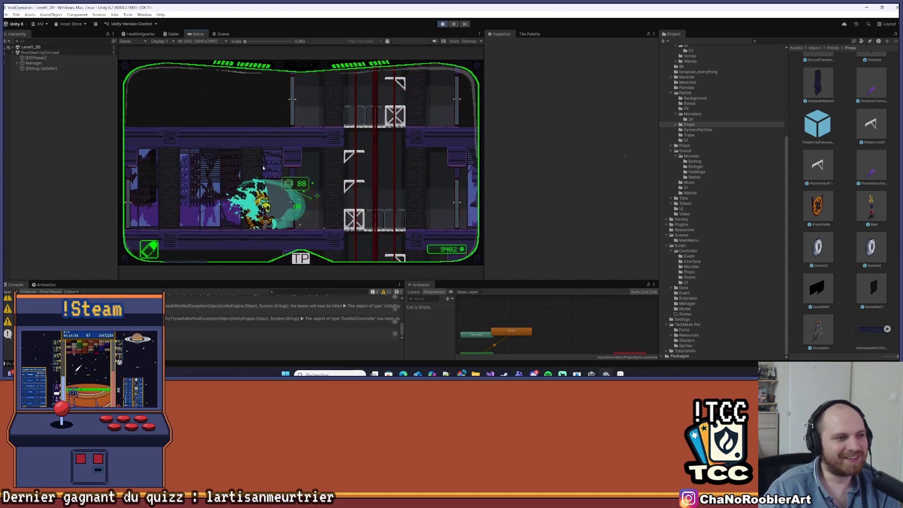
key("d")
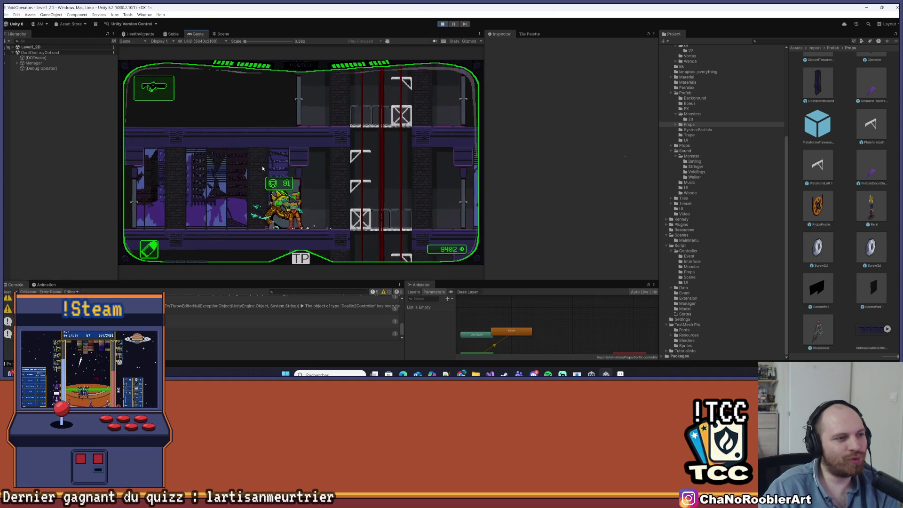
key("a")
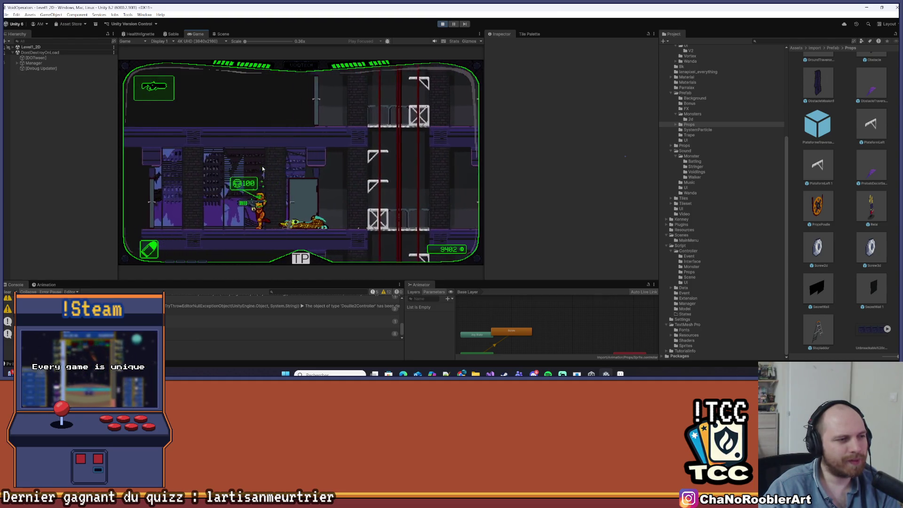
key("d")
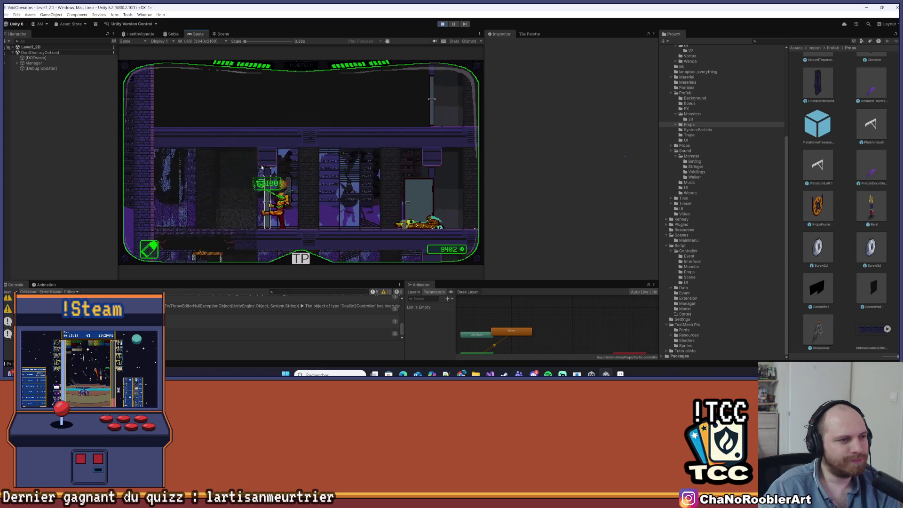
key("a")
key("d")
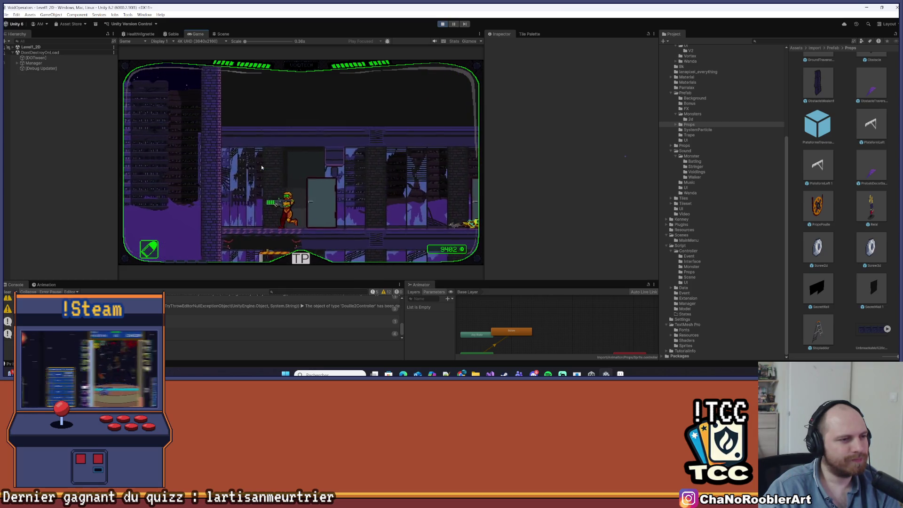
key("d")
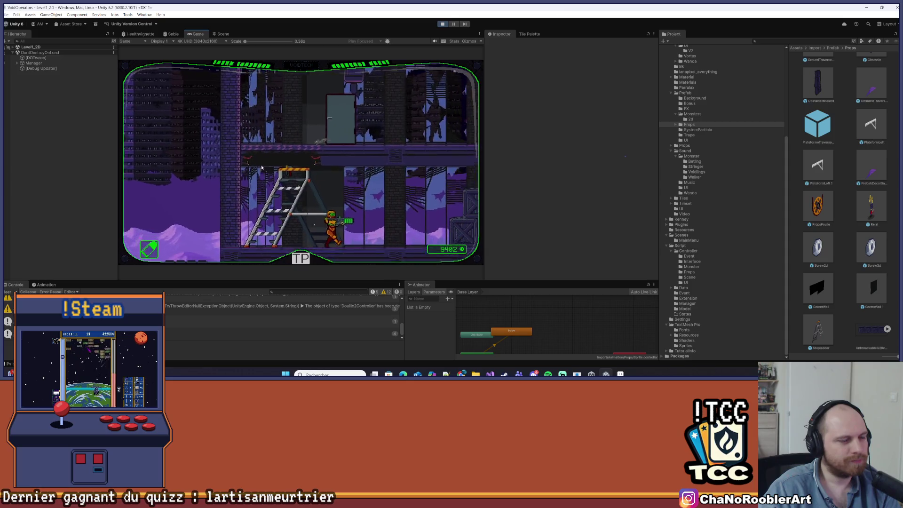
key("d")
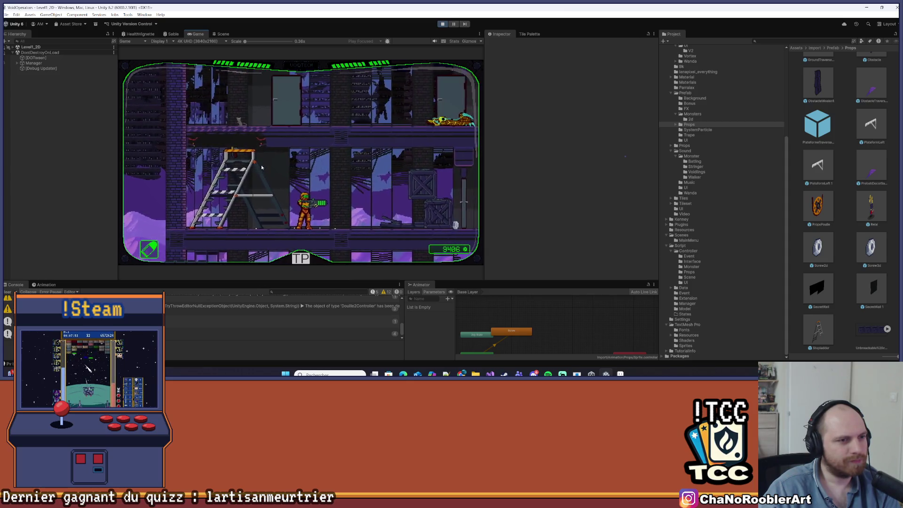
key("d")
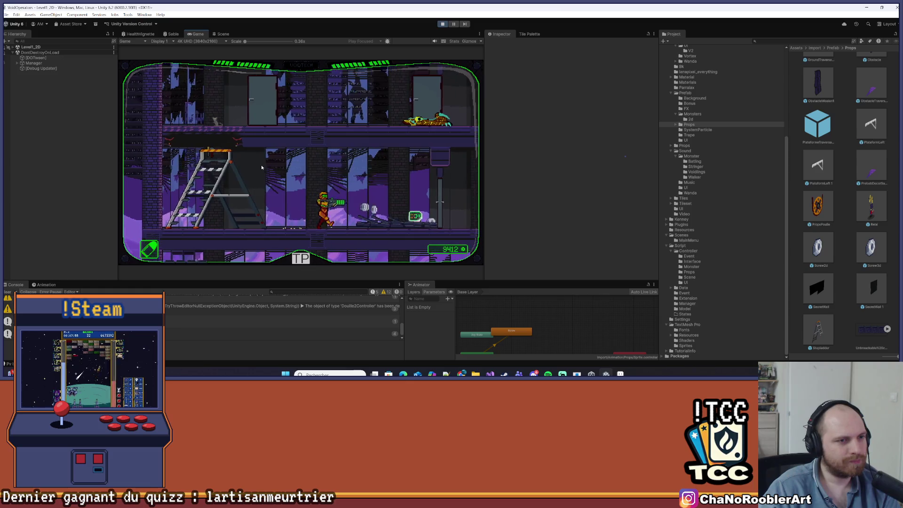
key("d")
key("a")
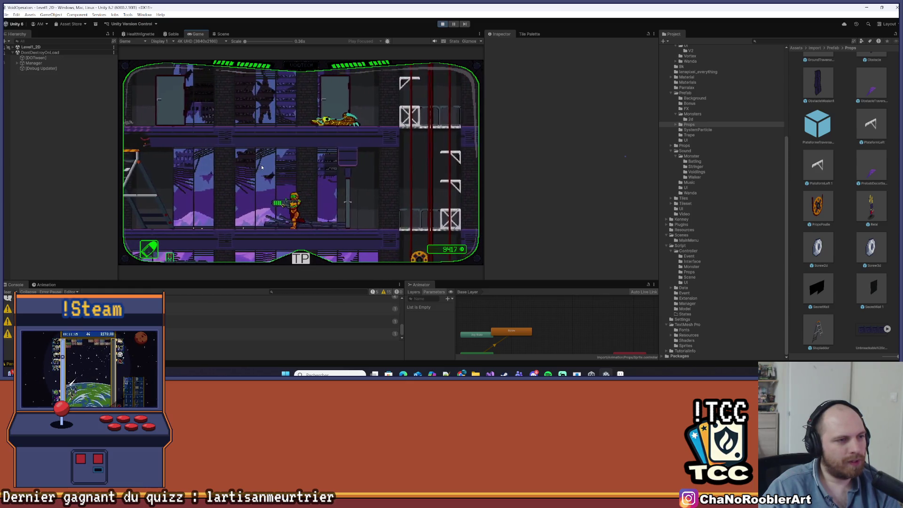
key("a")
key("w")
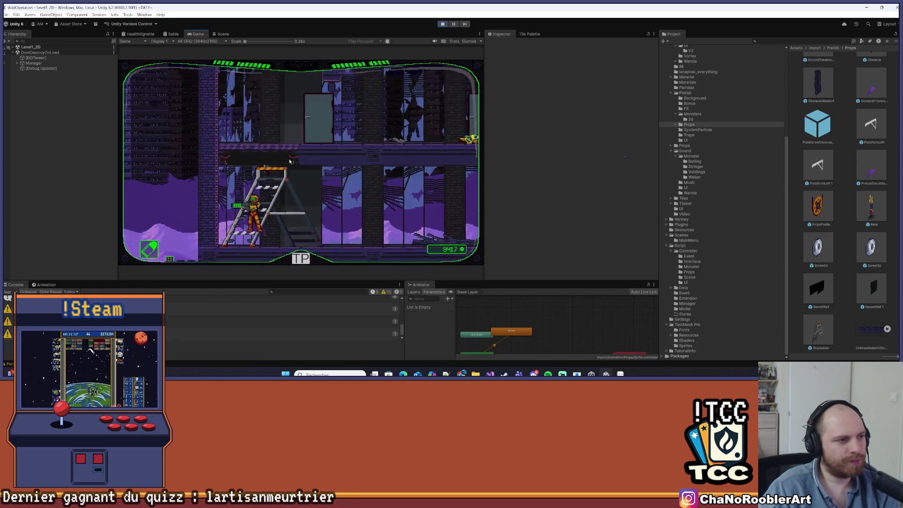
Try the red-pipe shaft, kill the golden monster, then stop the playtest.
key("d")
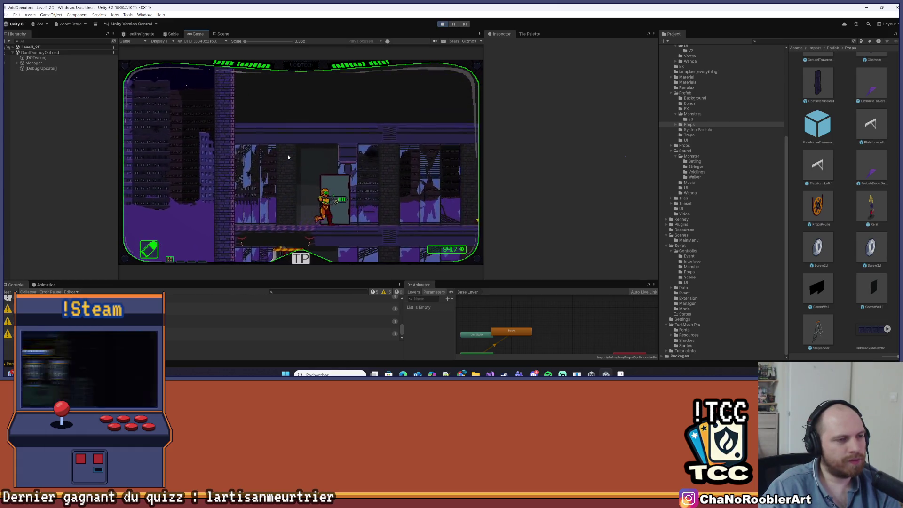
key("d")
key("space")
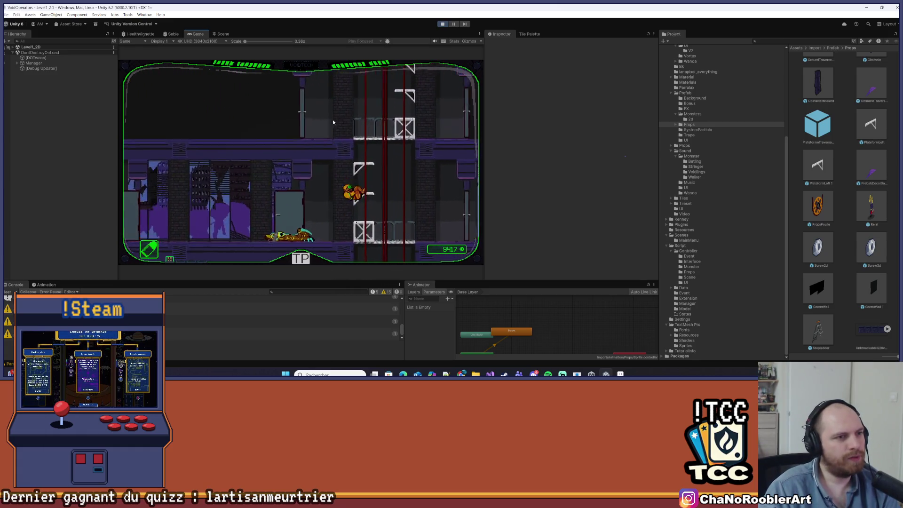
key("a")
key("w")
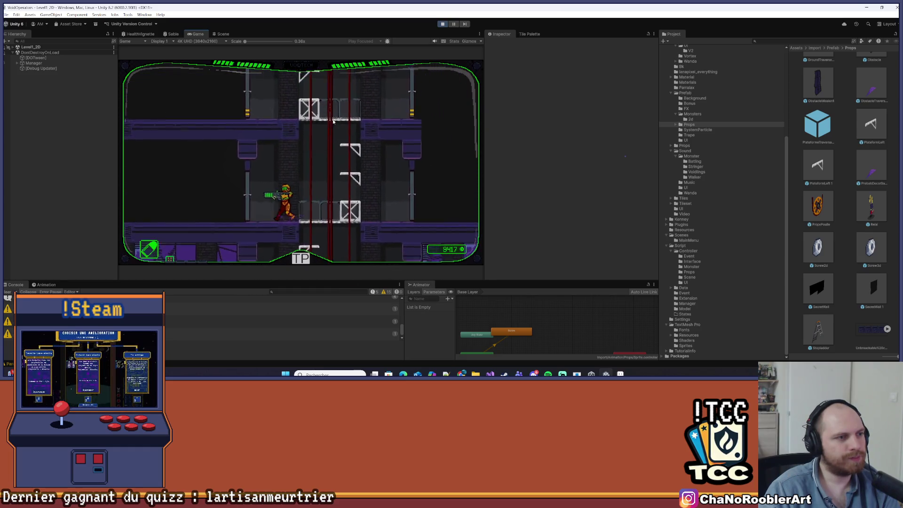
key("a")
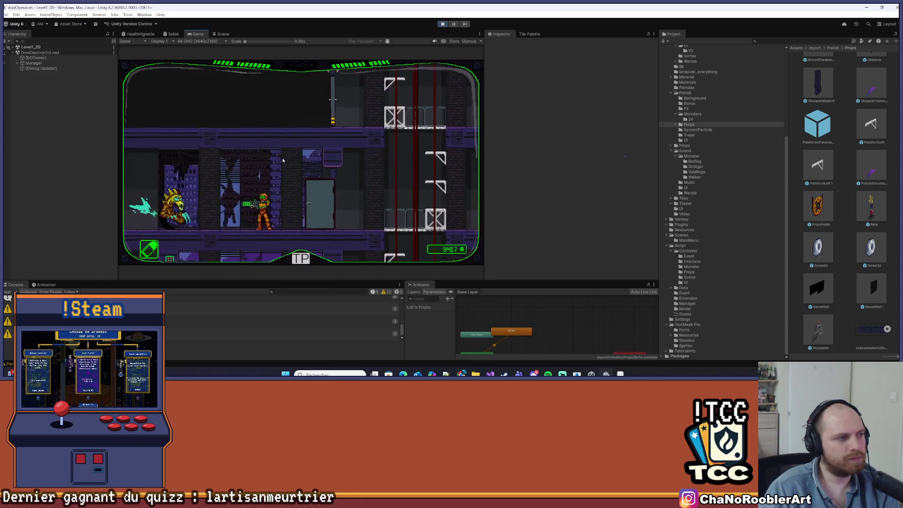
key("a")
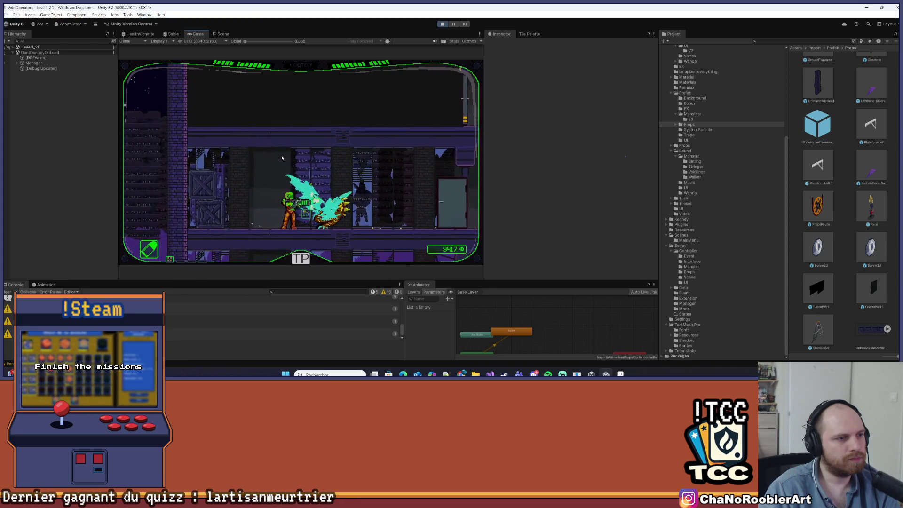
key("d")
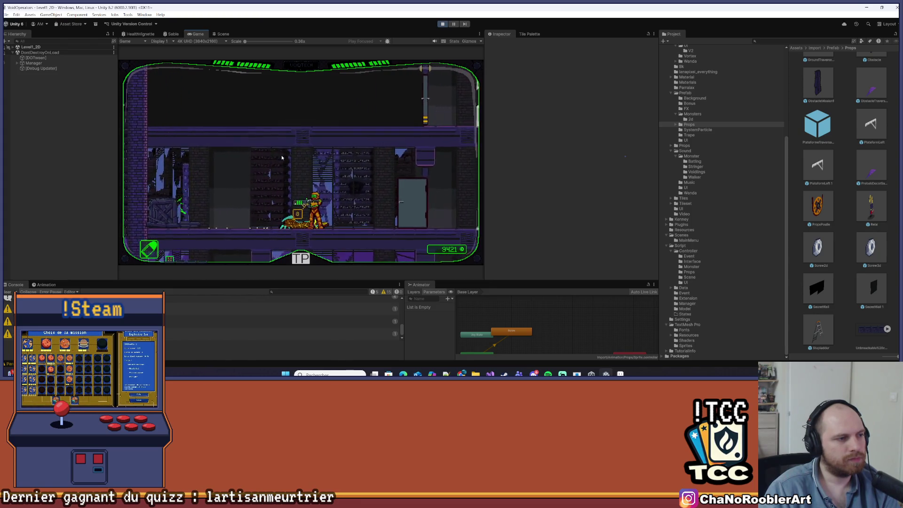
key("a")
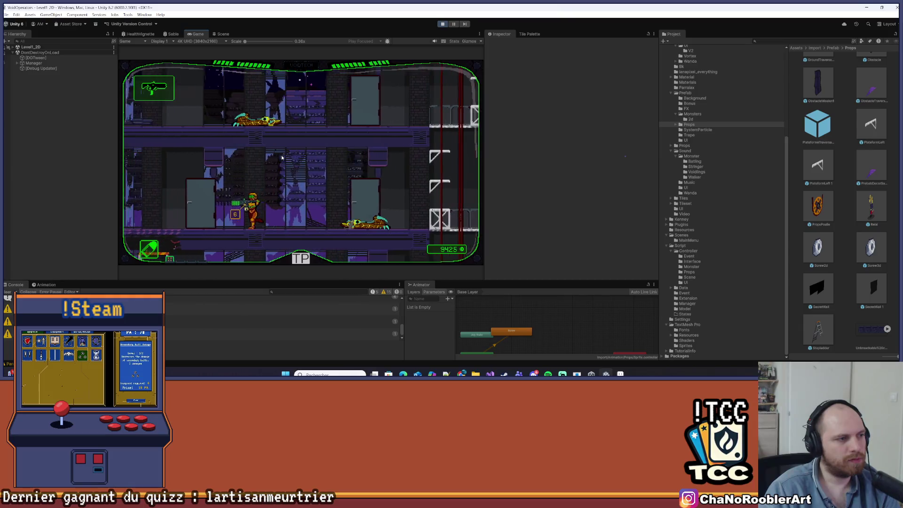
key("a")
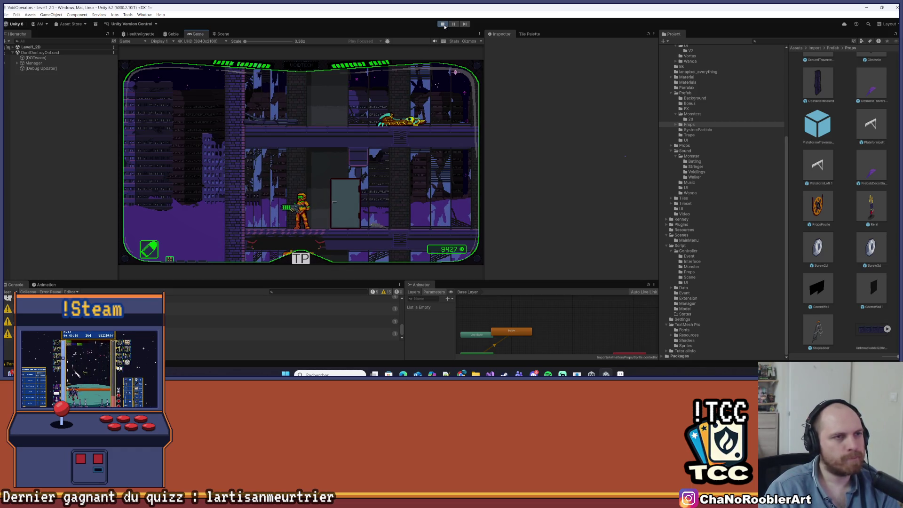
key("ctrl+p")
key("alt+Tab")
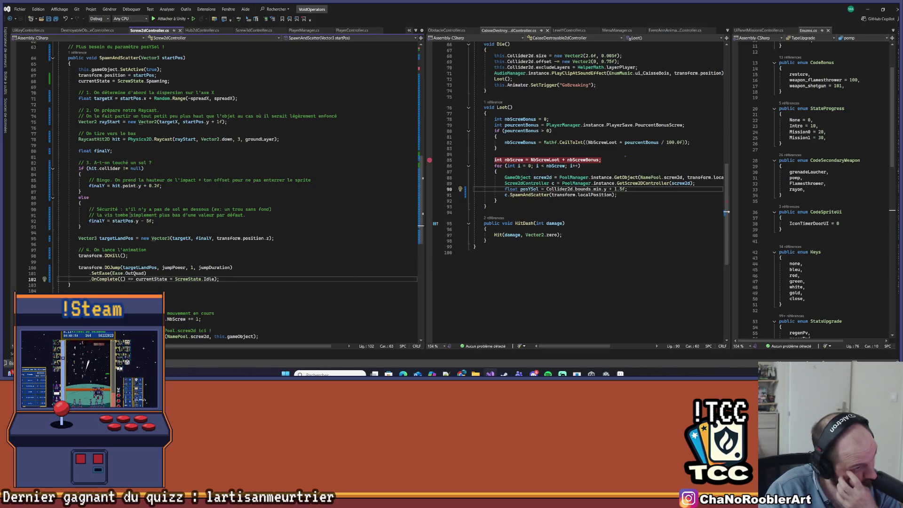
Review the targetLandPos line and every use of finalY in Screw2dController.
scroll(130, 215, "up", 2)
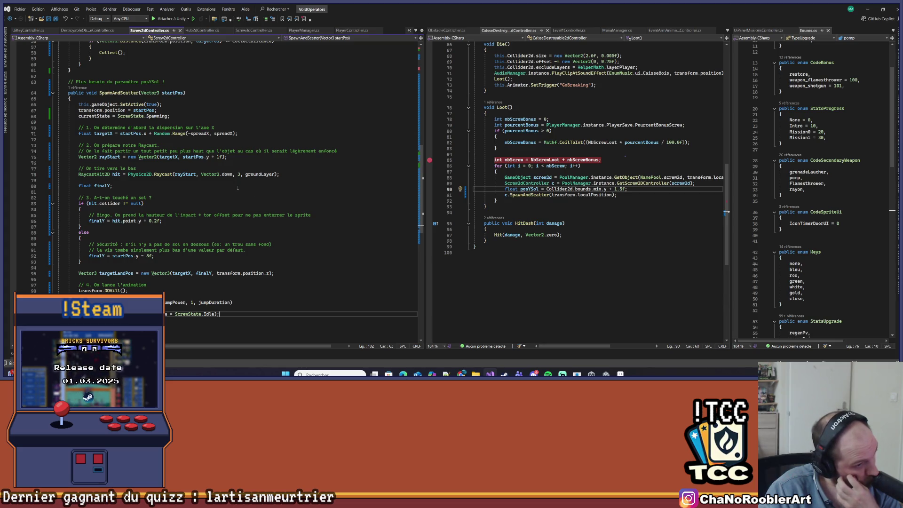
left_click(117, 273)
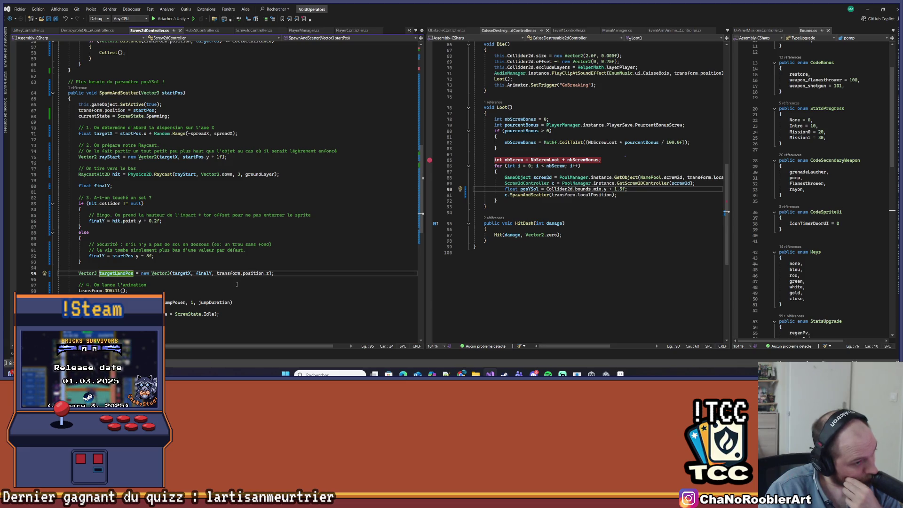
left_click(202, 274)
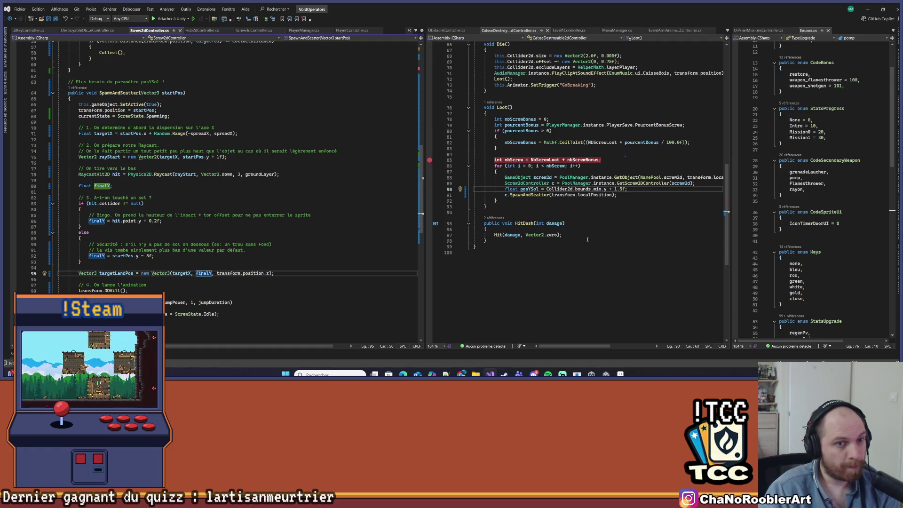
Delete the unused posYSol line from the crate's Loot method and save the script.
left_click(632, 189)
key("shift+Home")
key("BackSpace")
key("BackSpace")
key("ctrl+s")
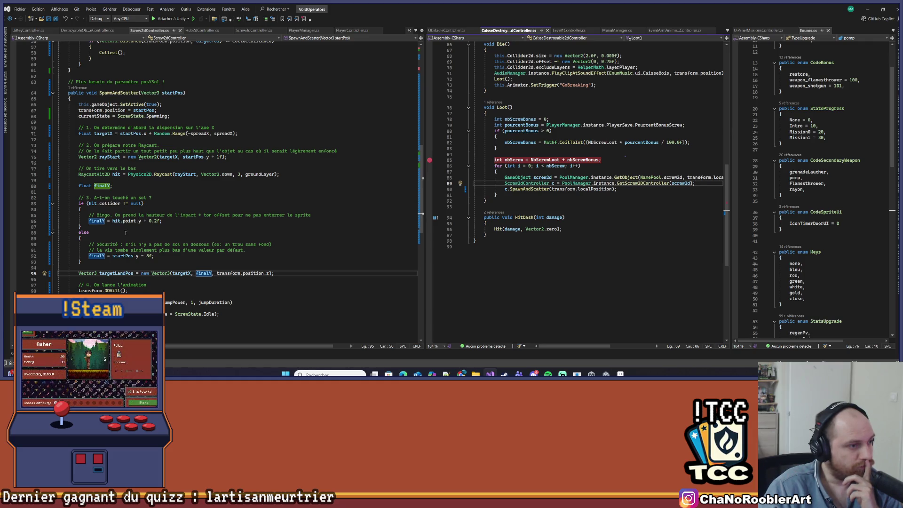
Check the fallback finalY = startPos.y line, then return to Unity.
left_click(123, 255)
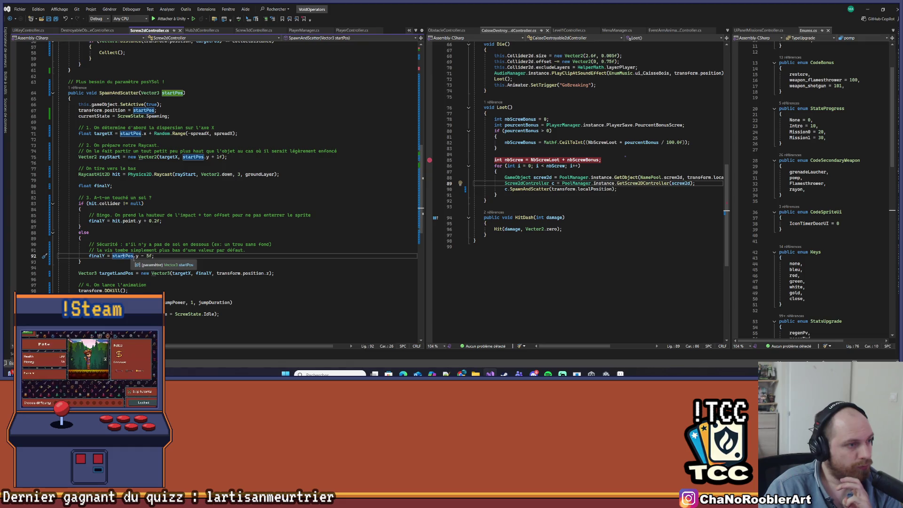
left_click(141, 256)
key("Right")
key("Right")
key("Right")
key("Right")
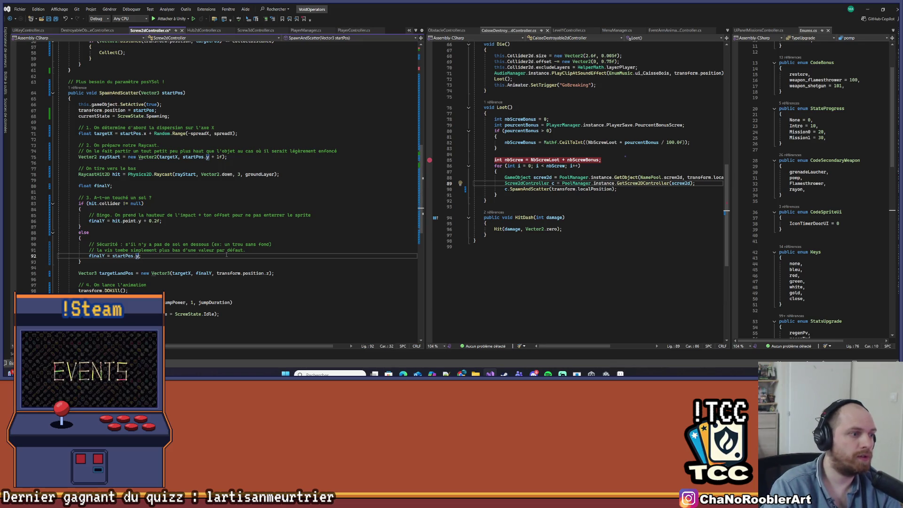
left_click(869, 8)
Dismiss the Play Mode changes prompt, clear the Console and start Play mode.
left_click(509, 148)
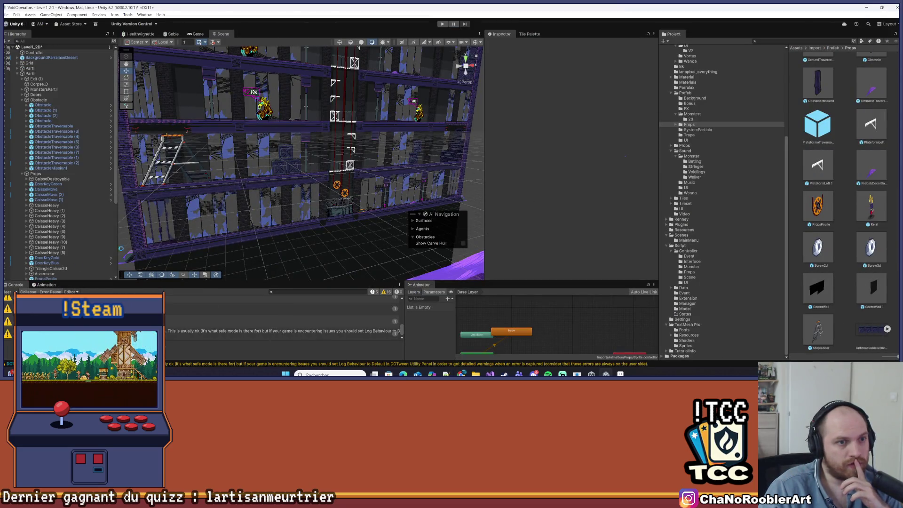
left_click(1, 292)
left_click(443, 24)
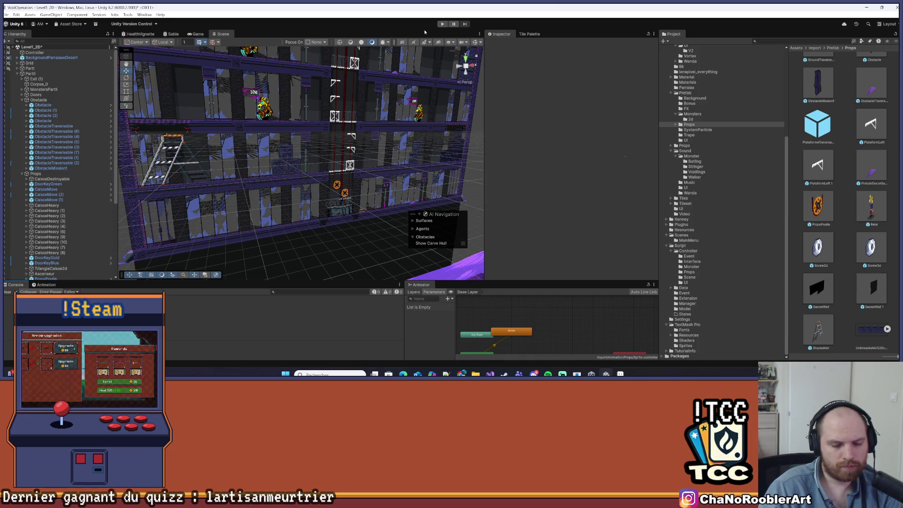
Select the Screw2d prefab, clear the Console, save the scene and play again.
left_click(822, 246)
left_click(6, 292)
left_click(6, 15)
left_click(363, 40)
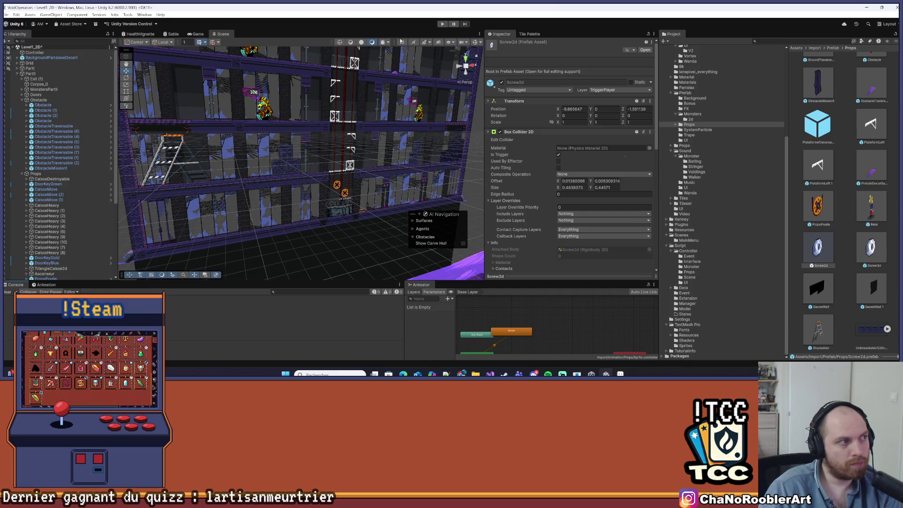
left_click(442, 23)
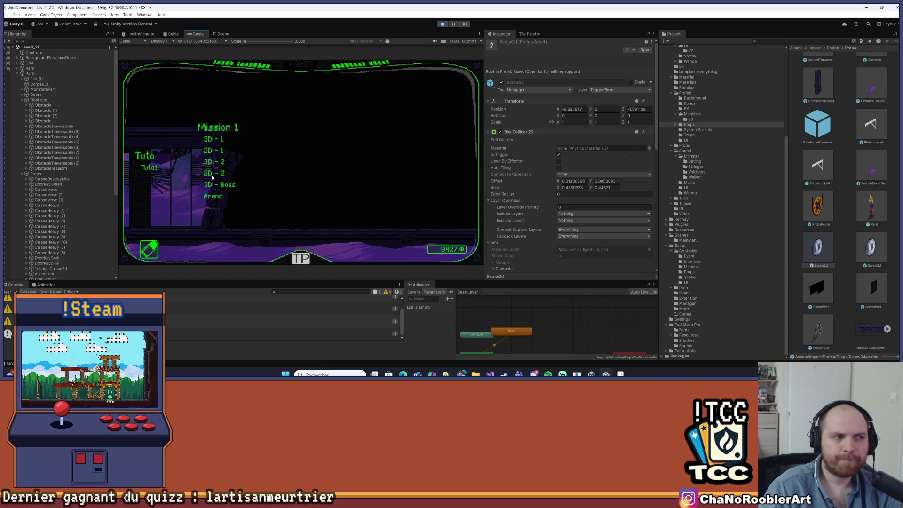
Load a Mission 1 level, ride the elevator and collect screws to 9442, then stop.
left_click(305, 164)
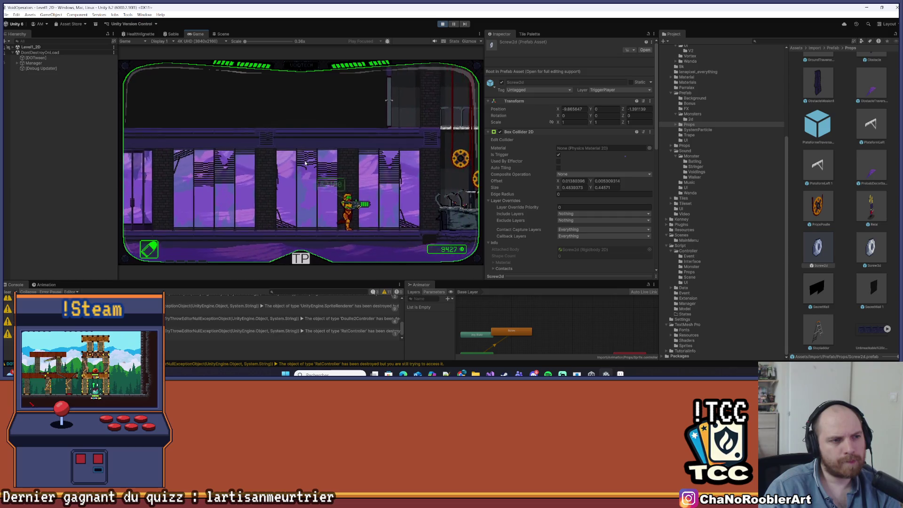
key("Right")
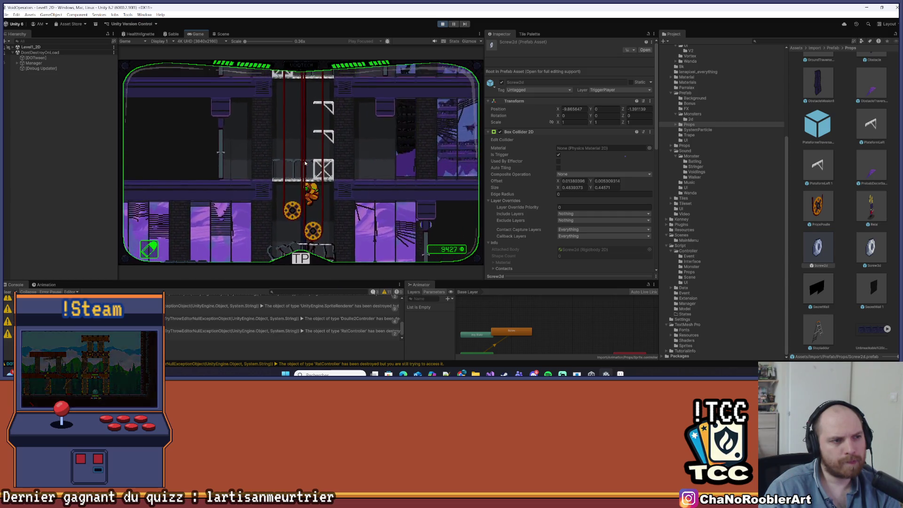
key("Right")
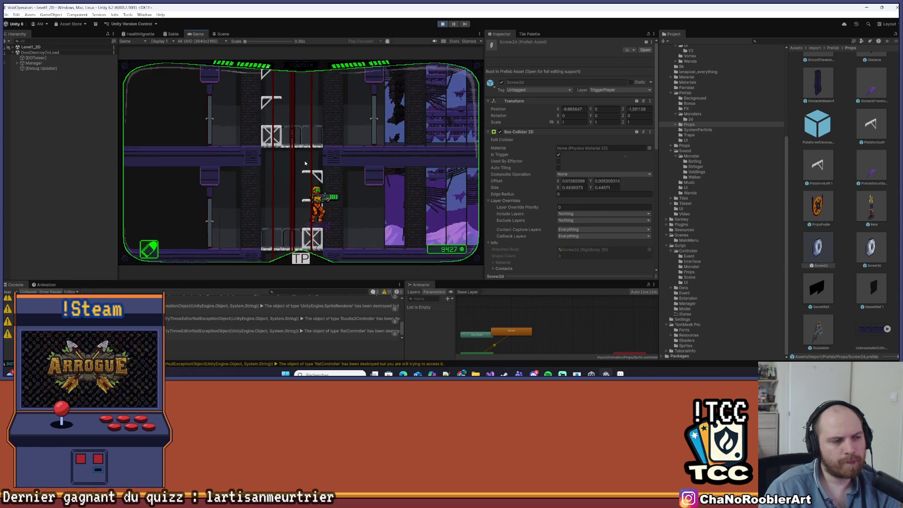
key("Left")
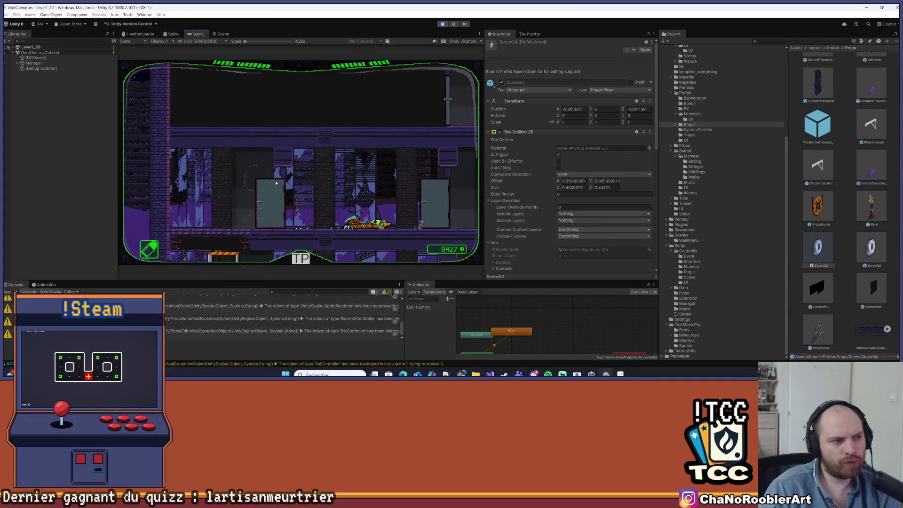
key("Right")
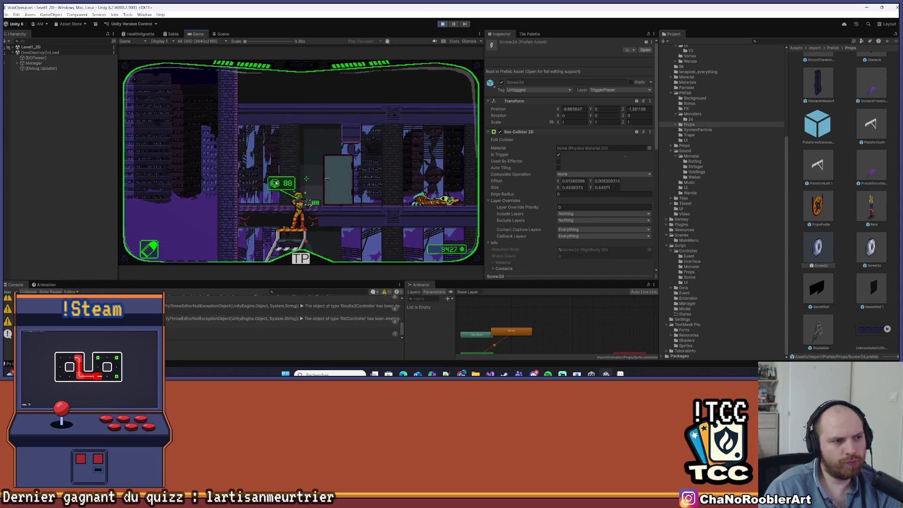
key("Right")
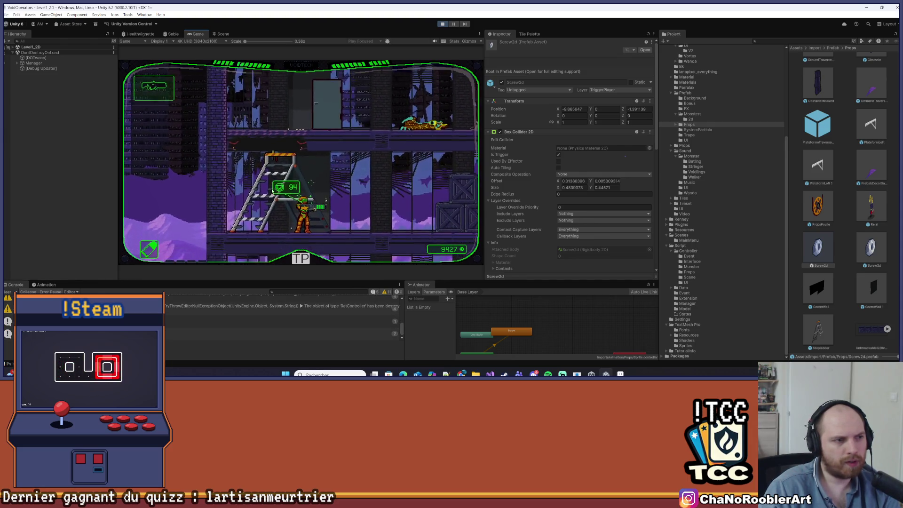
key("Right")
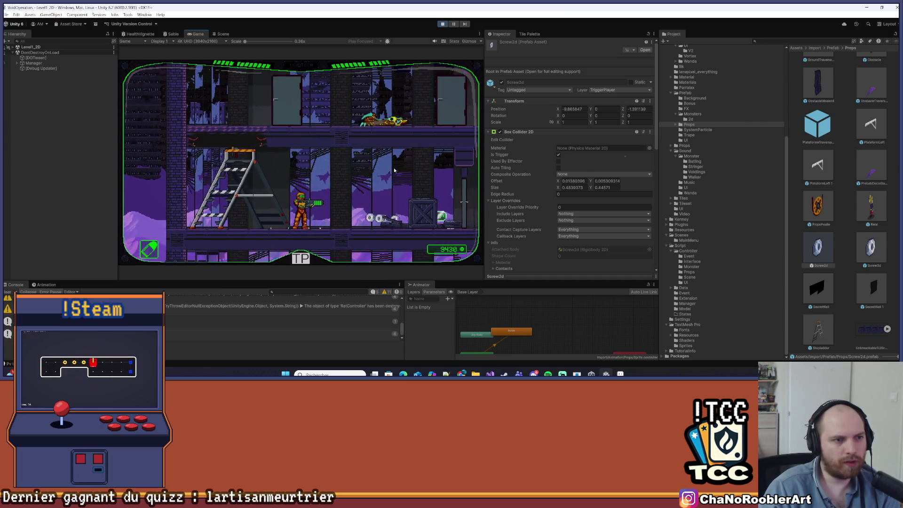
key("Right")
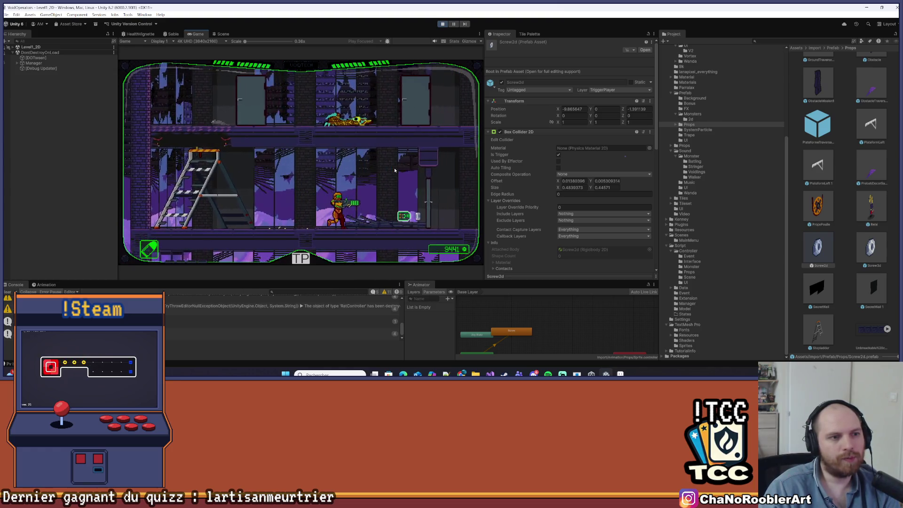
key("Right")
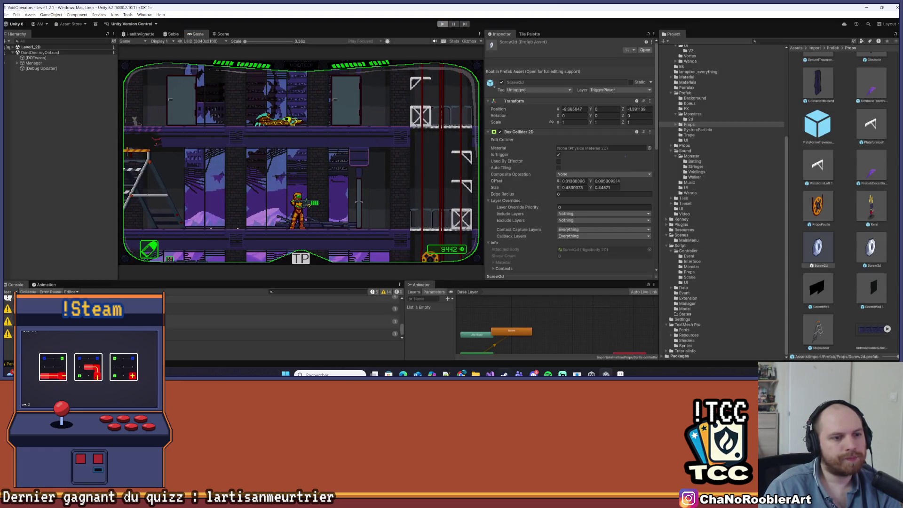
key("ctrl+p")
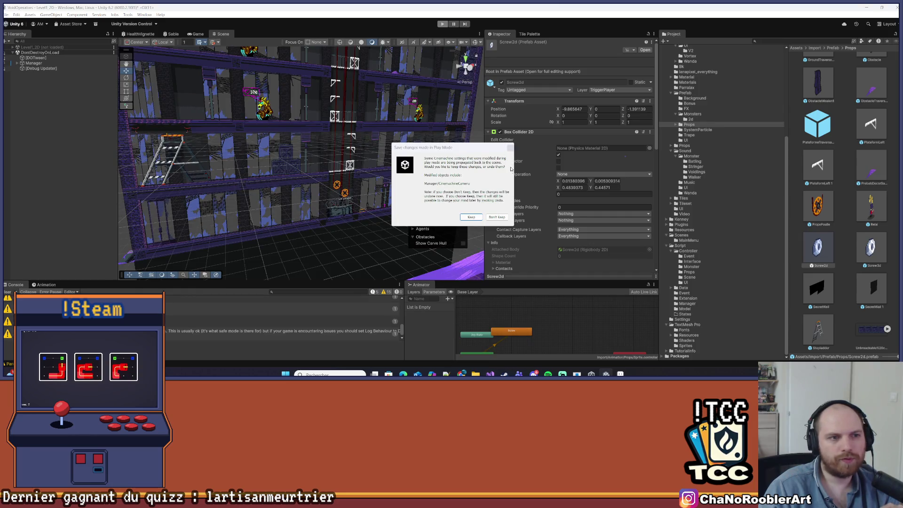
Set Screw 2d Controller's Spread X to 1.5 on the Screw2d prefab.
left_click(514, 148)
left_click(818, 250)
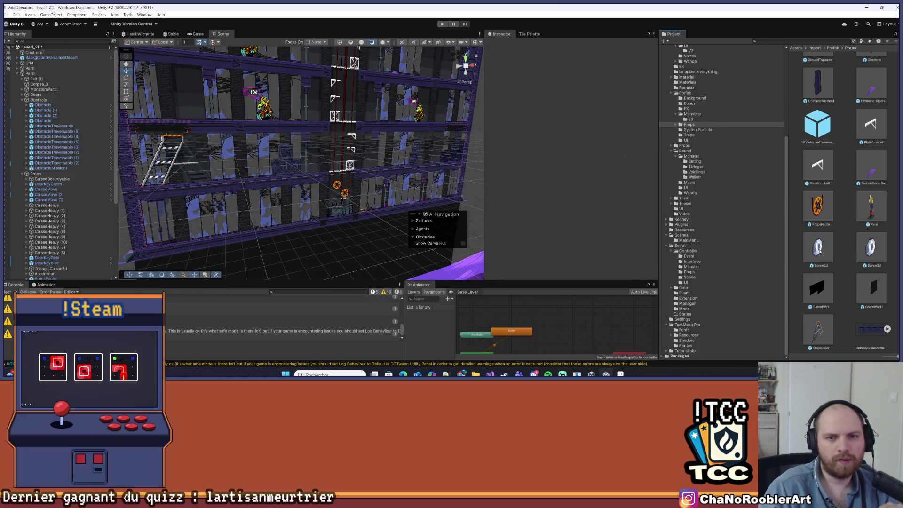
scroll(590, 205, "down", 5)
scroll(590, 205, "down", 5)
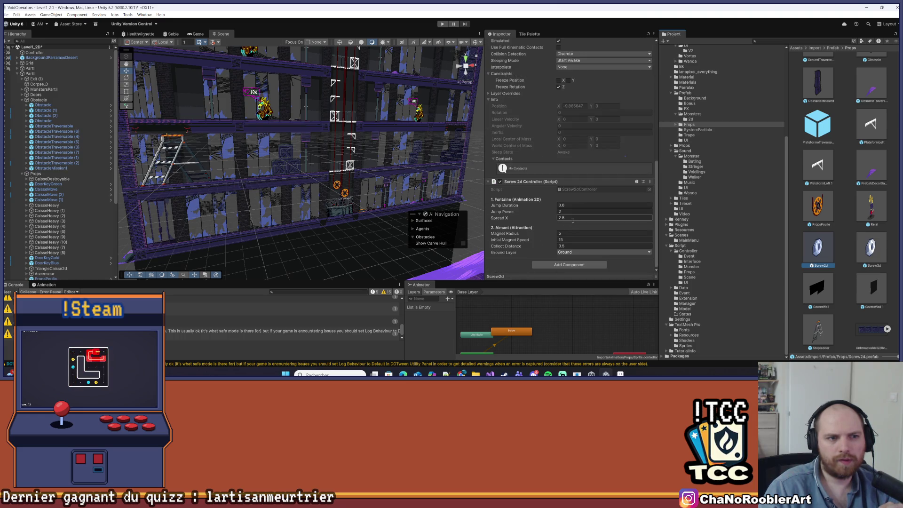
type("1")
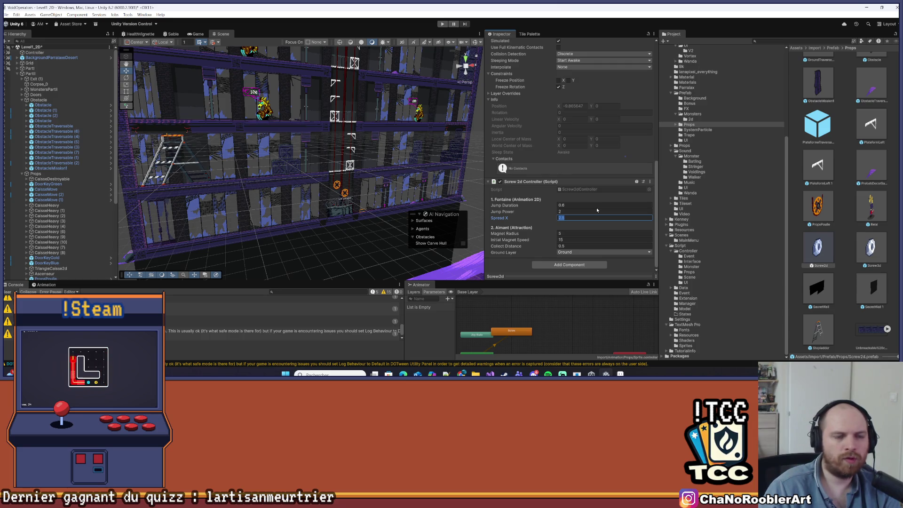
key("BackSpace")
type("5")
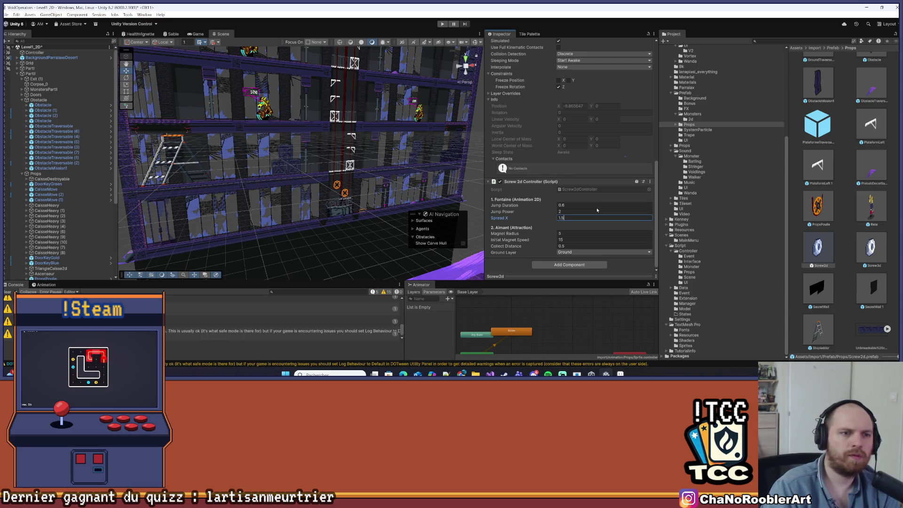
key("Return")
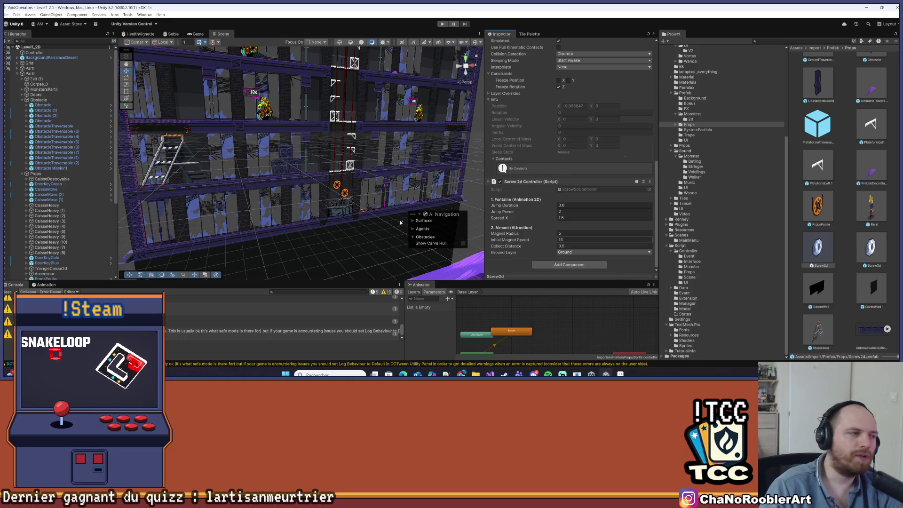
Clear the Console, save the scene and start Play mode.
left_click(7, 292)
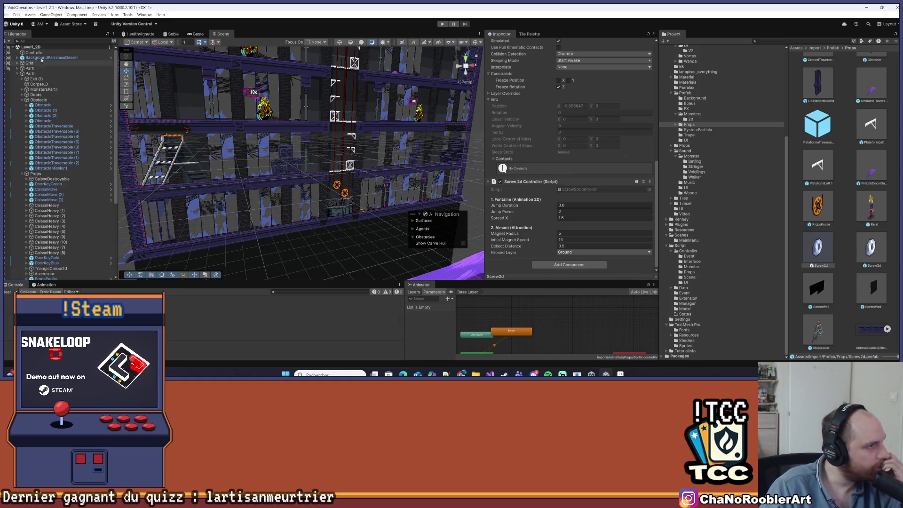
left_click(18, 14)
left_click(402, 32)
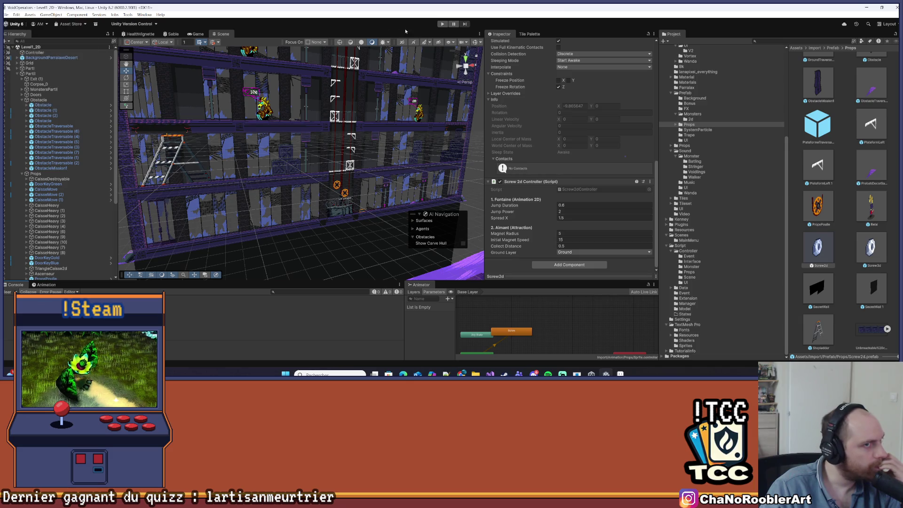
left_click(443, 24)
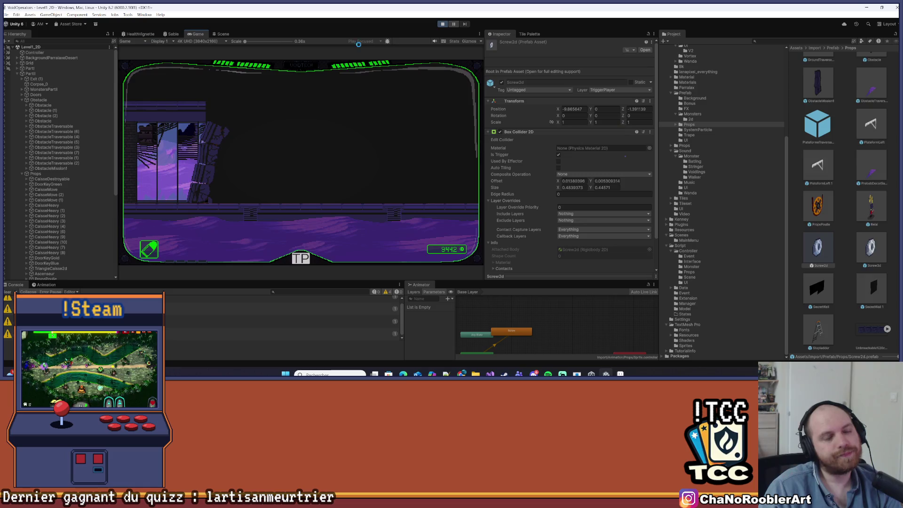
Play a Mission 1 level until screws reach 9457, attempt a scene save, then stop.
left_click(301, 260)
left_click(246, 174)
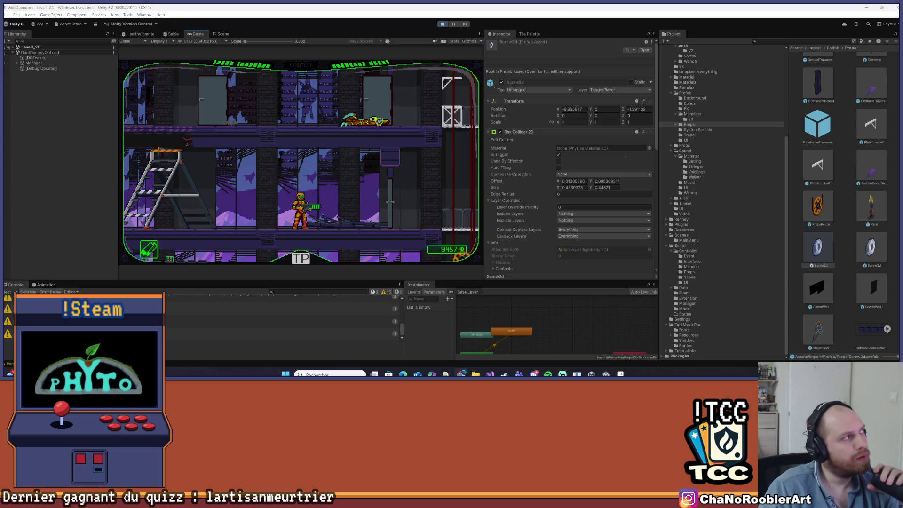
left_click(6, 15)
left_click(19, 44)
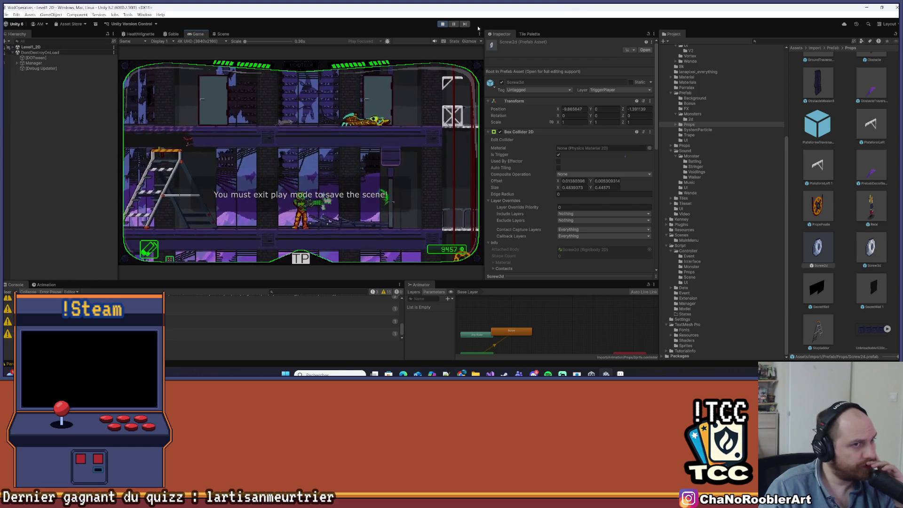
left_click(443, 24)
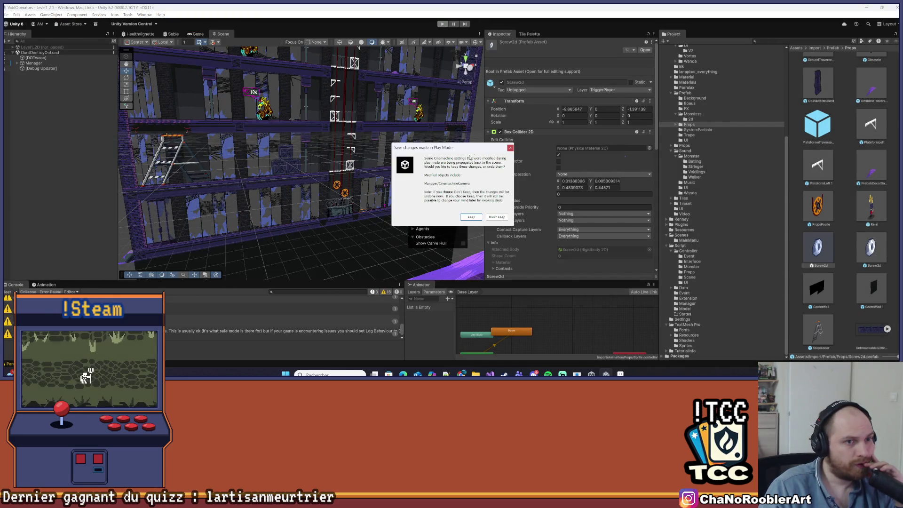
Dismiss the Play Mode prompt and collapse the PartII and Rats Hierarchy groups.
left_click(510, 147)
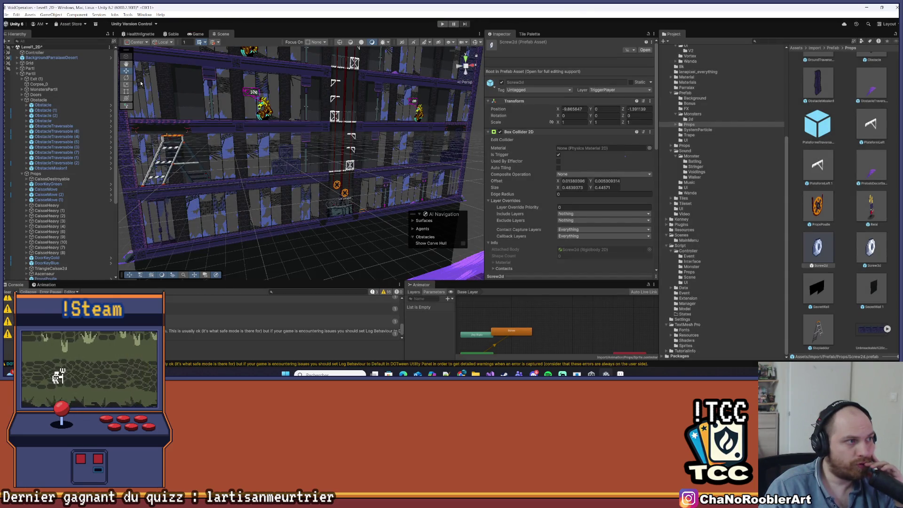
left_click(6, 14)
key("Escape")
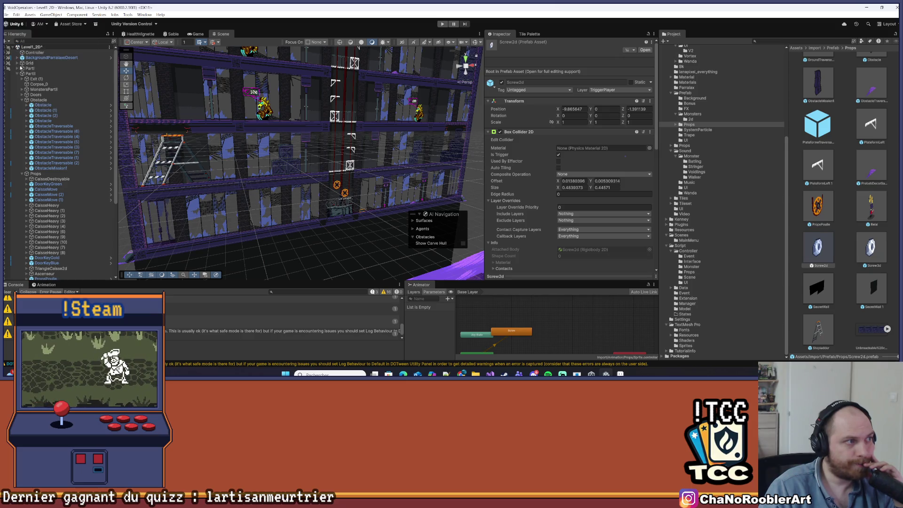
left_click(18, 73)
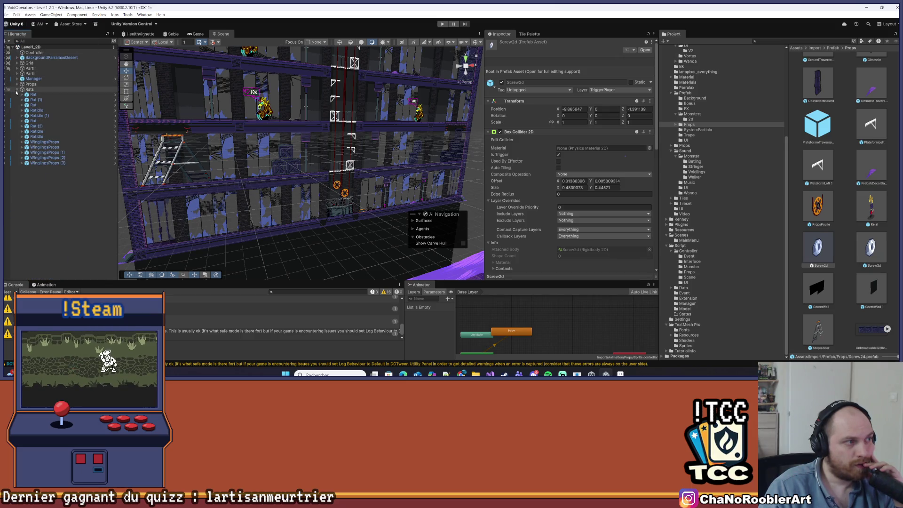
left_click(17, 90)
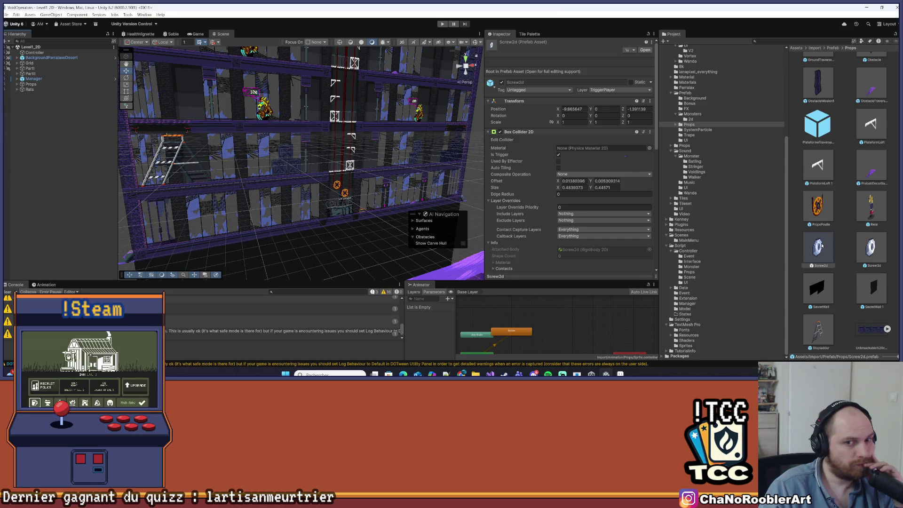
Open the Screw3d prefab and bring Visual Studio to the front.
double_click(872, 247)
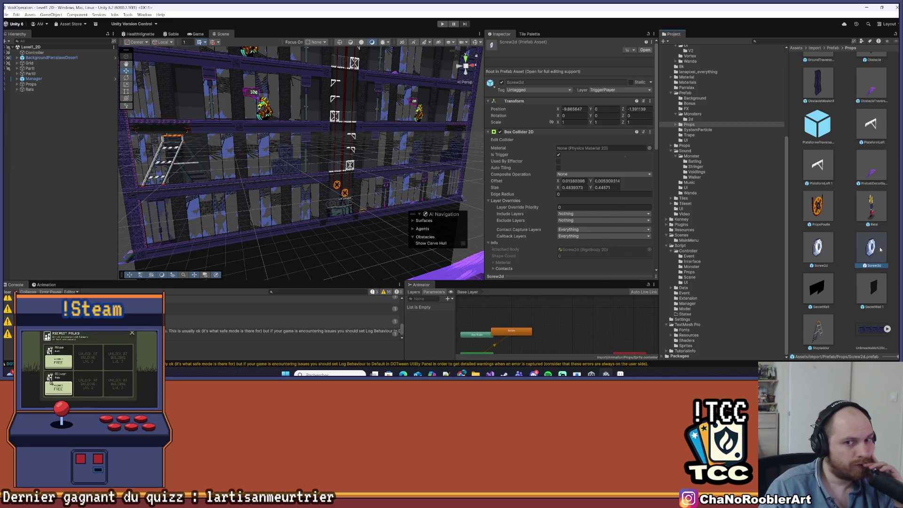
mouse_move(490, 374)
left_click(398, 339)
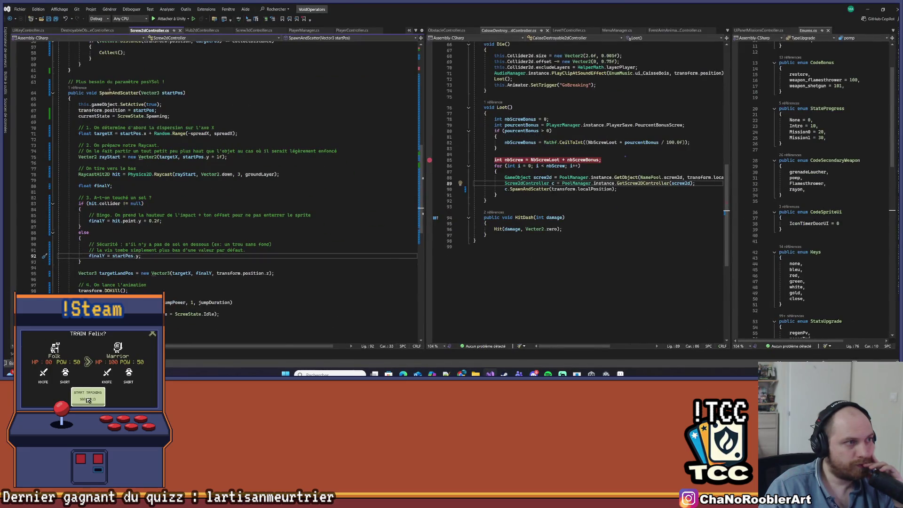
Check posYSol in Screw3dController, then select Screw2dController's raycast block through targetLandPos.
left_click(259, 31)
double_click(213, 151)
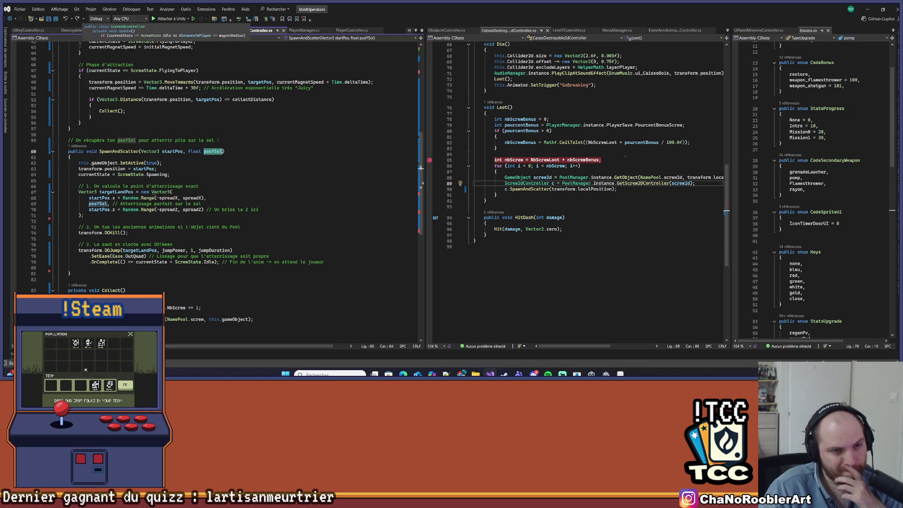
scroll(565, 151, "up", 2)
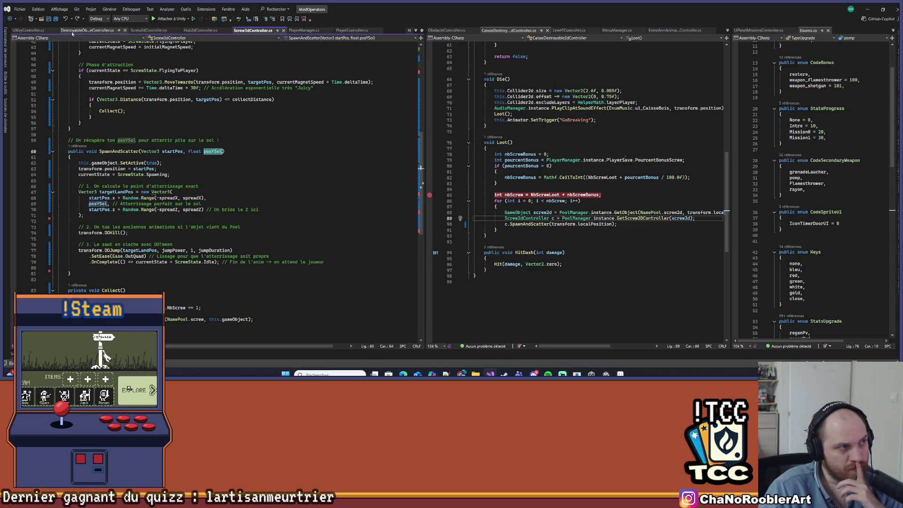
left_click(141, 31)
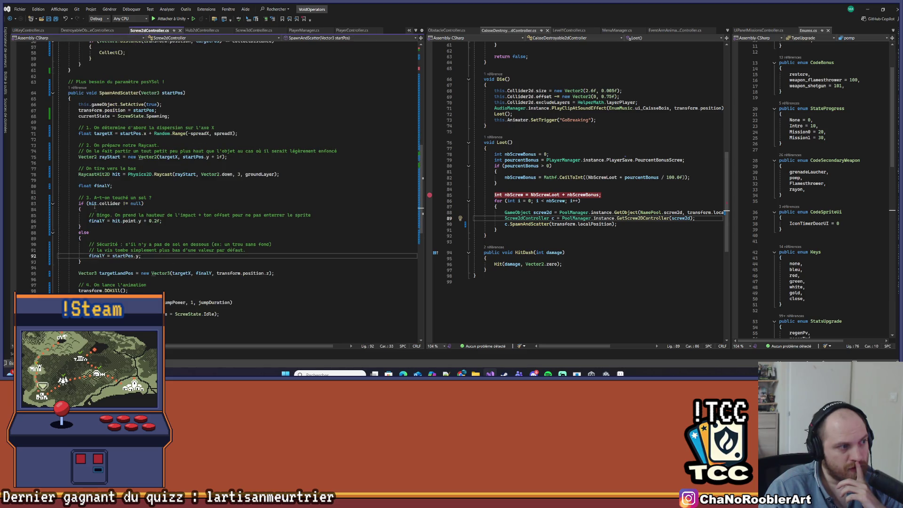
left_click(111, 186)
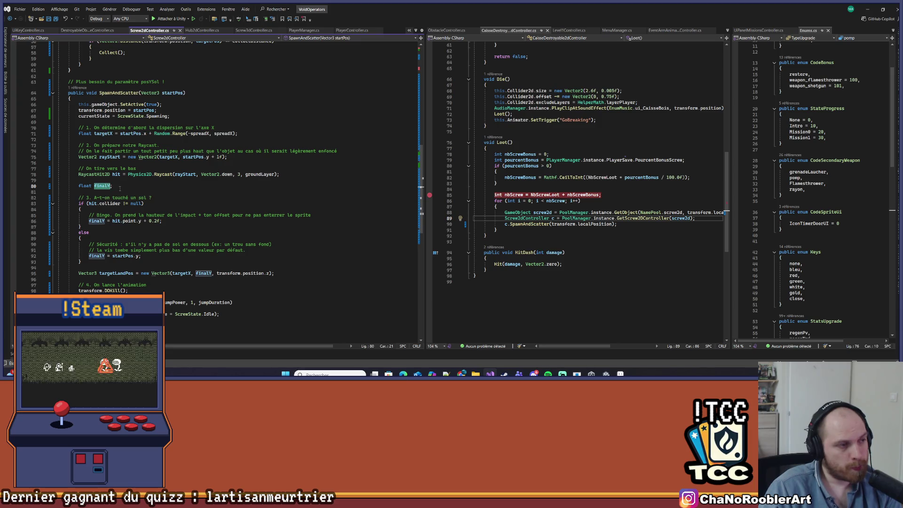
left_click(120, 188)
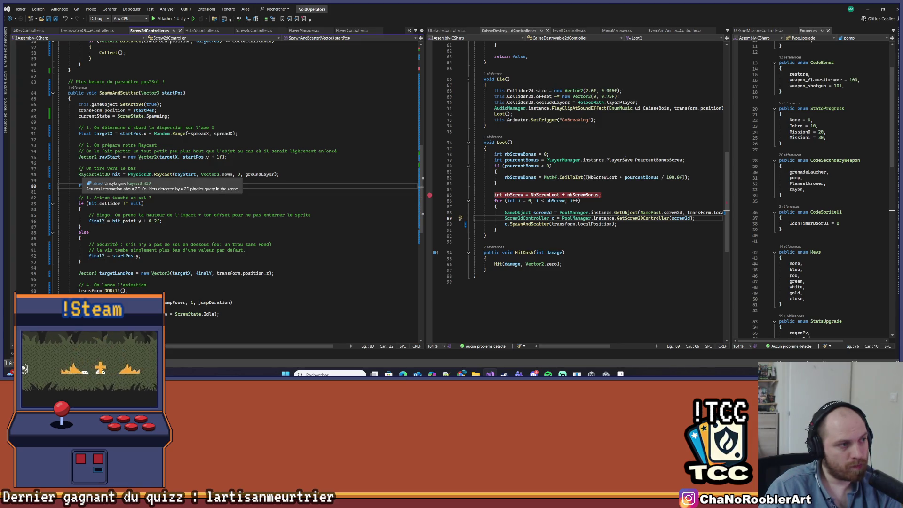
mouse_move(75, 146)
left_mouse_down()
mouse_move(137, 170)
mouse_move(90, 209)
mouse_move(91, 256)
left_mouse_up()
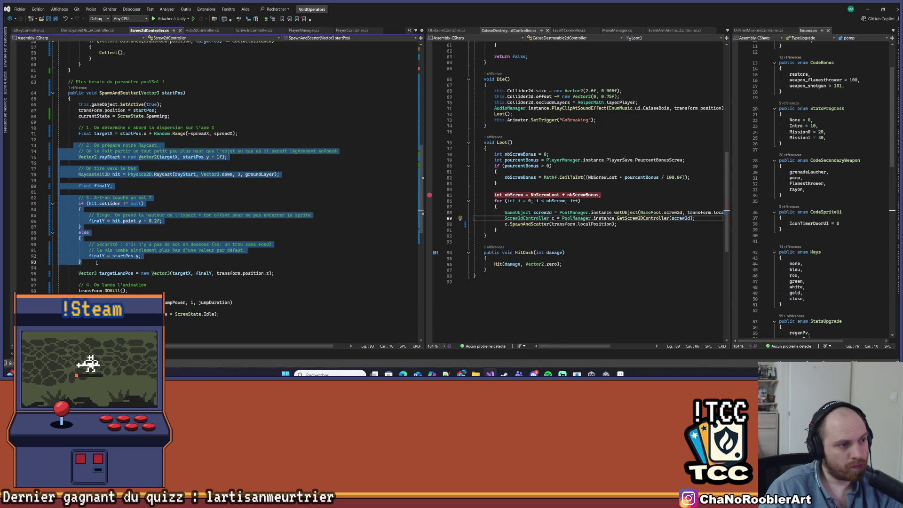
left_click_drag(96, 263, 316, 273)
key("ctrl+c")
Copy the raycast block and add blank lines after Screw3dController's spawn setup.
key("ctrl+Tab")
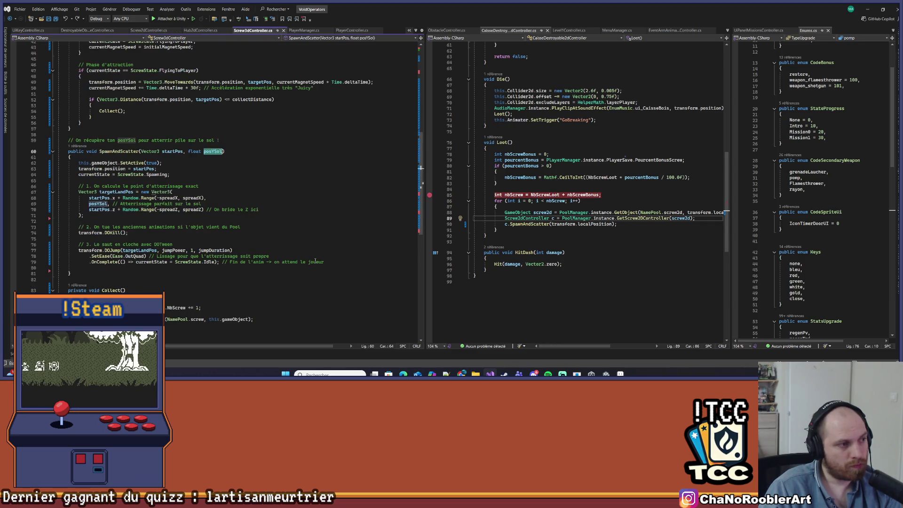
key("ctrl+Tab")
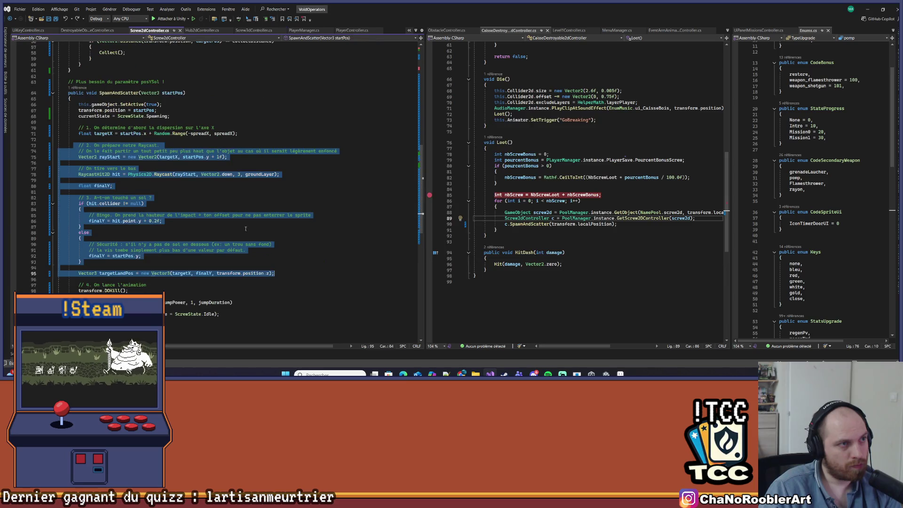
key("ctrl+Tab")
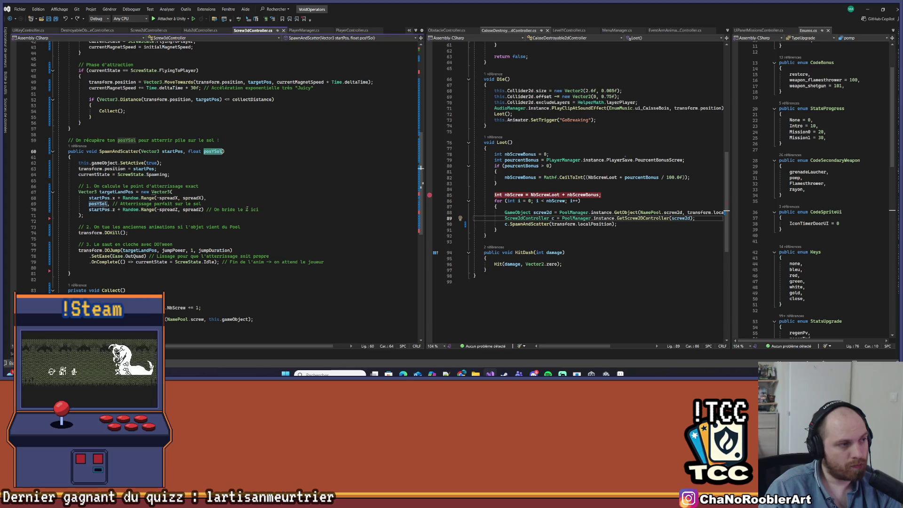
left_click(113, 193)
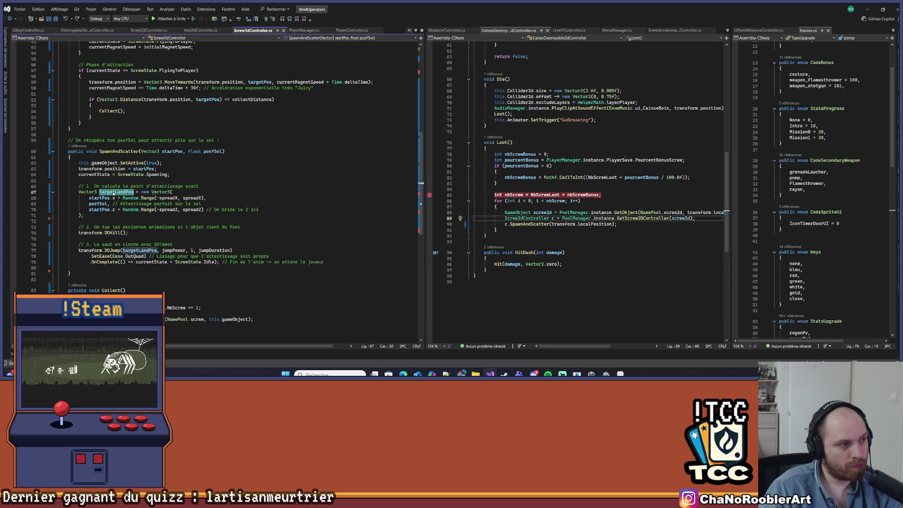
left_click(150, 180)
key("Return")
key("Return")
key("Return")
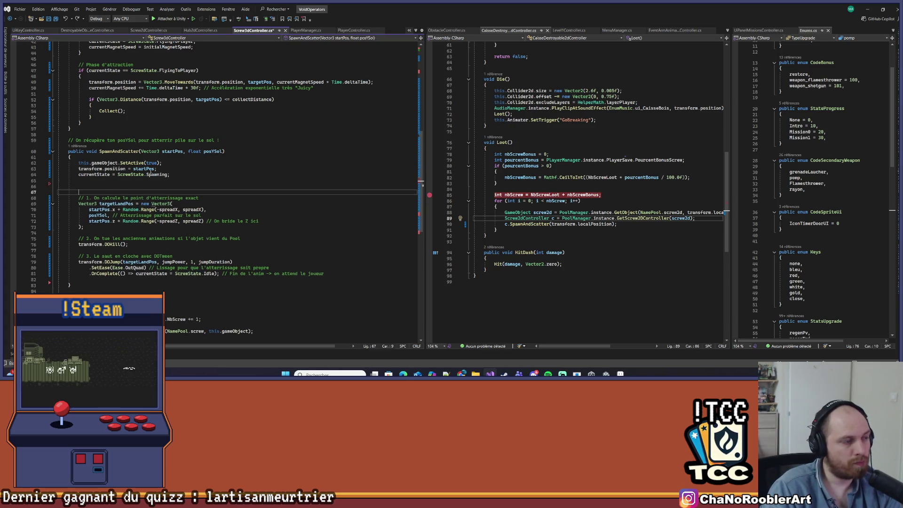
Paste the raycast block and dock Screw2dController beside Screw3dController for comparison.
key("ctrl+v")
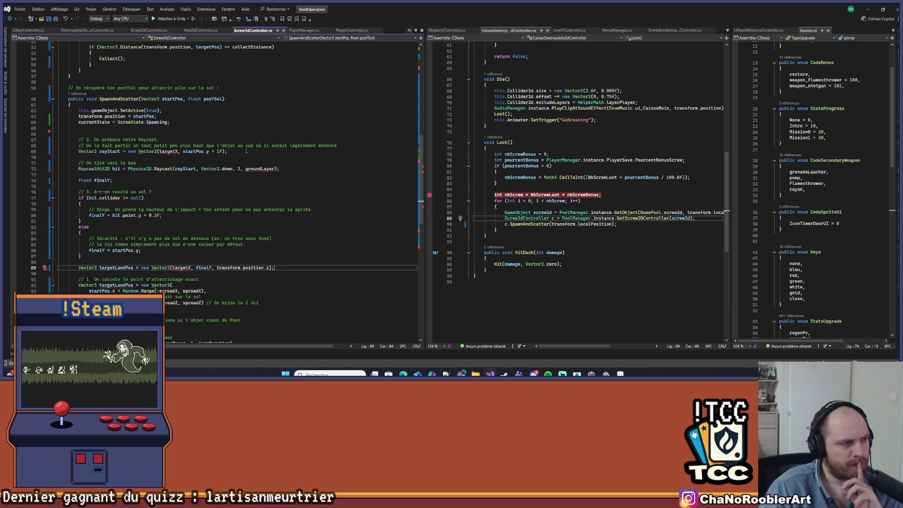
left_click(166, 152)
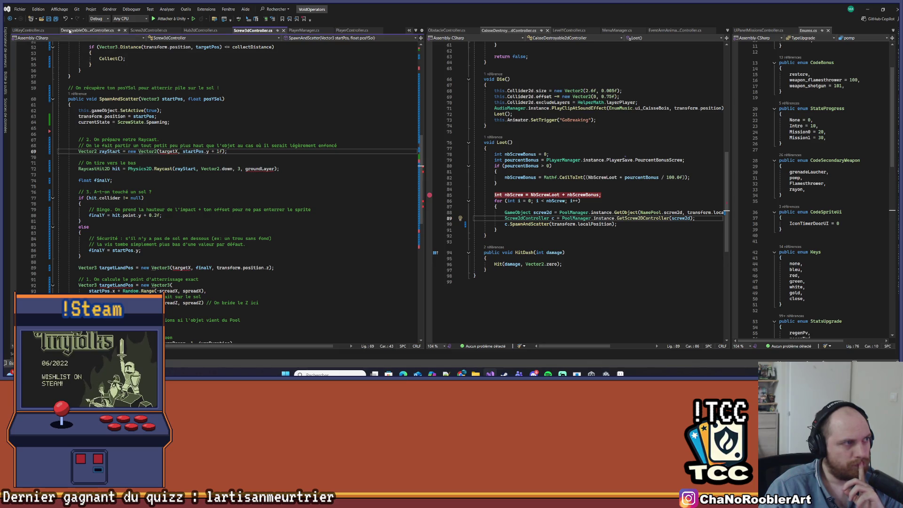
mouse_move(148, 31)
left_mouse_down()
mouse_move(329, 142)
mouse_move(578, 189)
left_mouse_up()
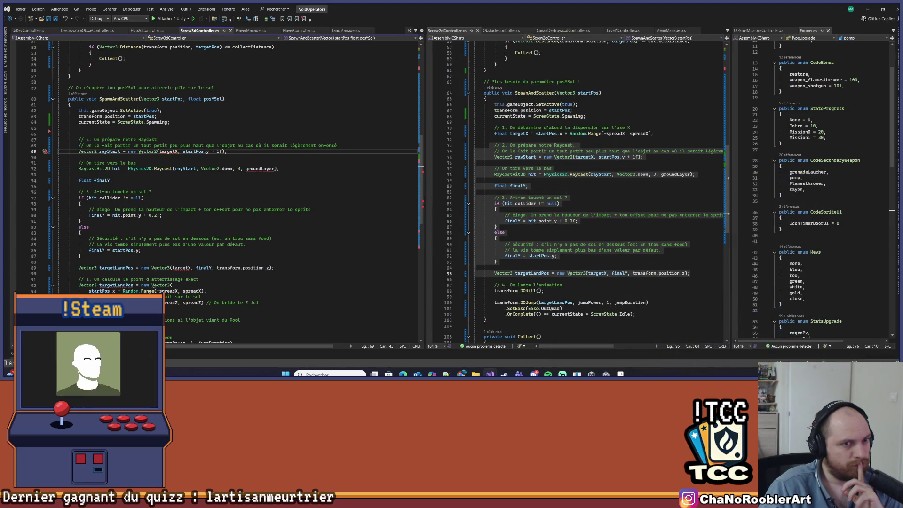
left_click(584, 156)
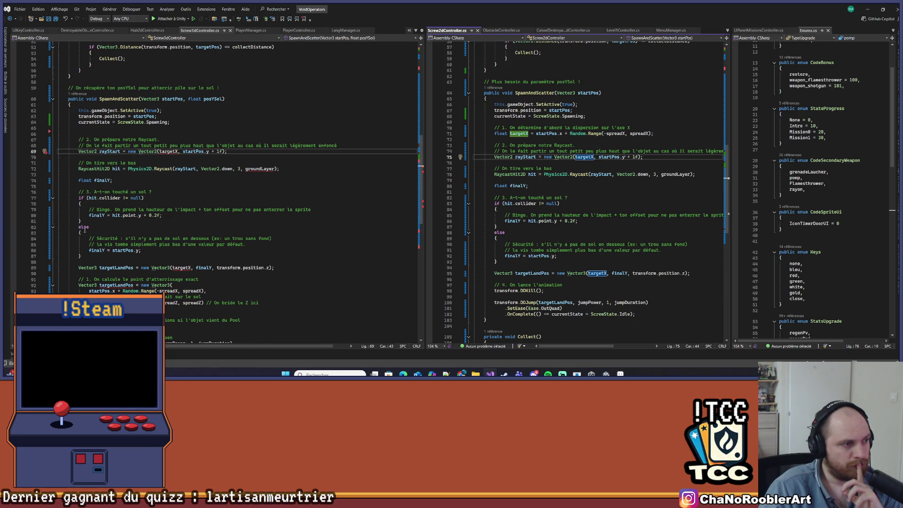
scroll(84, 230, "down", 1)
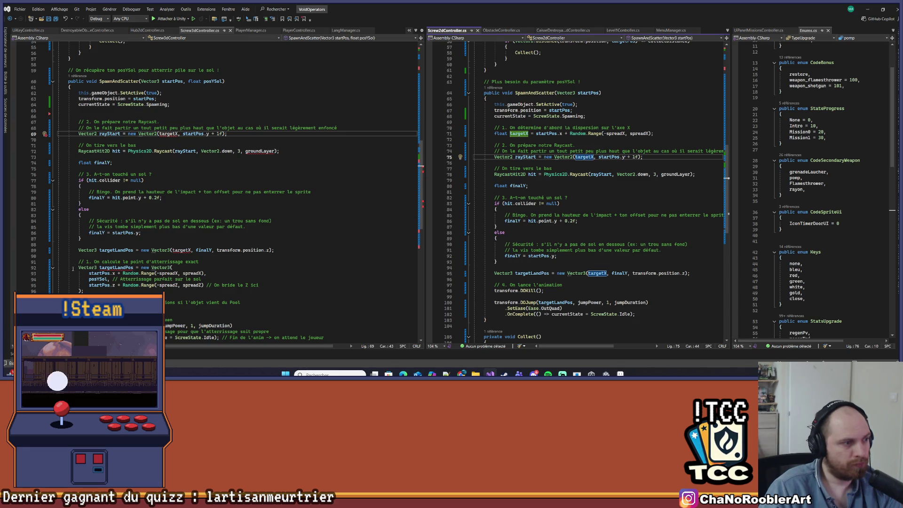
Move the old '// 1.' landing-point block above the pasted raycast code.
left_click(96, 285)
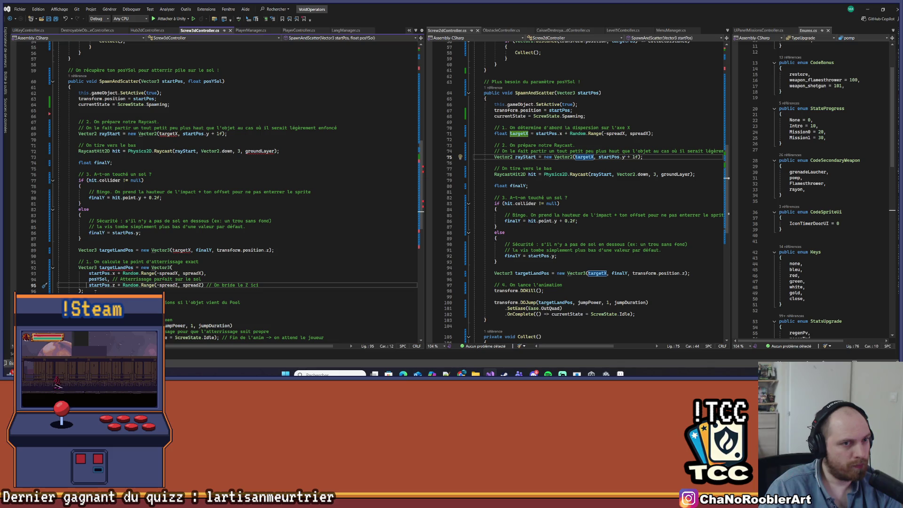
left_click_drag(83, 291, 61, 262)
key("ctrl+x")
left_click(131, 116)
key("Return")
key("ctrl+v")
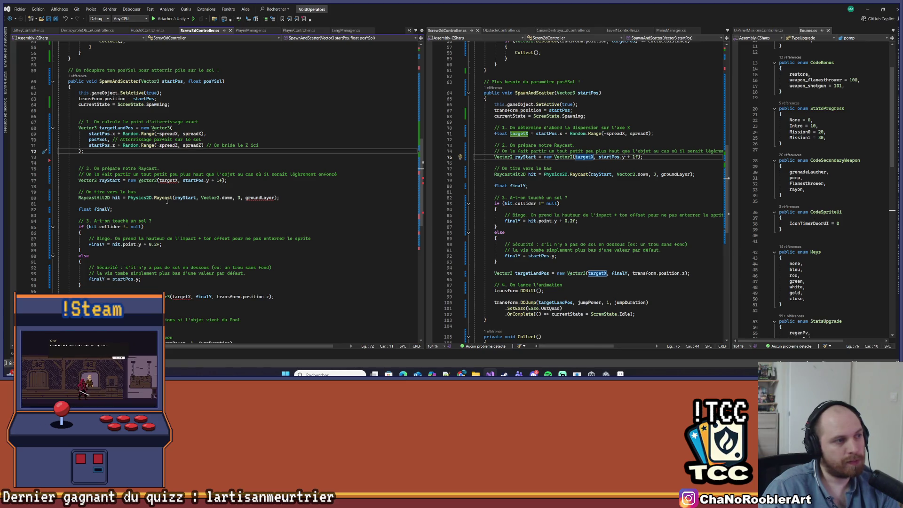
left_click(161, 158)
double_click(125, 128)
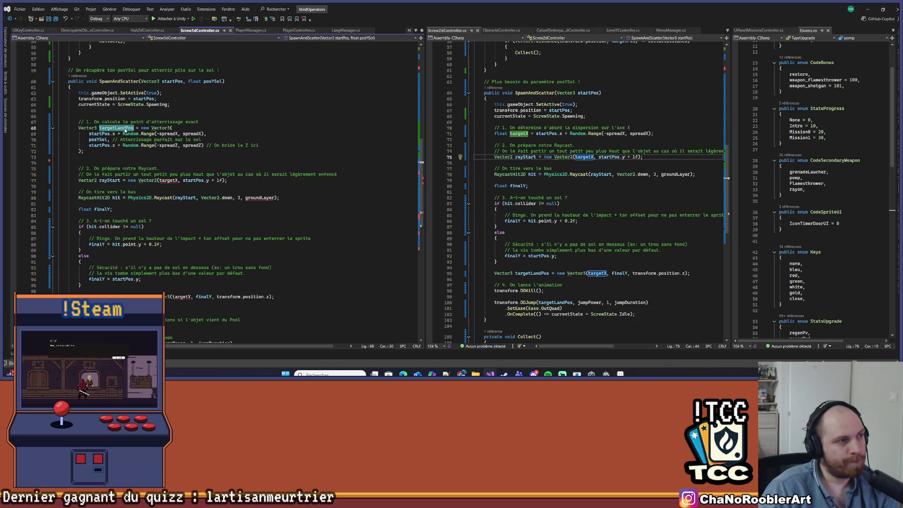
Replace targetX with targetLandPos in the ray start, make it a Vector3, and save.
key("ctrl+c")
double_click(169, 180)
key("ctrl+v")
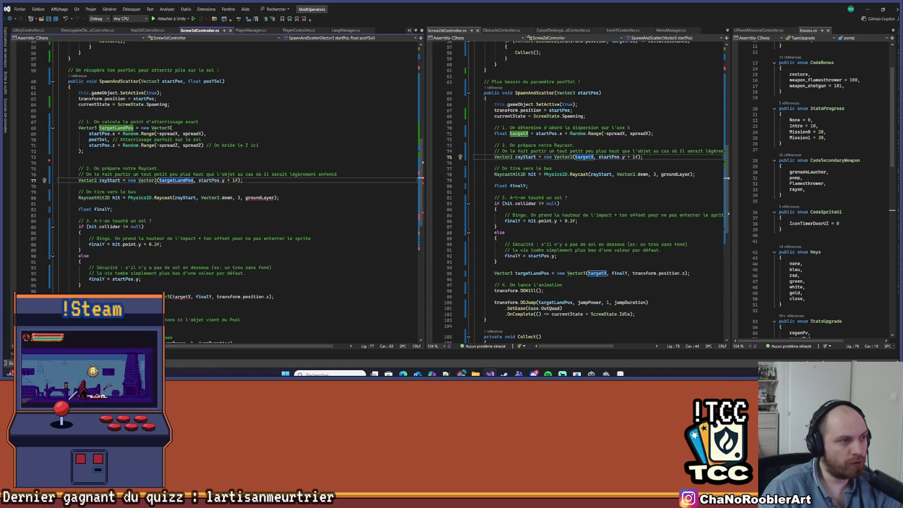
left_click(156, 180)
key("BackSpace")
type("3")
key("ctrl+s")
Change the rayStart variable's type from Vector2 to Vector3.
left_click(96, 181)
key("Delete")
type("3")
left_click(151, 198)
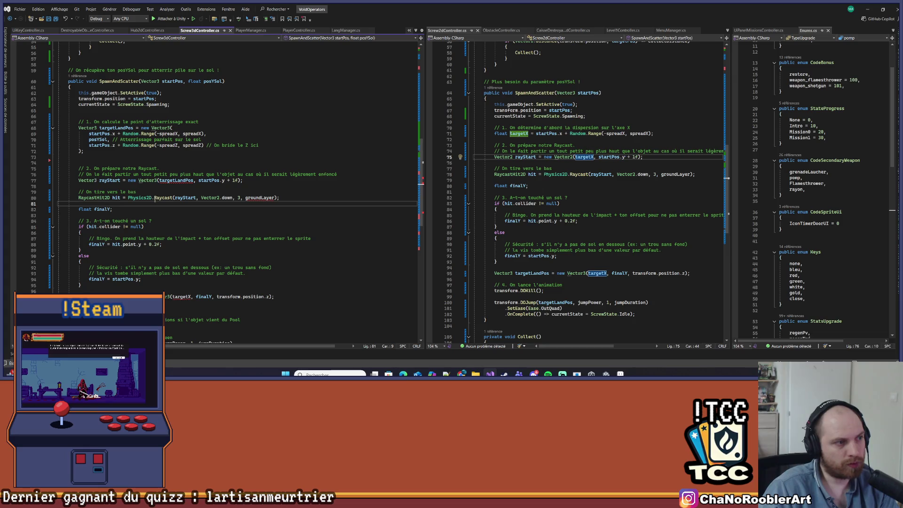
left_click(177, 180)
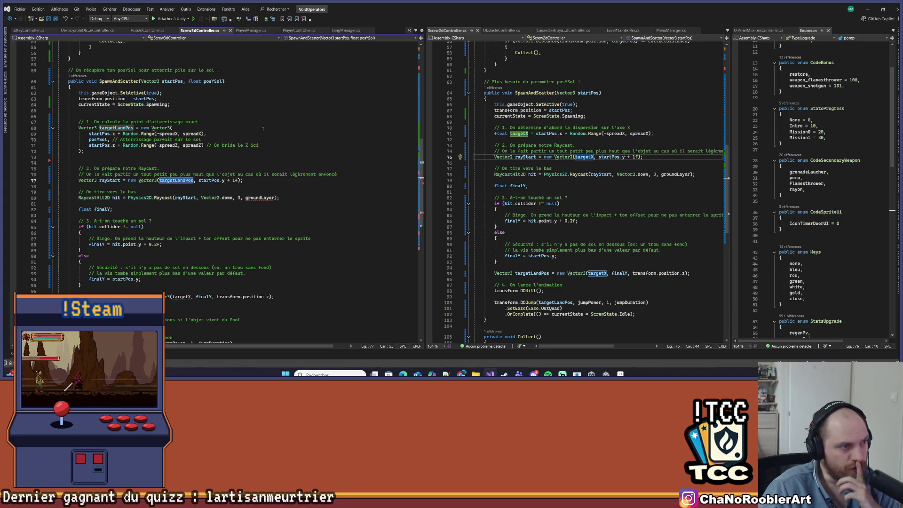
left_click(142, 187)
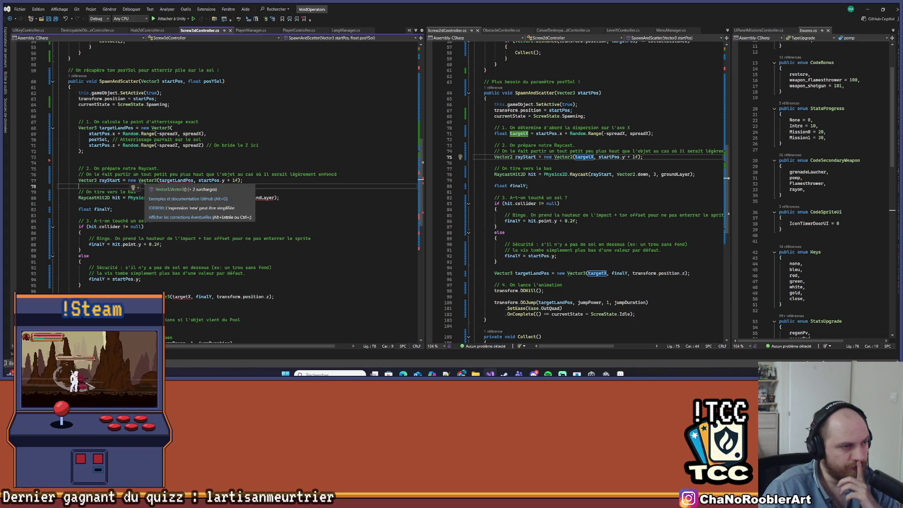
Make the ray start use targetLandPos.x and targetLandPos instead of startPos.
mouse_move(162, 183)
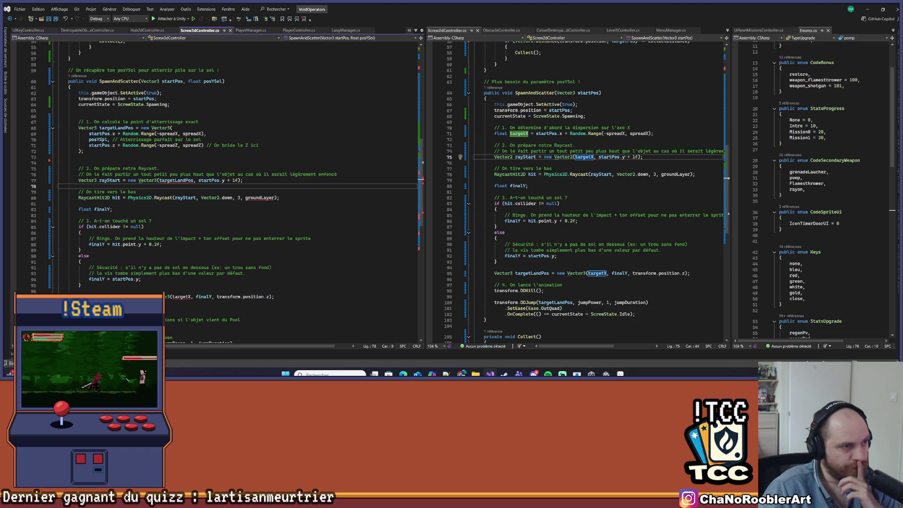
left_click(194, 180)
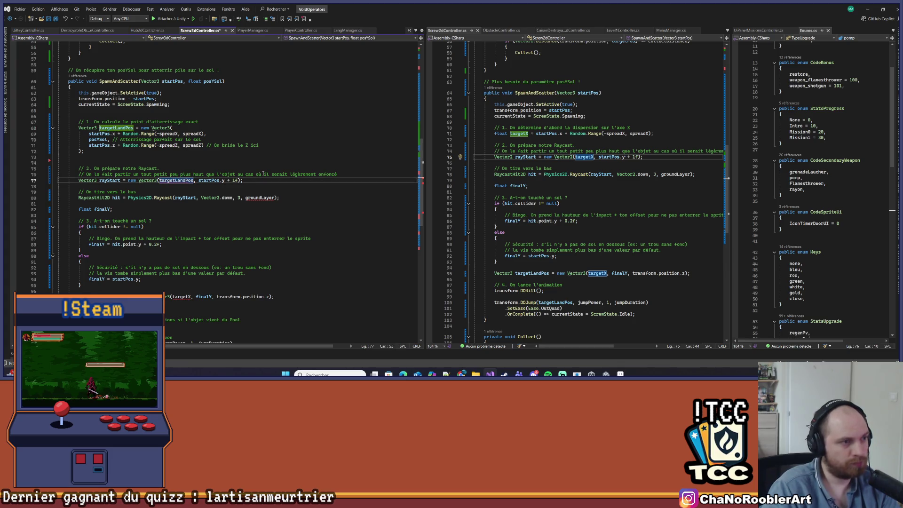
type(".")
key("ctrl+s")
type("x")
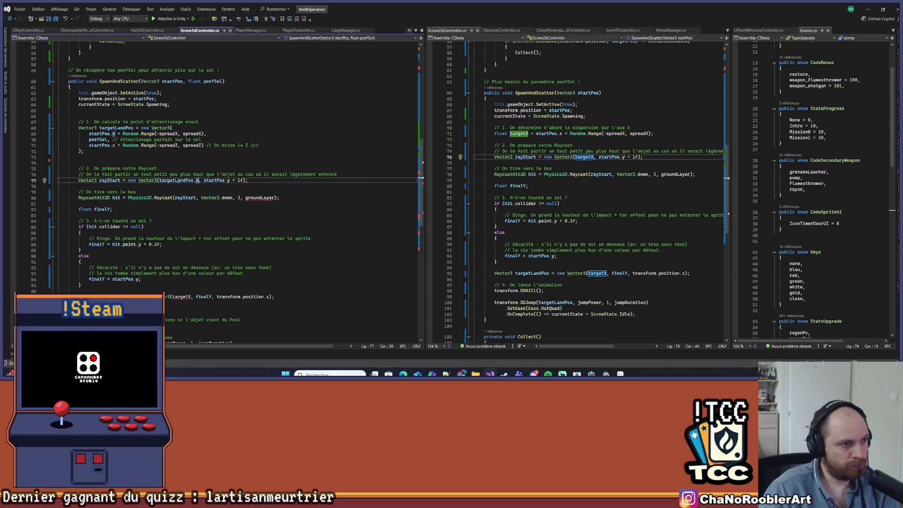
double_click(214, 180)
type("targetLandPos")
left_click(324, 147)
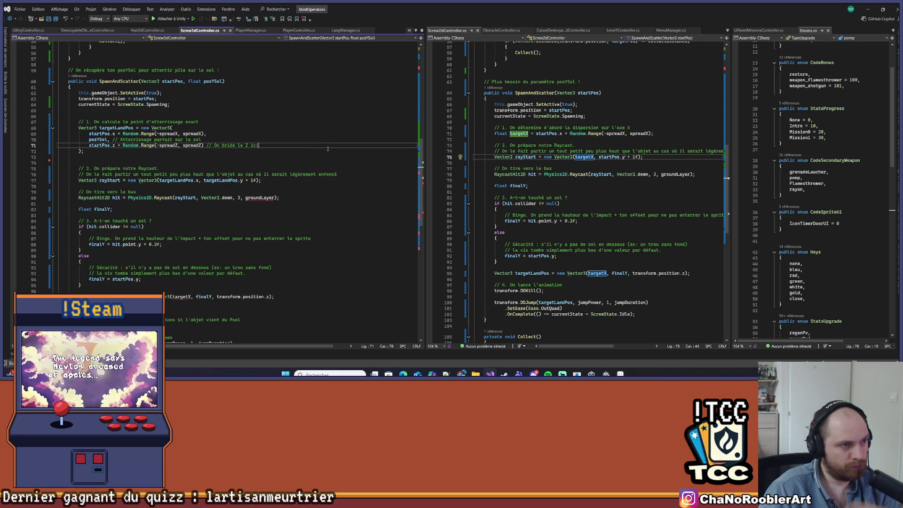
Switch the raycast from Physics2D to Physics and raise its distance from 3 to 4.
scroll(246, 145, "down", 1)
left_click(153, 180)
key("BackSpace")
key("BackSpace")
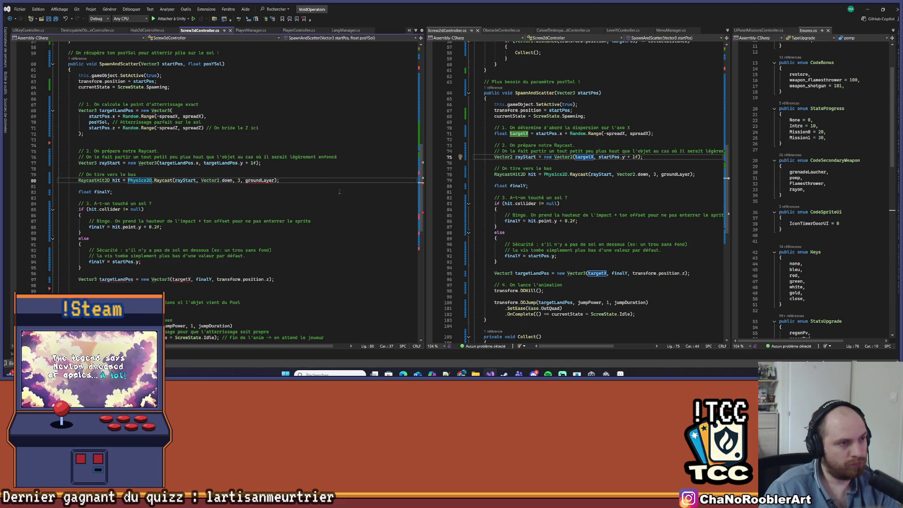
key("ctrl+s")
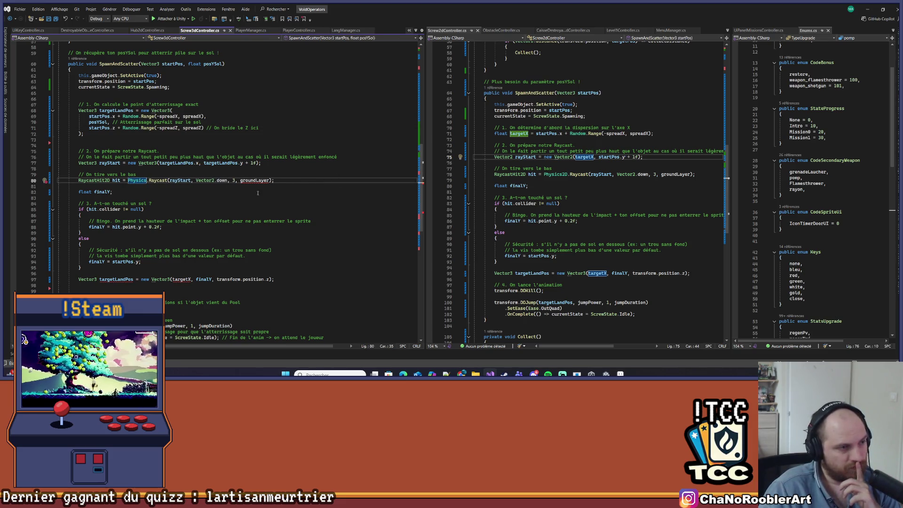
left_click(233, 180)
key("Delete")
type("4")
key("End")
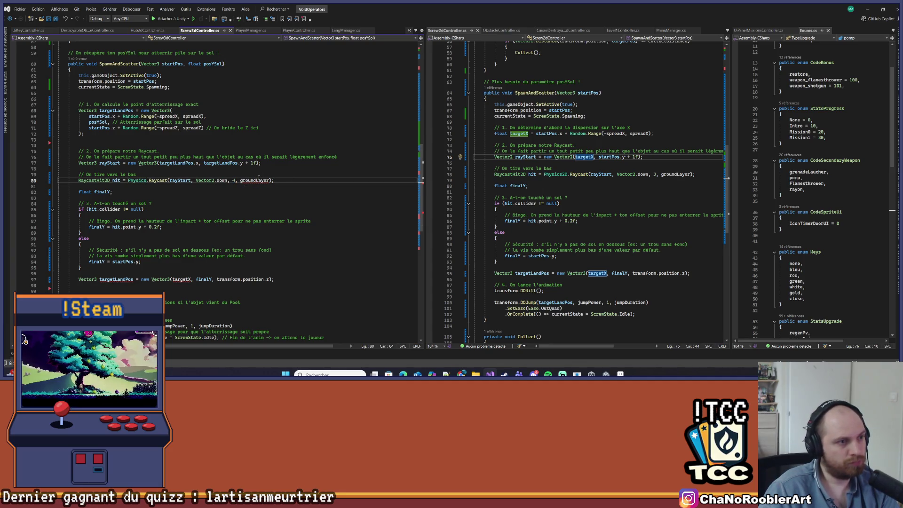
double_click(255, 180)
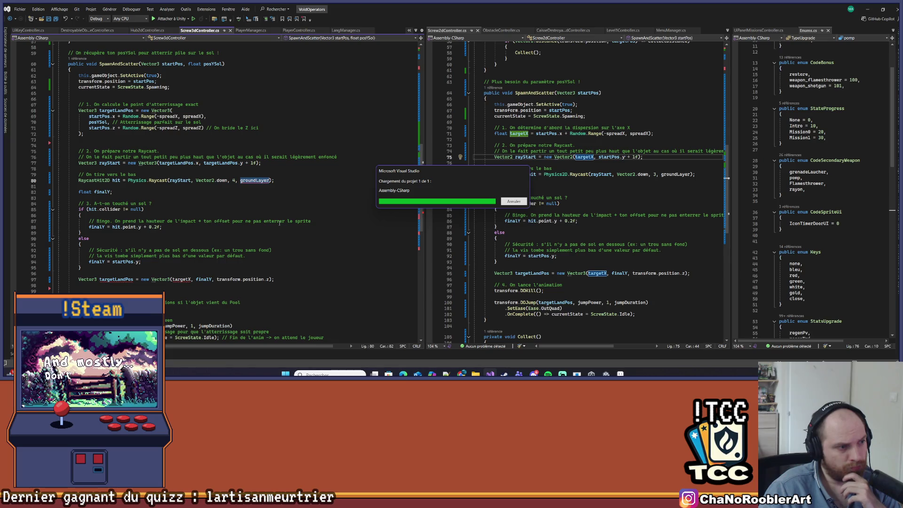
Add a [SerializeField] LayerMask groundLayer field below the attraction settings and save.
left_click(220, 196)
key("Return")
key("Return")
key("Up")
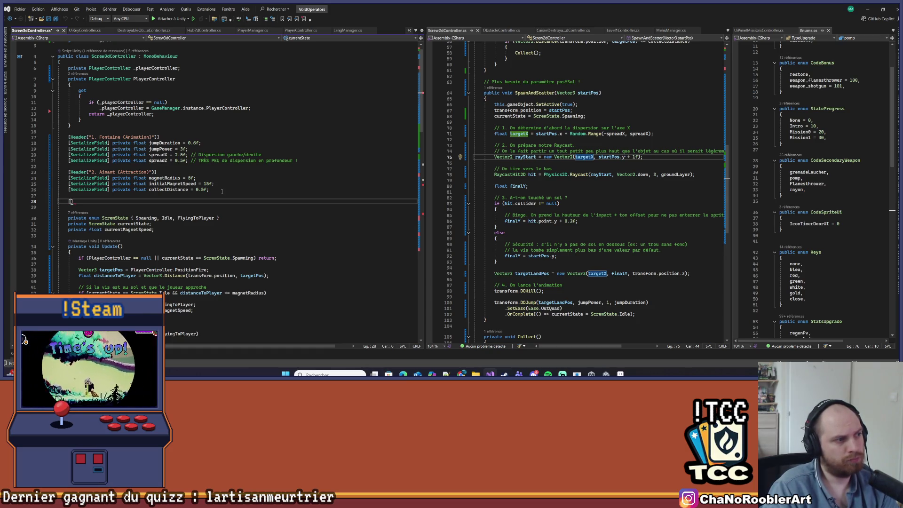
type("SerializeField")
key("End")
key("Return")
type("groundLayer")
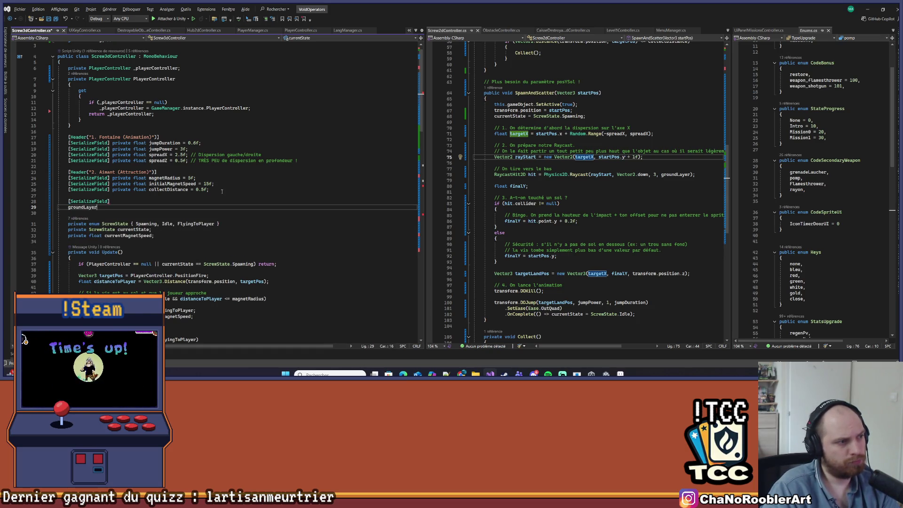
key("Home")
key("ctrl+s")
type("LayerMask")
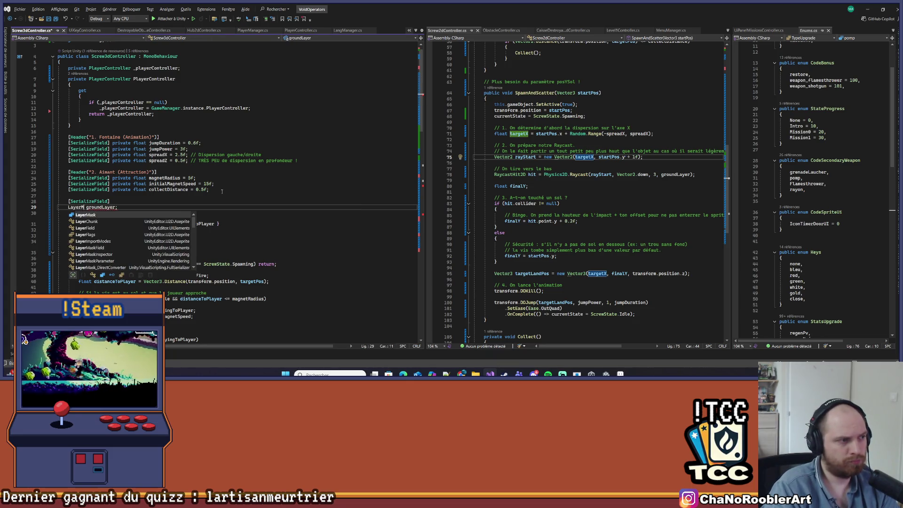
key("ctrl+s")
Change RaycastHit2D to the 3D RaycastHit type on line 83.
scroll(182, 201, "down", 20)
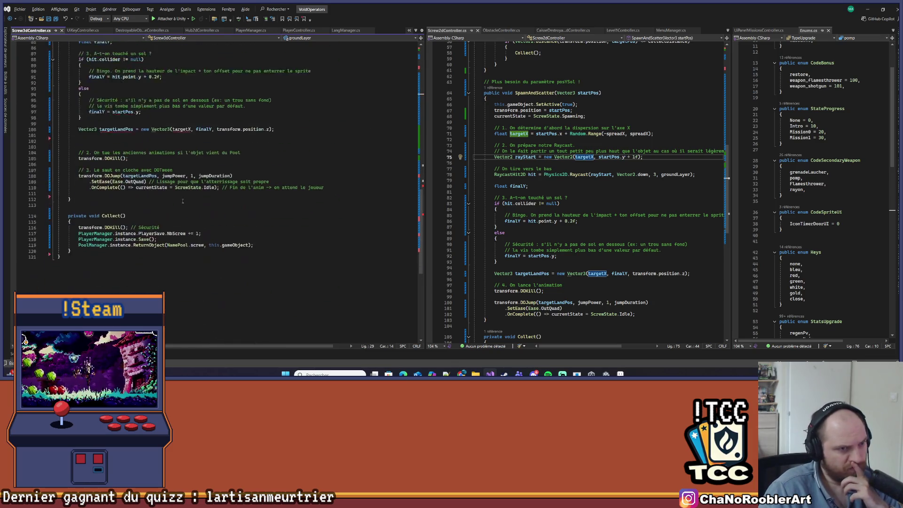
scroll(182, 201, "up", 6)
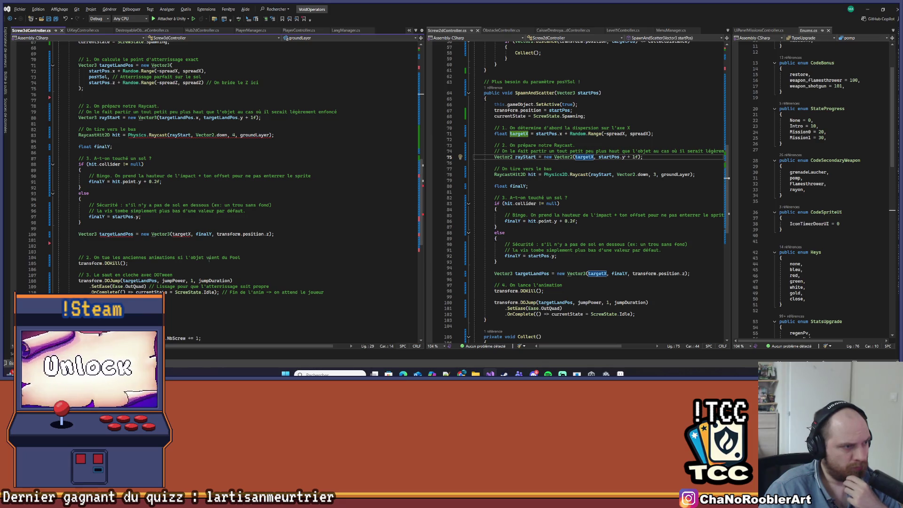
left_click(134, 233)
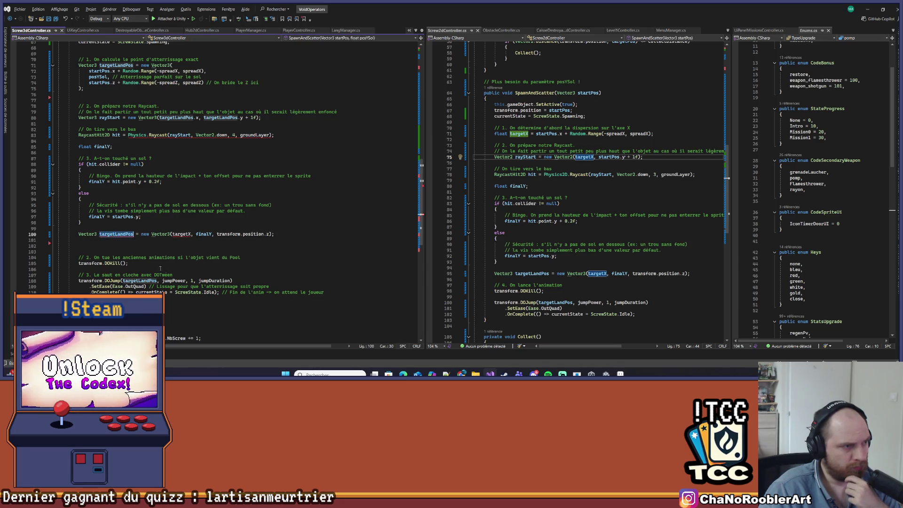
scroll(134, 234, "up", 2)
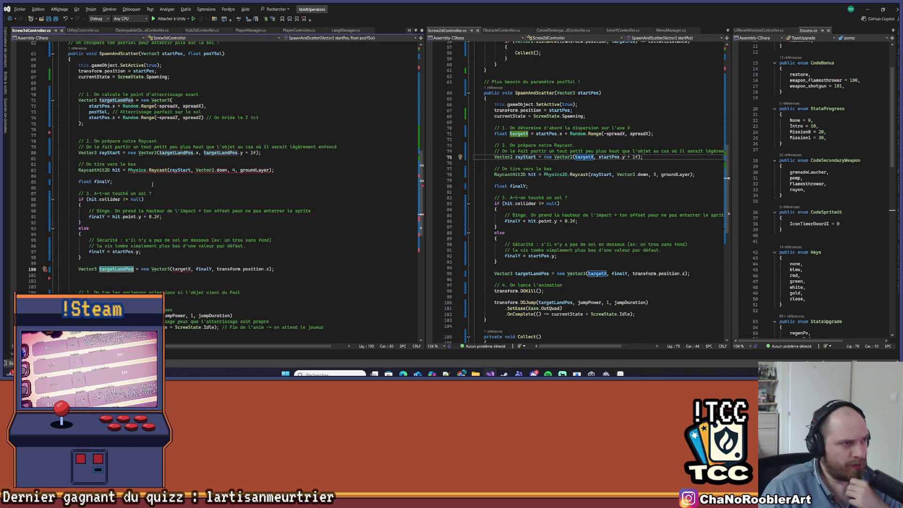
left_click(109, 170)
key("BackSpace")
key("BackSpace")
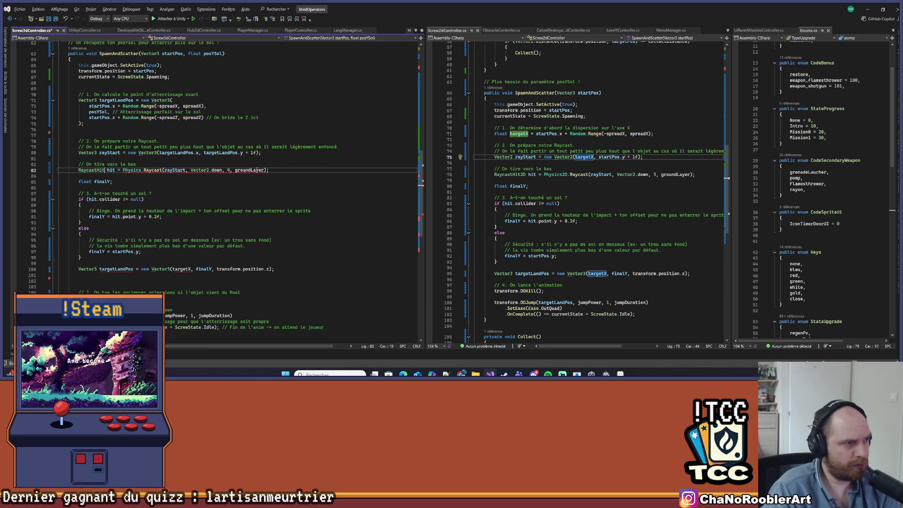
left_click(153, 179)
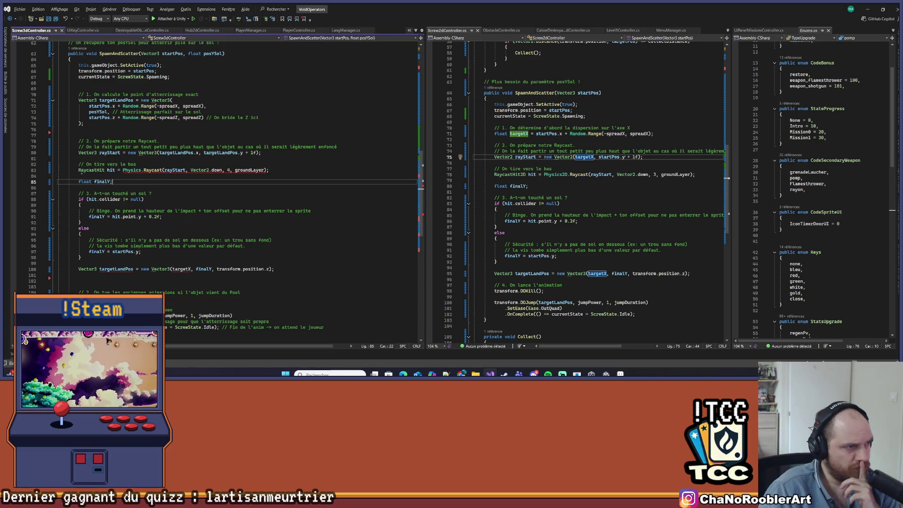
mouse_move(151, 168)
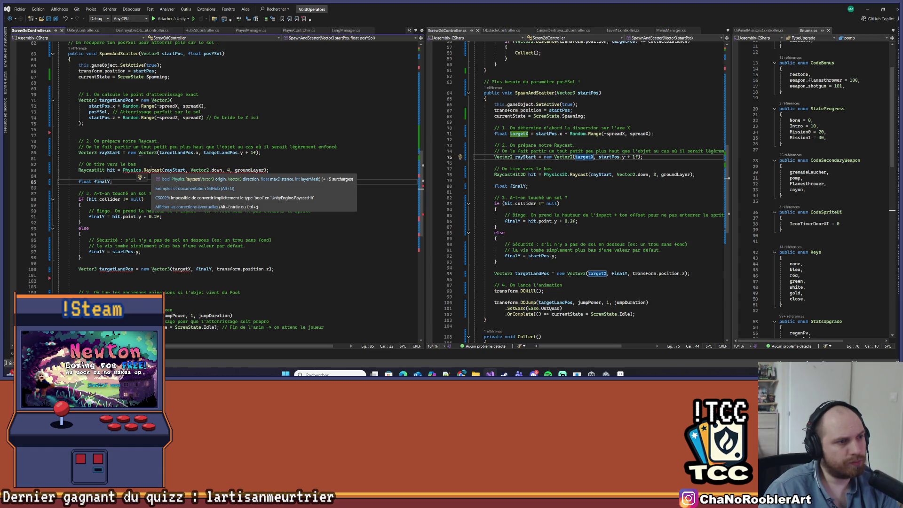
scroll(239, 214, "down", 1)
Undo the half-written [SerializeField] LayerMask groundLayer declaration and its empty line.
key("ctrl+z")
key("ctrl+z")
key("ctrl+z")
key("ctrl+s")
scroll(240, 212, "down", 8)
key("ctrl+z")
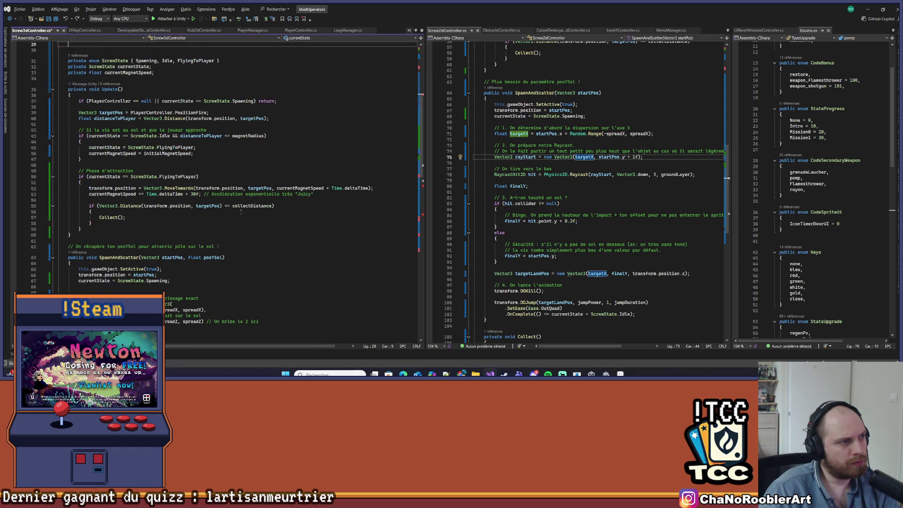
key("ctrl+z")
key("ctrl+z")
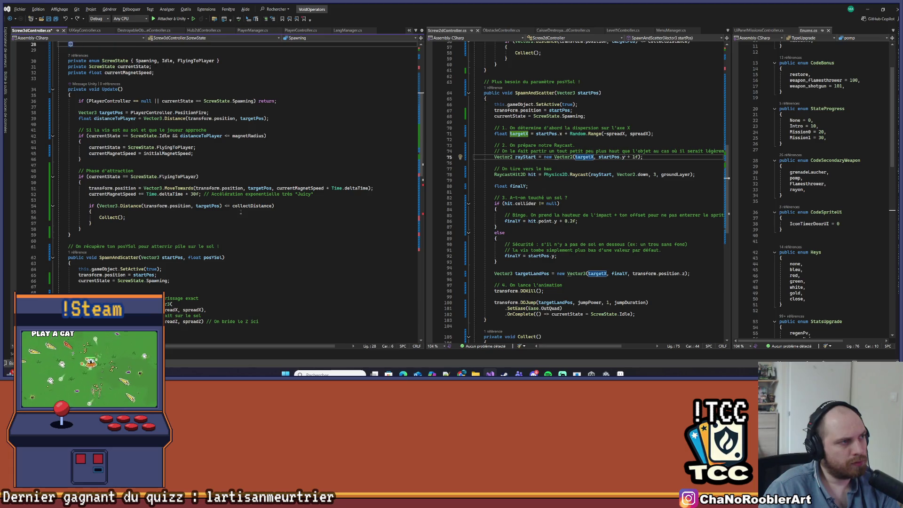
key("ctrl+z")
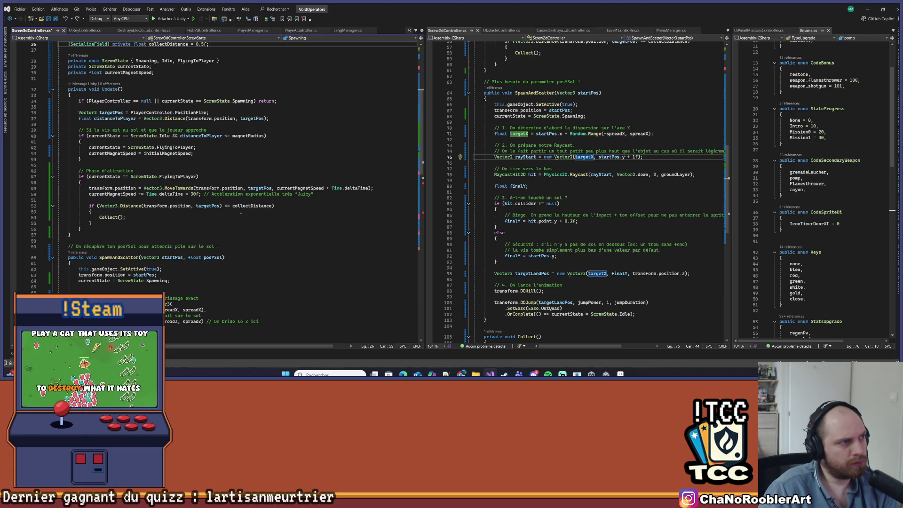
scroll(241, 212, "up", 5)
type("[")
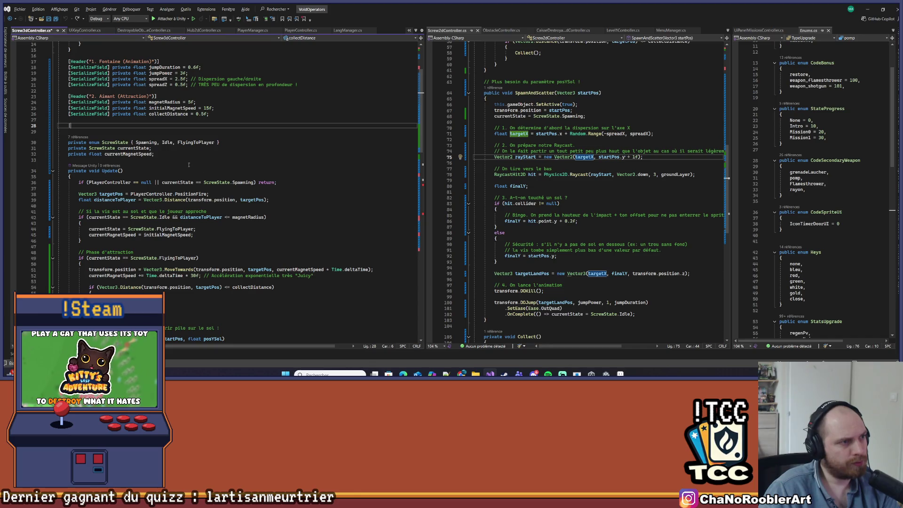
key("ctrl+z")
scroll(147, 170, "down", 14)
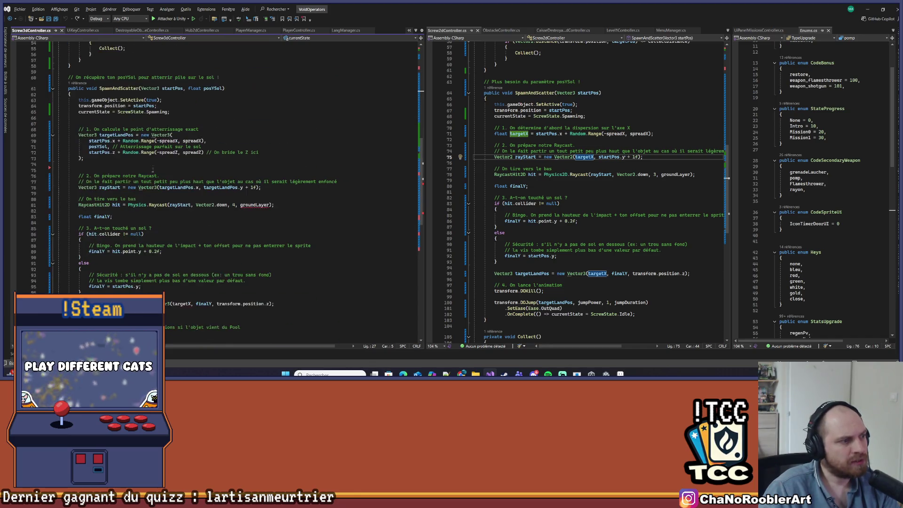
scroll(147, 170, "down", 1)
Review rayStart uses and the fallback branch, then select the raycast and landing-position block.
left_click(152, 193)
key("ctrl+z")
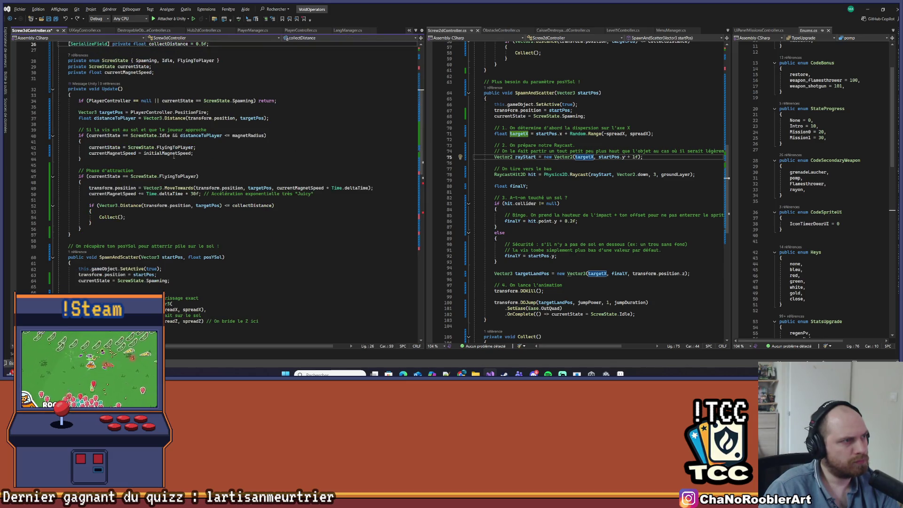
scroll(174, 156, "down", 12)
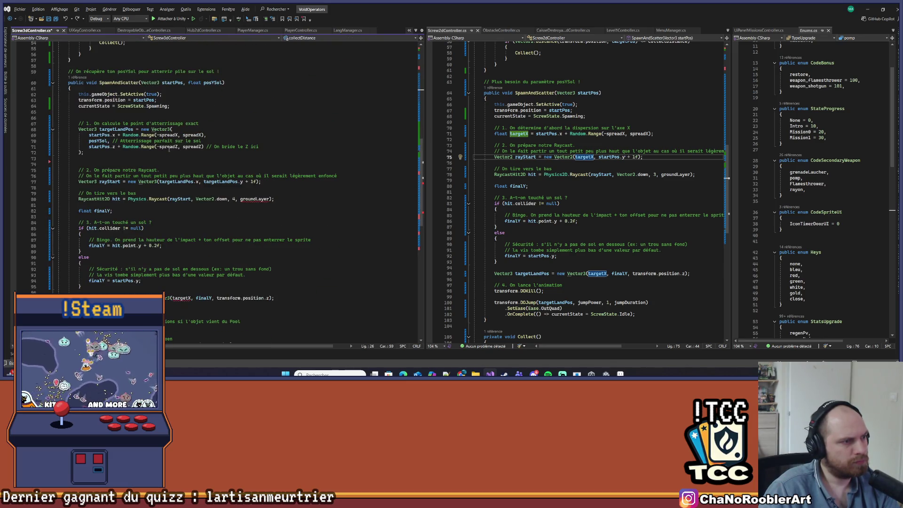
left_click(169, 147)
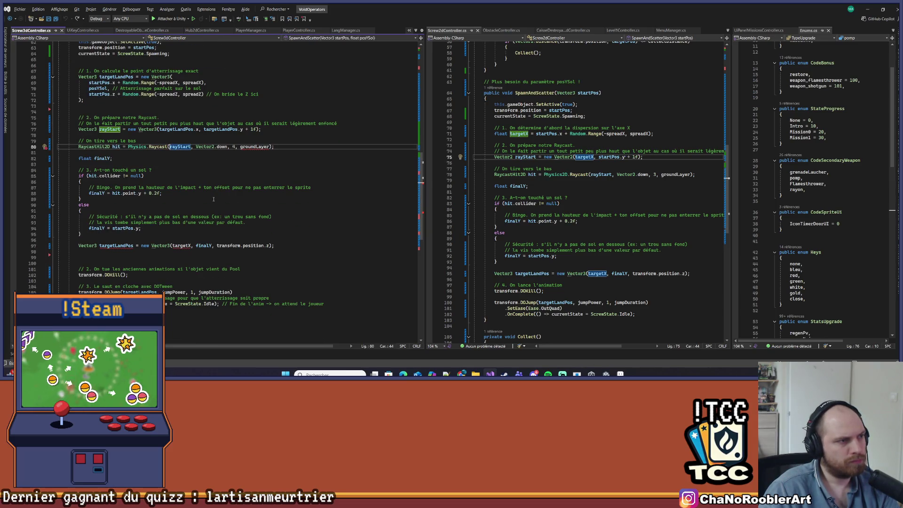
scroll(205, 215, "up", 1)
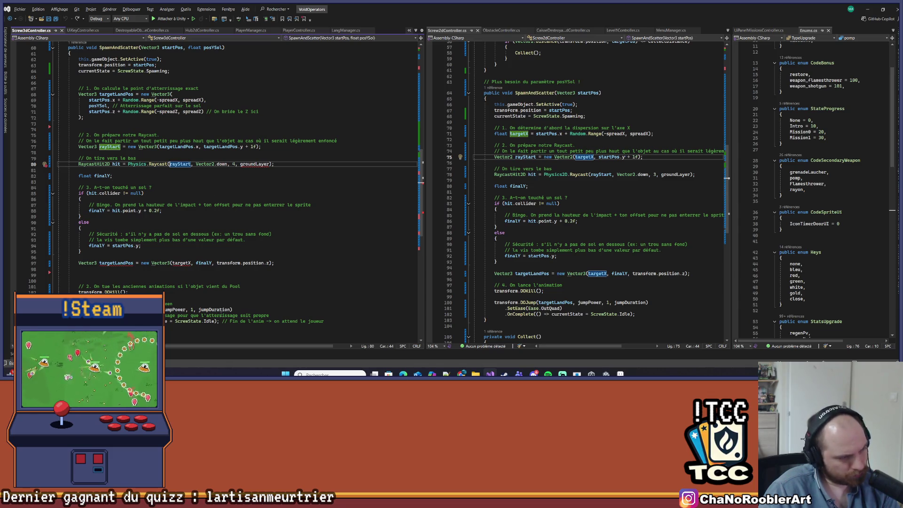
scroll(217, 265, "down", 1)
left_click(217, 217)
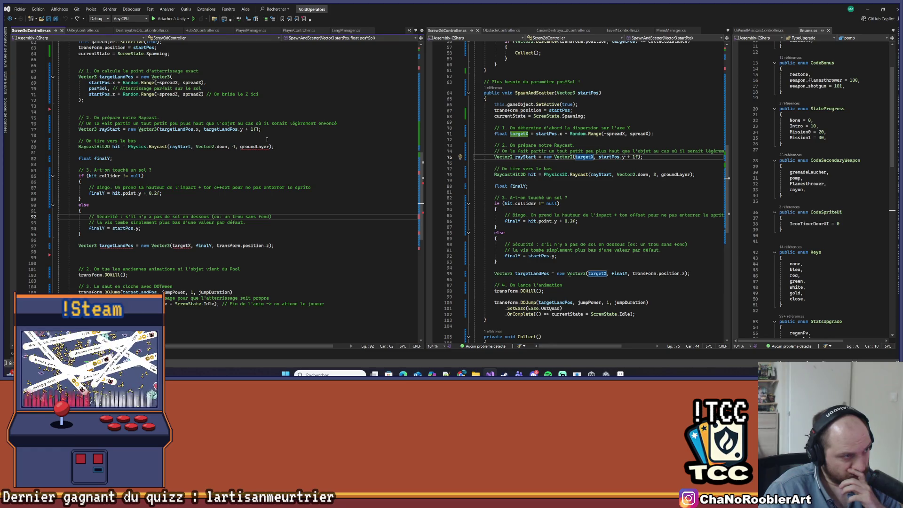
scroll(267, 139, "up", 1)
left_click(281, 211)
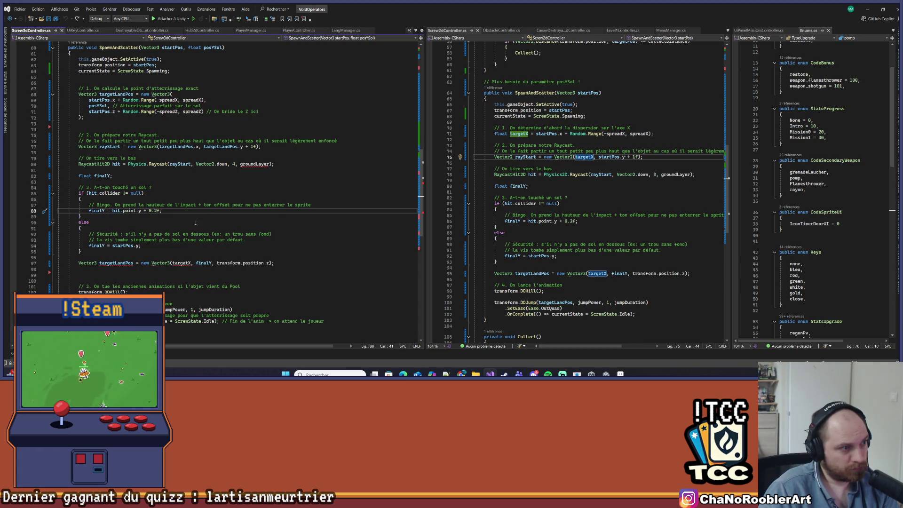
mouse_move(286, 263)
left_mouse_down()
mouse_move(141, 155)
mouse_move(53, 132)
left_mouse_up()
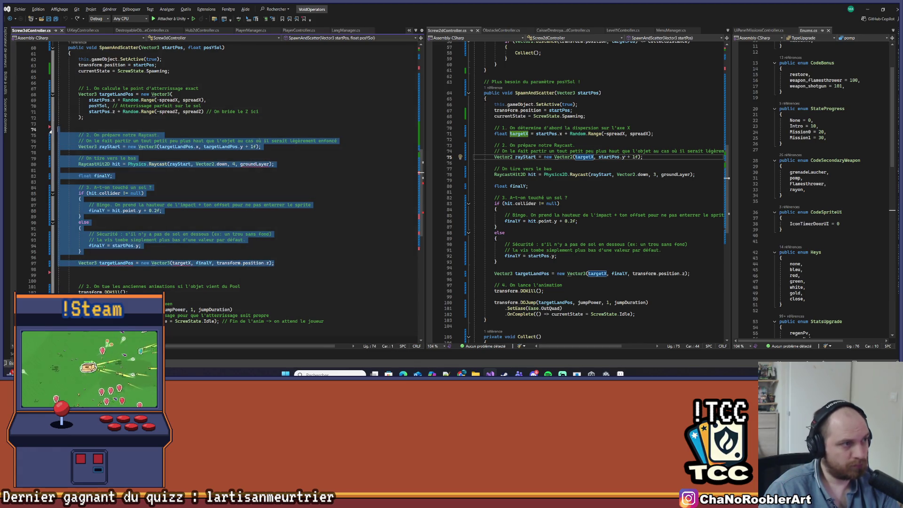
Delete the selected raycast block and select the whole SpawnAndScatter method.
key("Delete")
key("Delete")
key("Delete")
key("Up")
key("Delete")
key("Delete")
scroll(71, 188, "up", 4)
left_click(85, 243)
left_click_drag(85, 242, 58, 117)
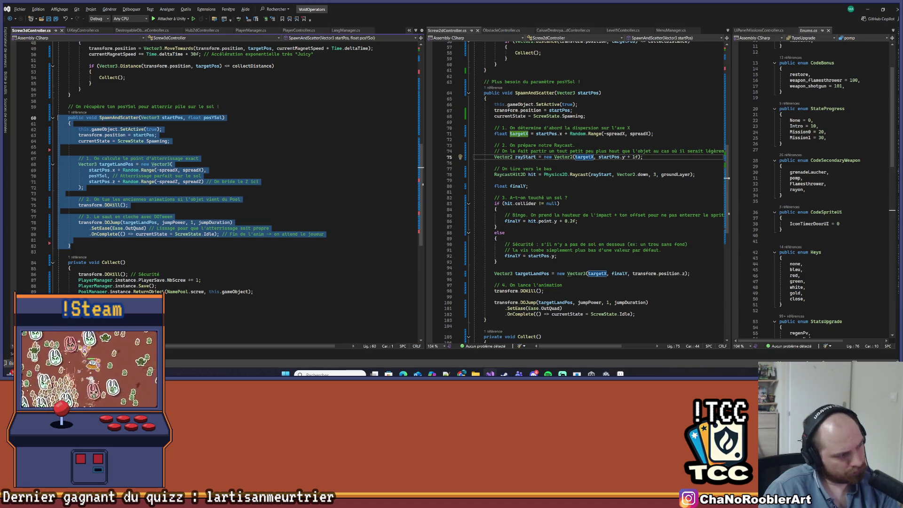
key("alt+Tab")
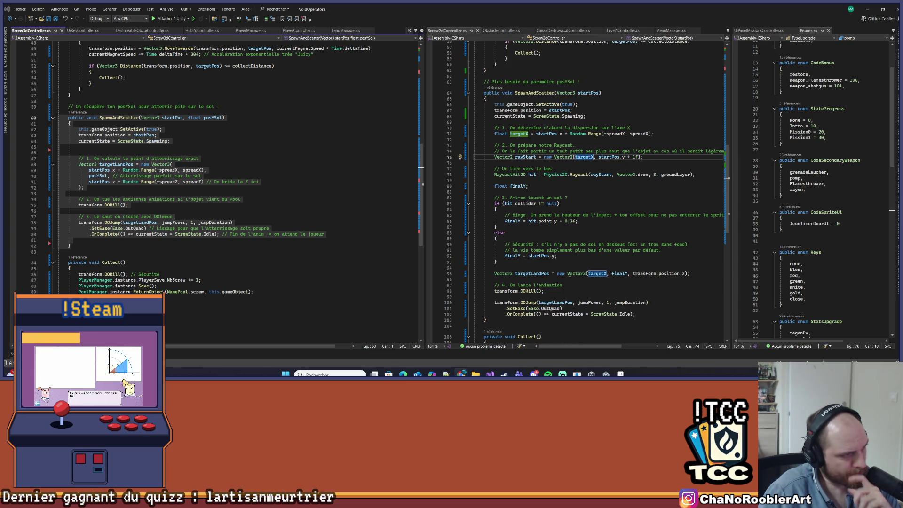
Paste the new 3D raycast SpawnAndScatter version over the old method and save.
left_click(119, 254)
left_click_drag(120, 256, 107, 100)
key("ctrl+v")
key("ctrl+s")
scroll(107, 97, "down", 2)
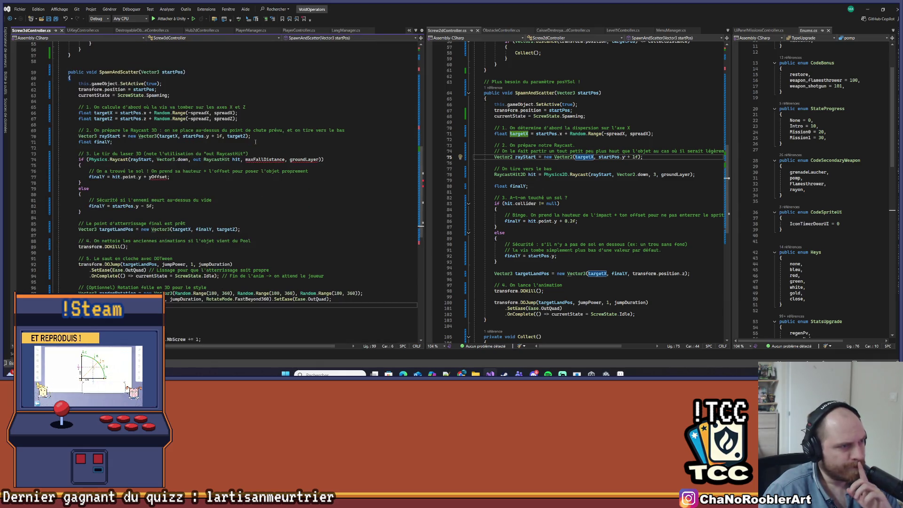
Fix the finalY offset to 0.2f, removing the 0.2ff typo, and save.
double_click(158, 177)
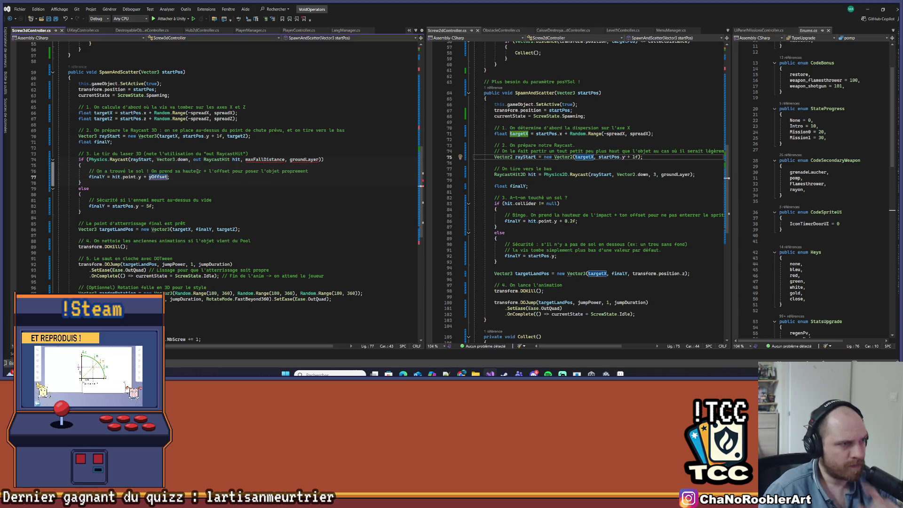
type("0.2")
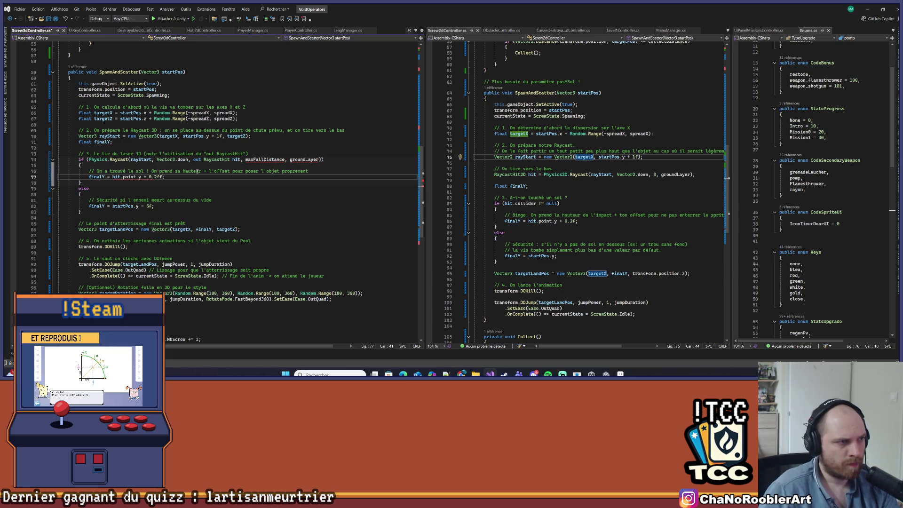
key("BackSpace")
key("ctrl+s")
Remove the redundant Vector3 in the landing position and delete the optional random-rotation code.
left_click(217, 191)
double_click(161, 229)
key("Delete")
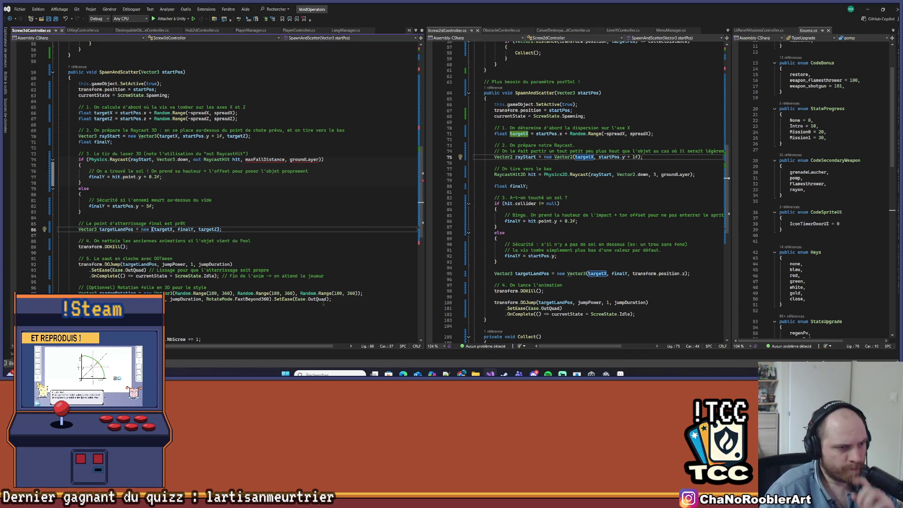
left_click(342, 301)
left_click_drag(342, 305, 57, 282)
key("Delete")
Select groundLayer in the raycast call and make room above the ScrewState enum.
scroll(262, 214, "up", 3)
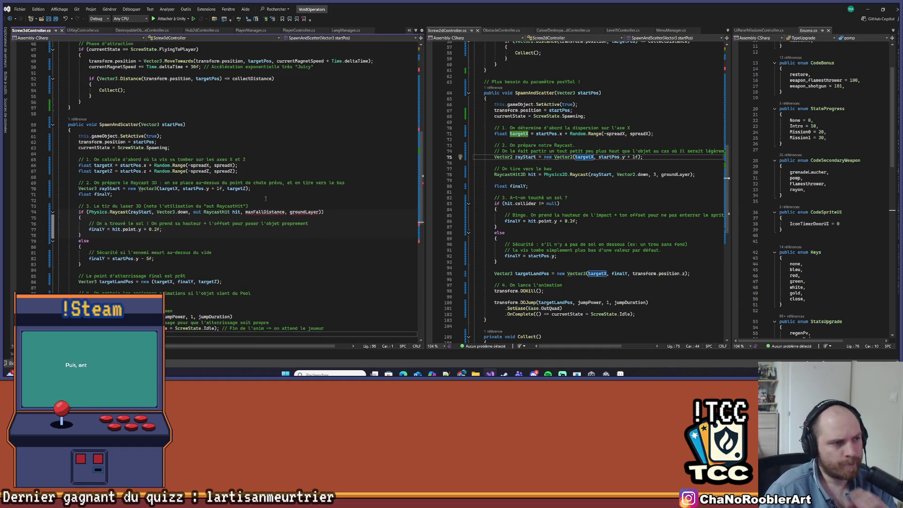
double_click(267, 212)
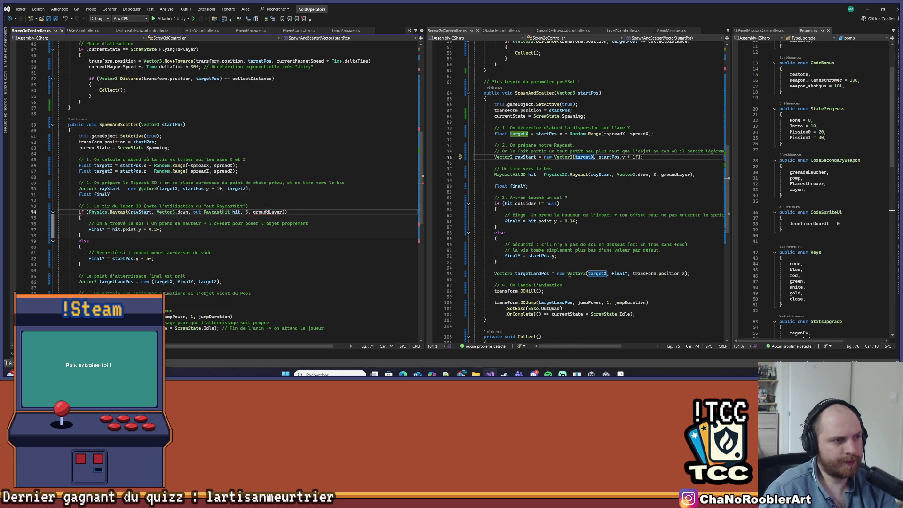
double_click(264, 212)
key("ctrl+c")
scroll(258, 156, "up", 15)
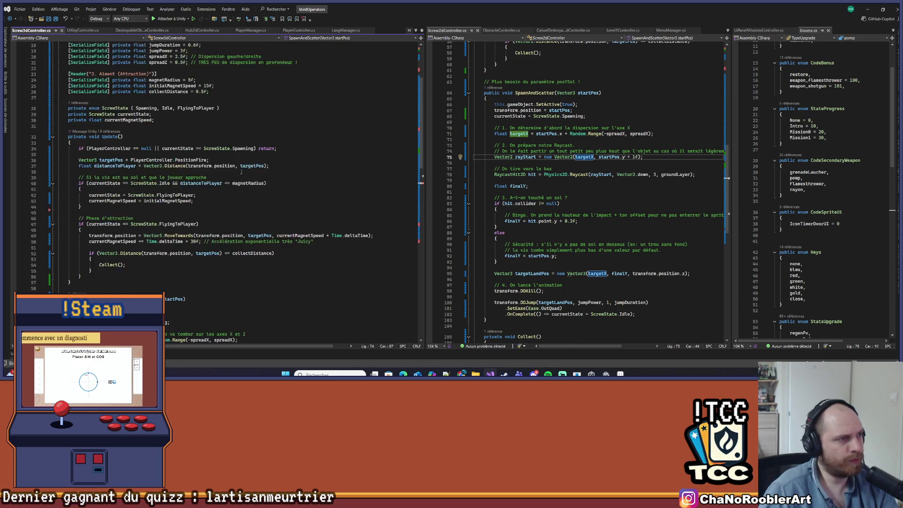
left_click(226, 222)
left_click(229, 206)
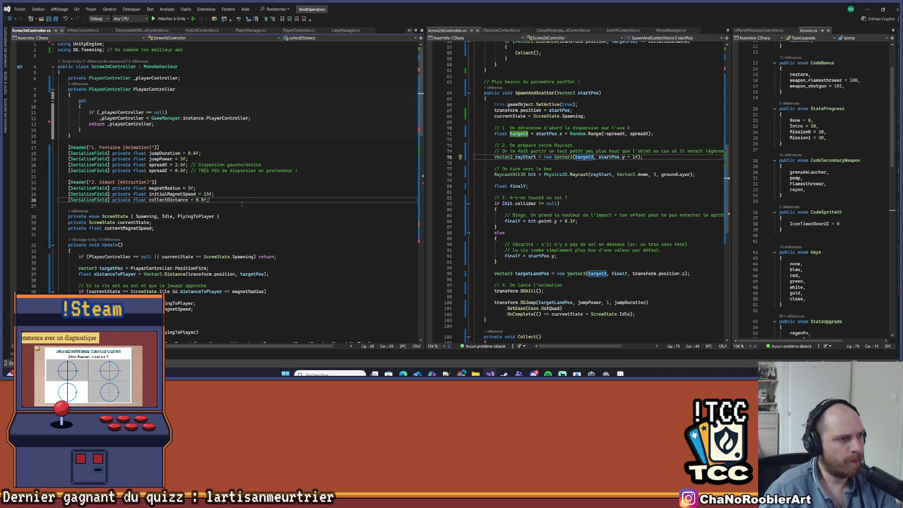
key("Return")
key("Return")
key("Up")
Declare a [SerializeField] LayerMask groundLayer field above the ScrewState enum.
type("[S")
key("Tab")
key("End")
key("Return")
key("ctrl+v")
type(",")
key("BackSpace")
type(";")
key("Left")
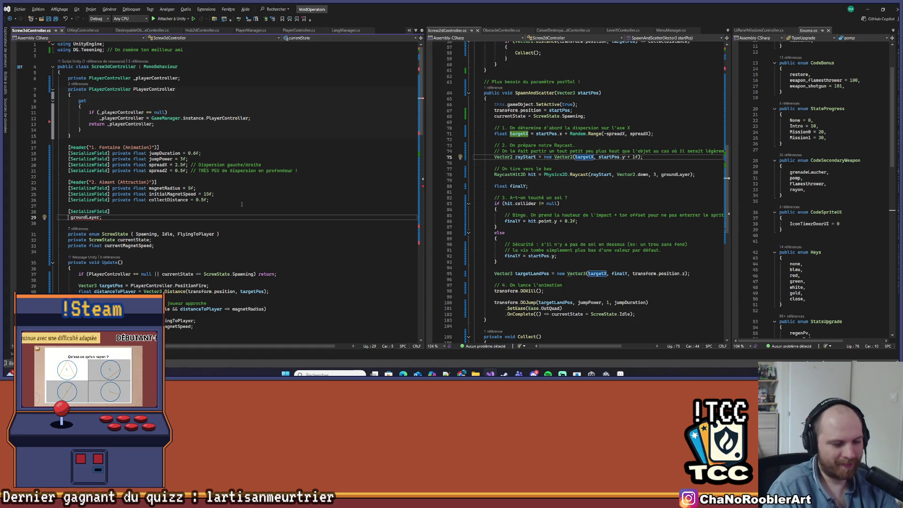
type("ayer")
key("Tab")
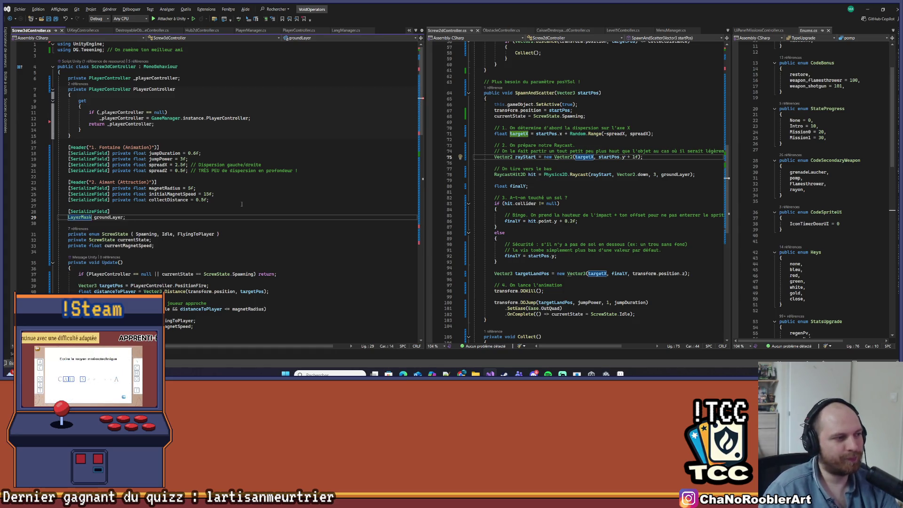
Change the fallback to 'finalY = startPos.y;' by dropping the 5f offset, then save.
scroll(188, 228, "down", 3)
key("End")
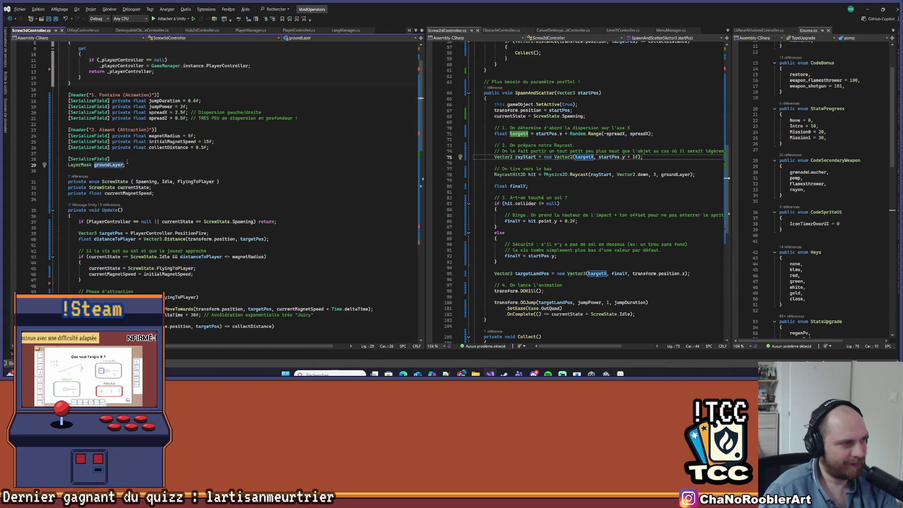
scroll(115, 175, "down", 18)
left_click(305, 182)
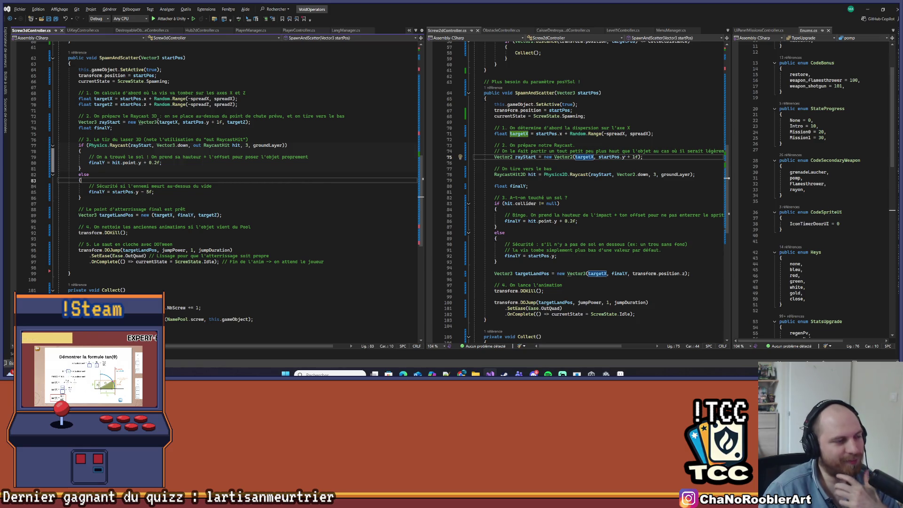
key("Down")
key("Down")
key("End")
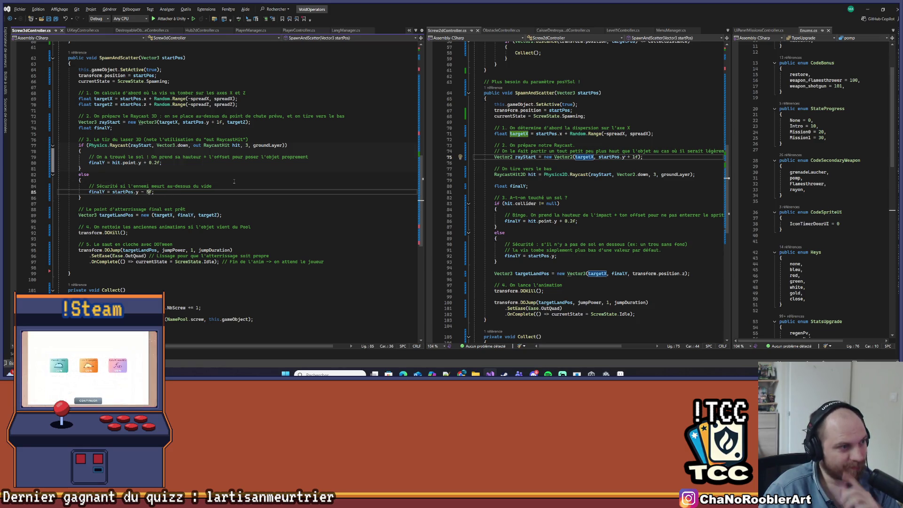
key("BackSpace")
key("BackSpace")
key("BackSpace")
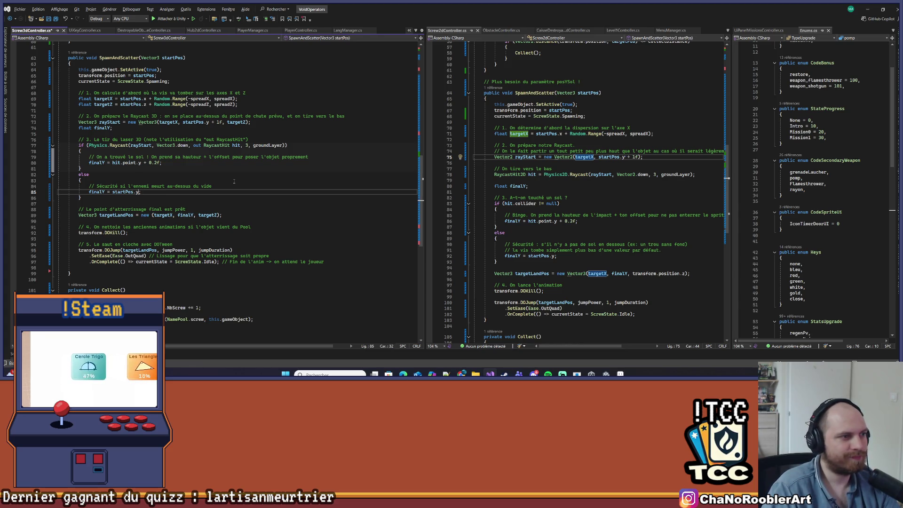
key("ctrl+s")
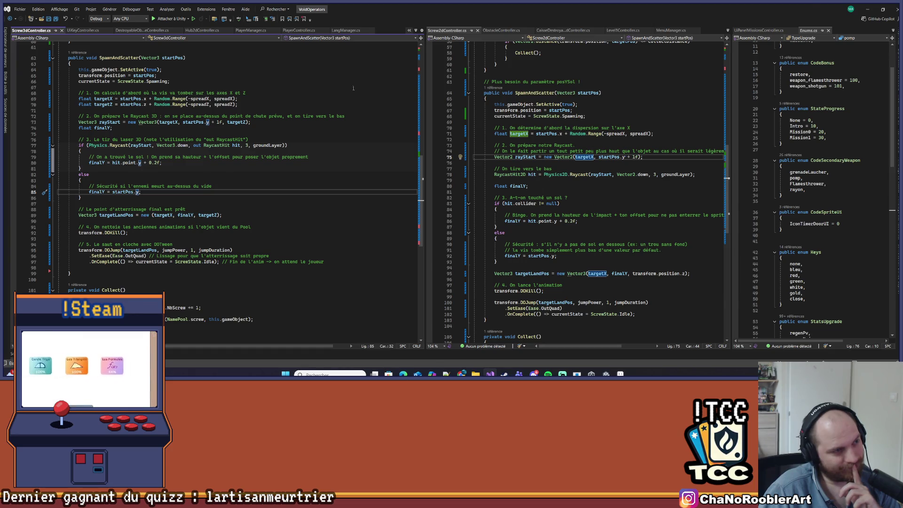
key("alt+Tab")
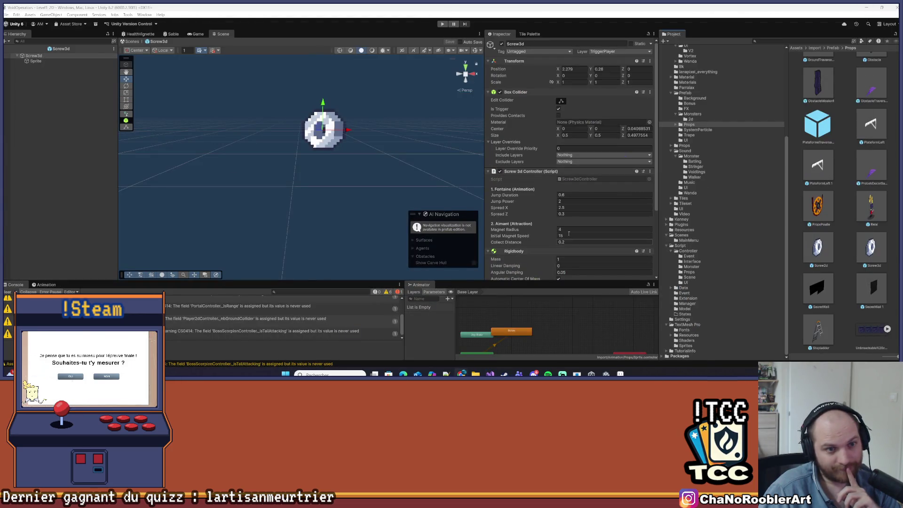
Open DestroyableObstacleController.cs from the CS1501 SpawnAndScatter two-argument error in the Console.
left_click(36, 61)
left_click(49, 55)
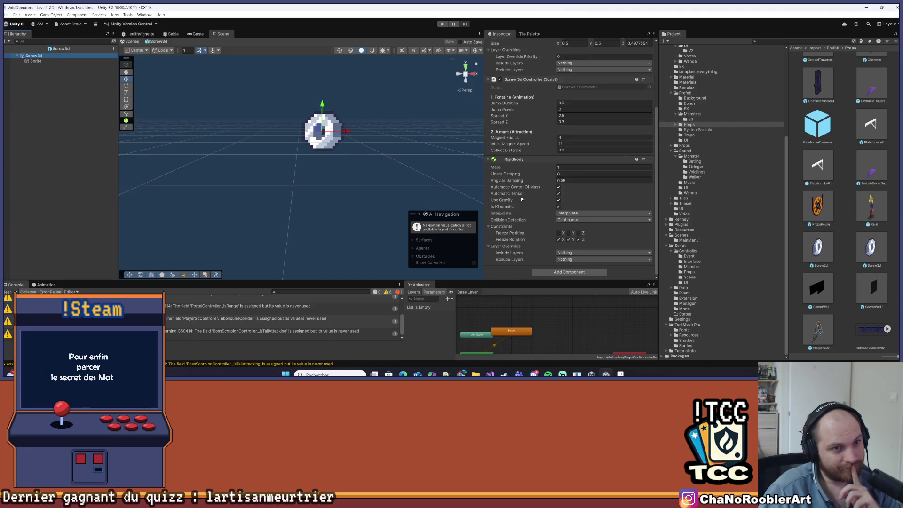
left_click(352, 163)
left_click(7, 292)
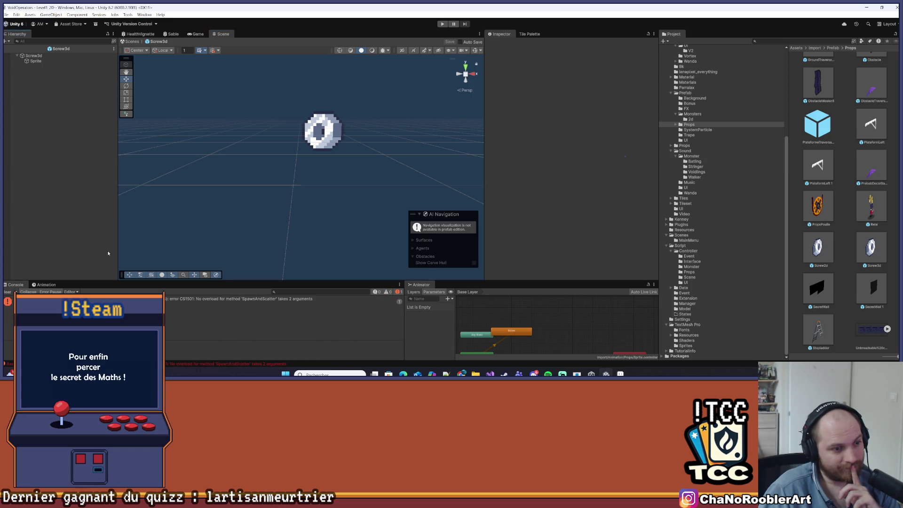
left_click(289, 302)
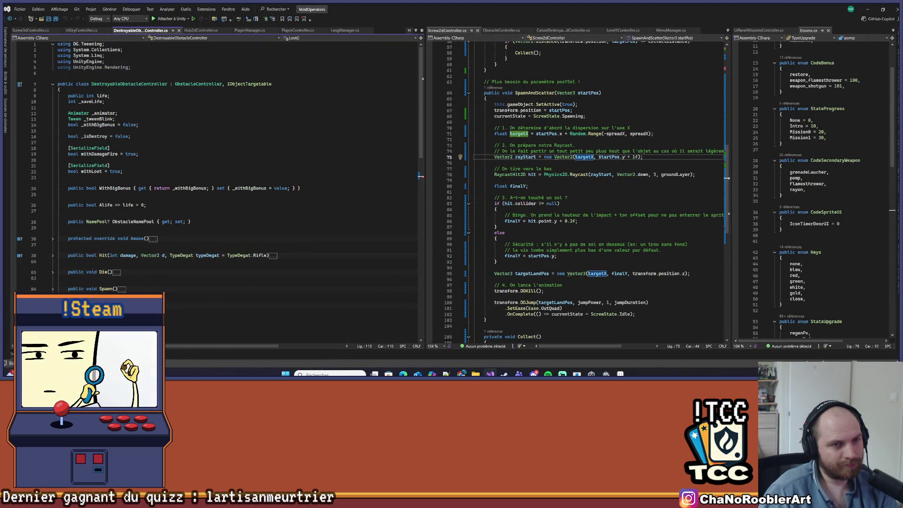
Remove the posYSol argument from the SpawnAndScatter call in DestroyableObstacleController.
key("End")
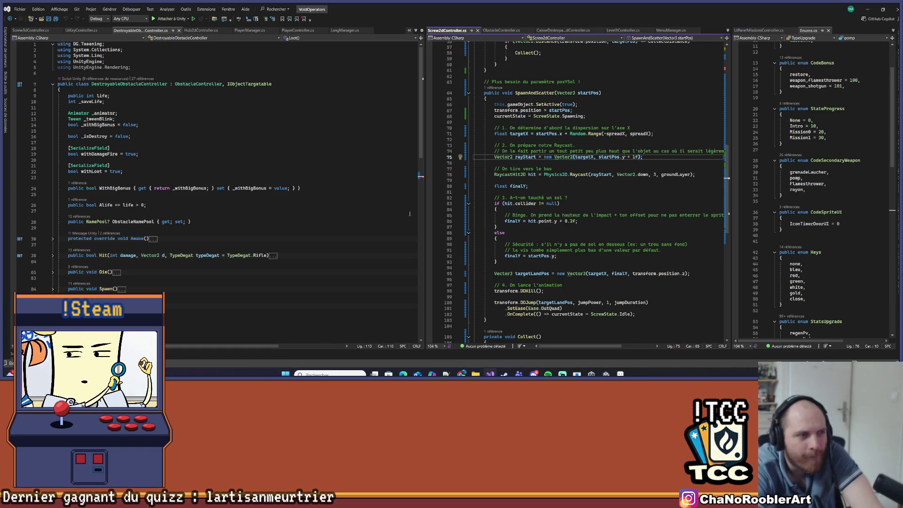
left_click(30, 30)
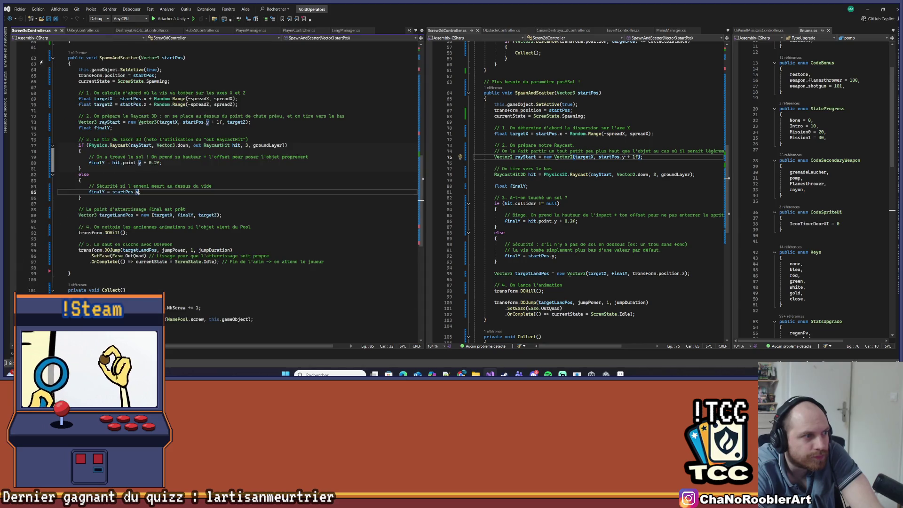
scroll(92, 114, "up", 3)
left_click(81, 106)
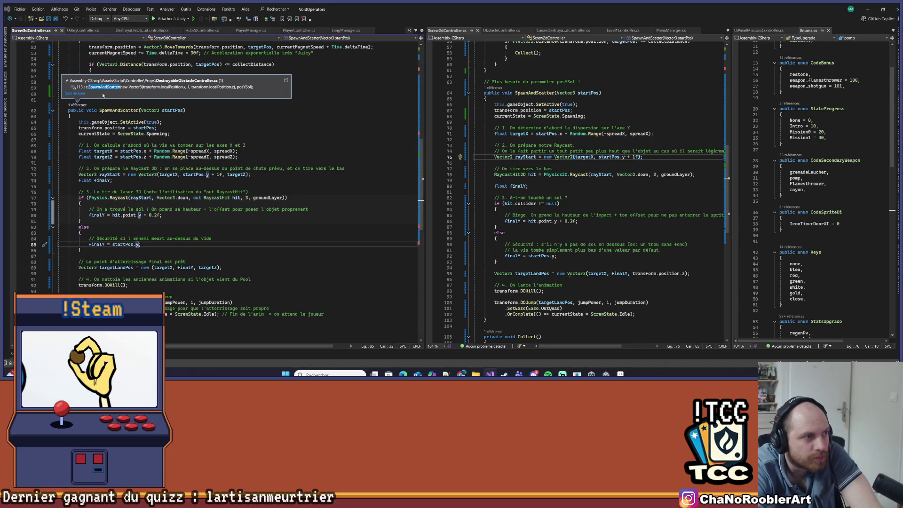
double_click(108, 89)
double_click(329, 195)
key("BackSpace")
key("BackSpace")
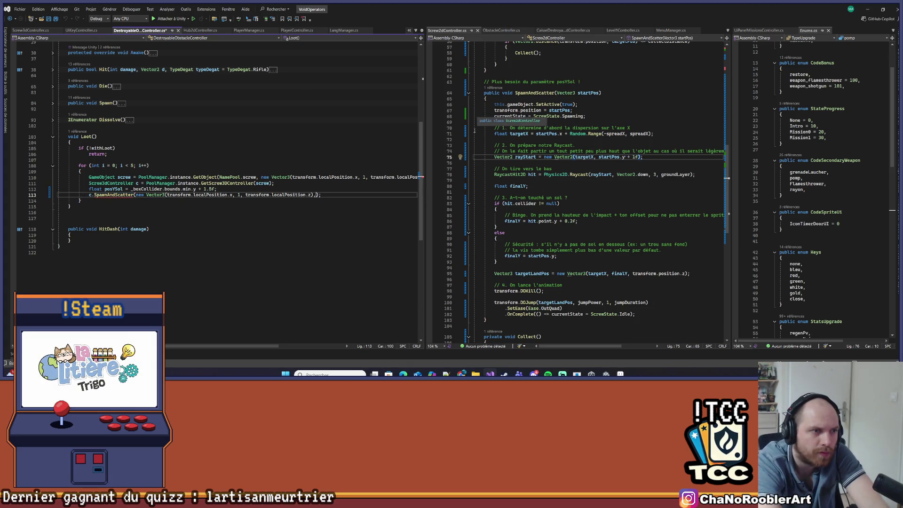
Delete the unused posYSol declaration line in Loot, then return to Unity and clear the Console.
left_click(325, 133)
left_click(279, 183)
key("Down")
key("shift+Home")
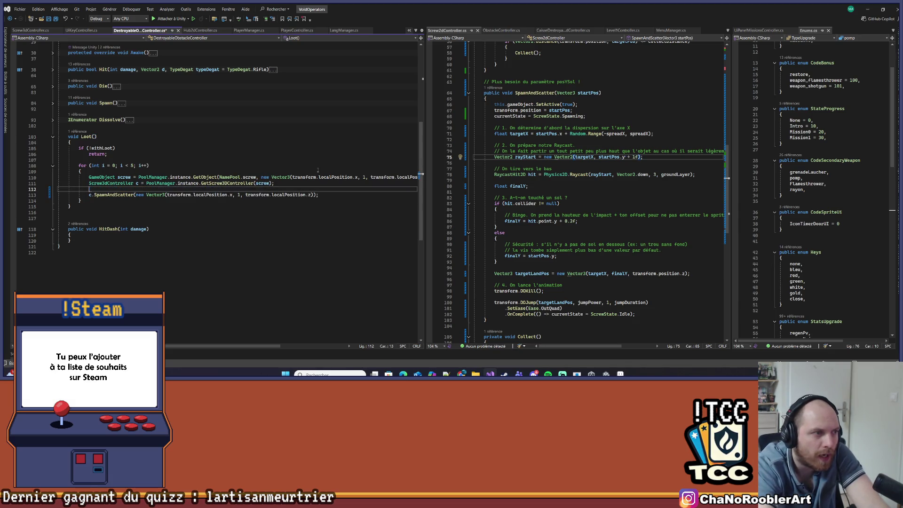
key("BackSpace")
key("BackSpace")
left_click(164, 195)
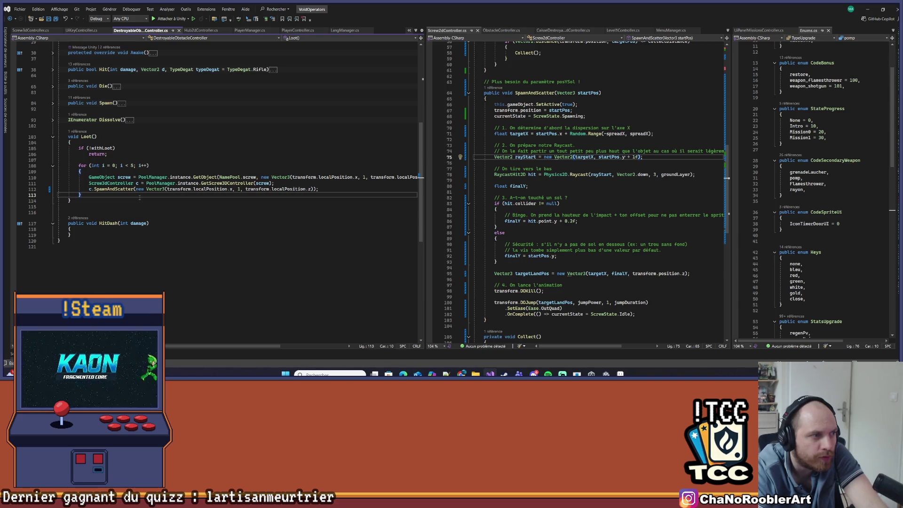
left_click(872, 10)
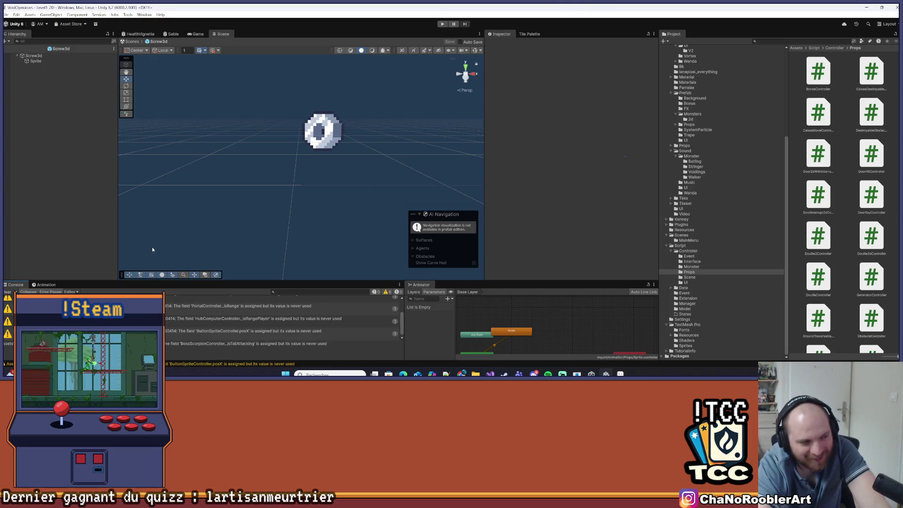
left_click(9, 292)
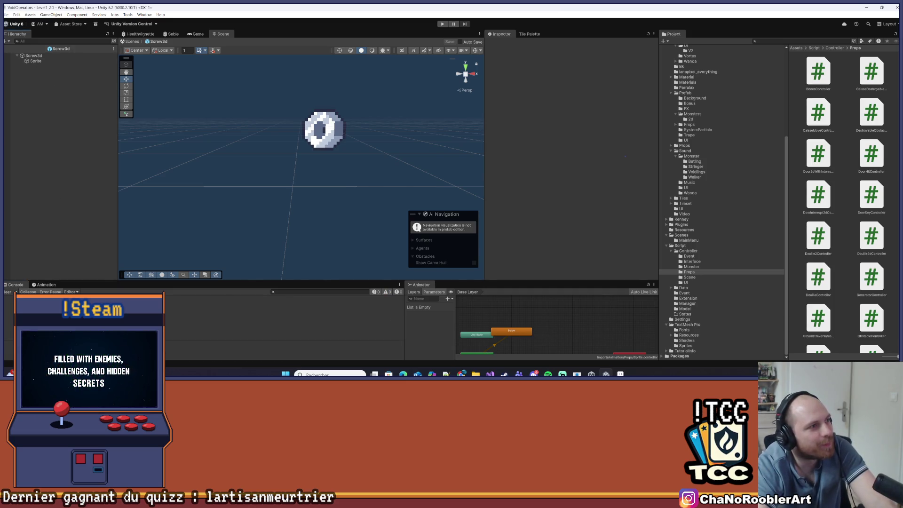
Exit the Screw3d prefab back to Level1_2D and enter Play mode.
left_click(17, 48)
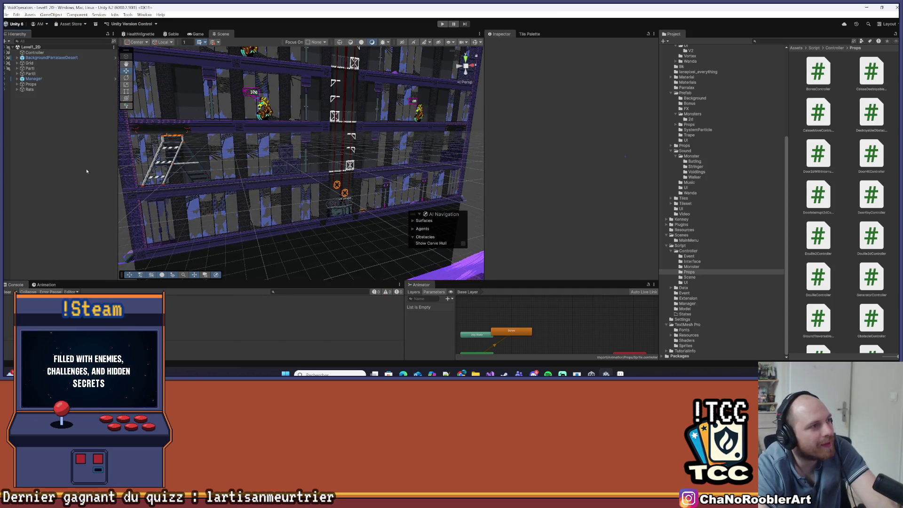
left_click(442, 23)
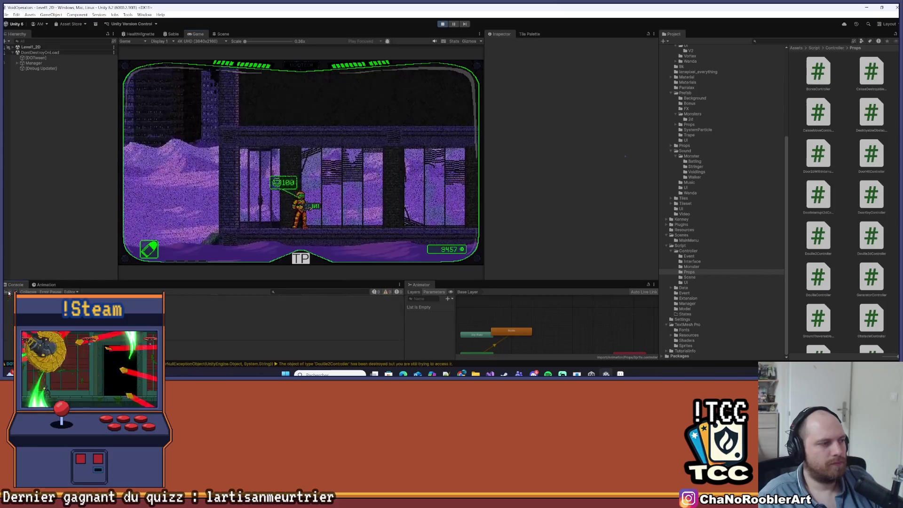
Walk right, climb the shaft and shoot the monster by the ladder.
key("d")
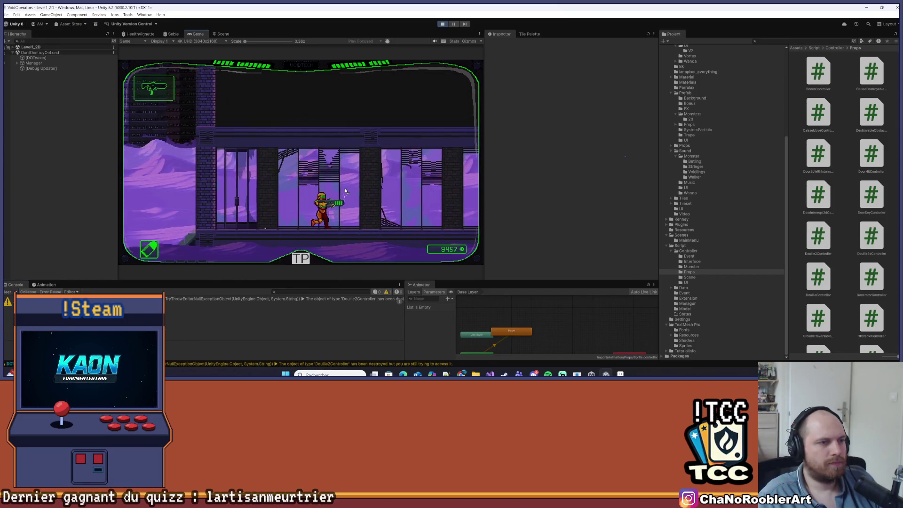
key("d")
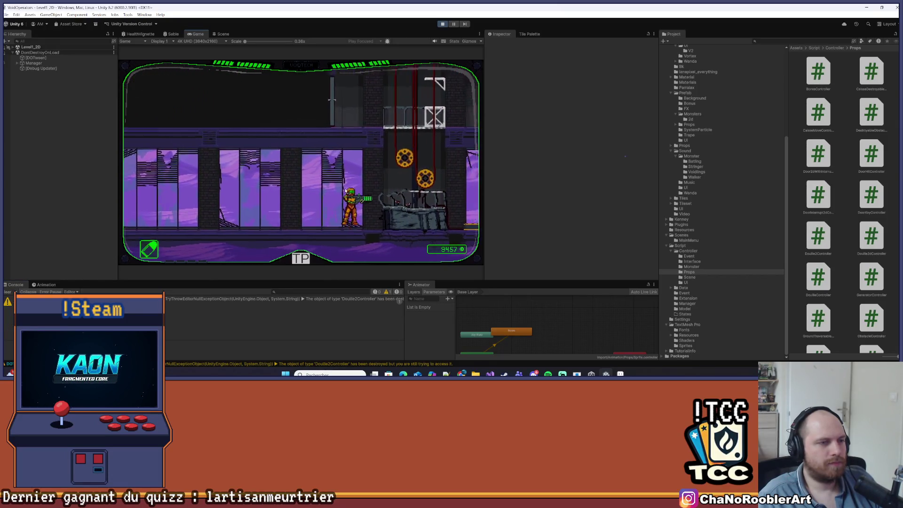
key("space")
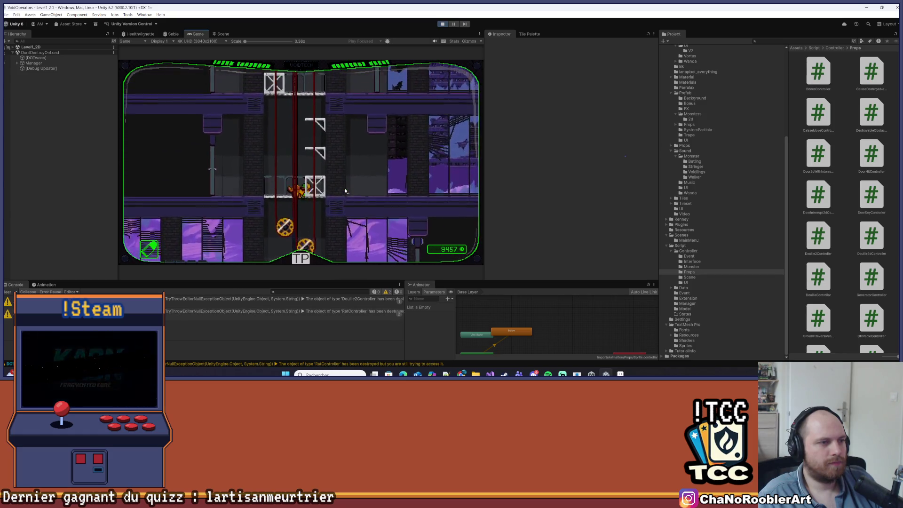
key("space")
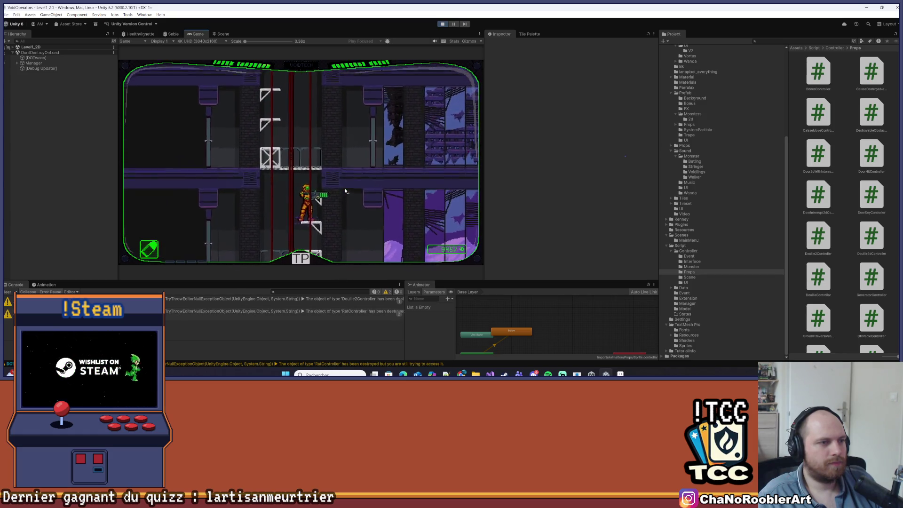
key("a")
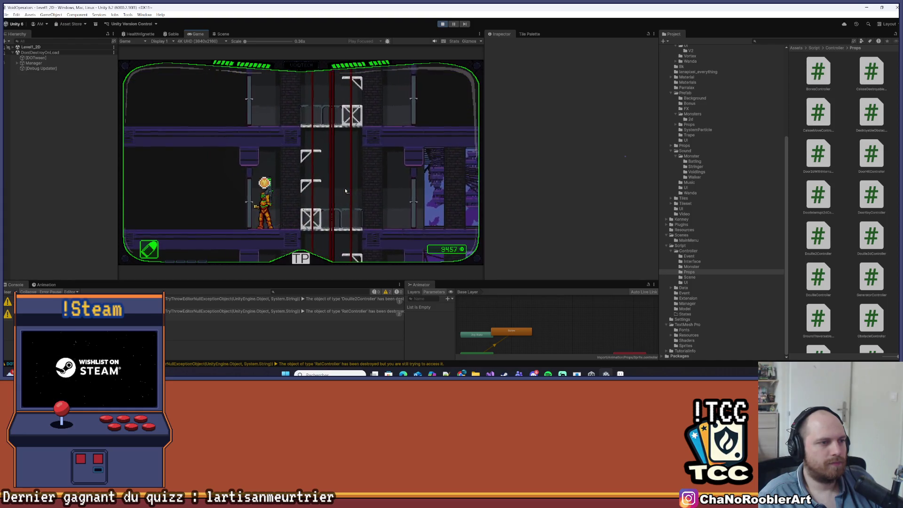
key("d")
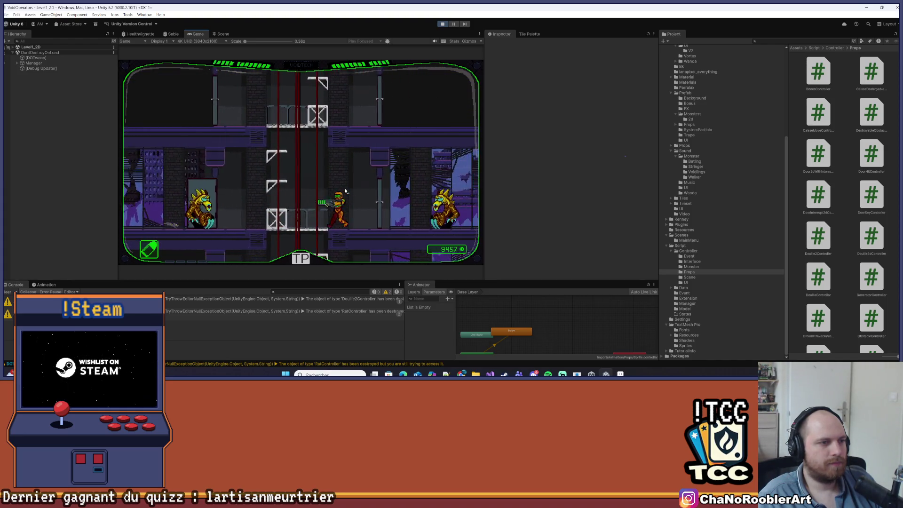
Descend to the lower floor collecting screws up to 9472, then launch a mission from mission select.
key("a")
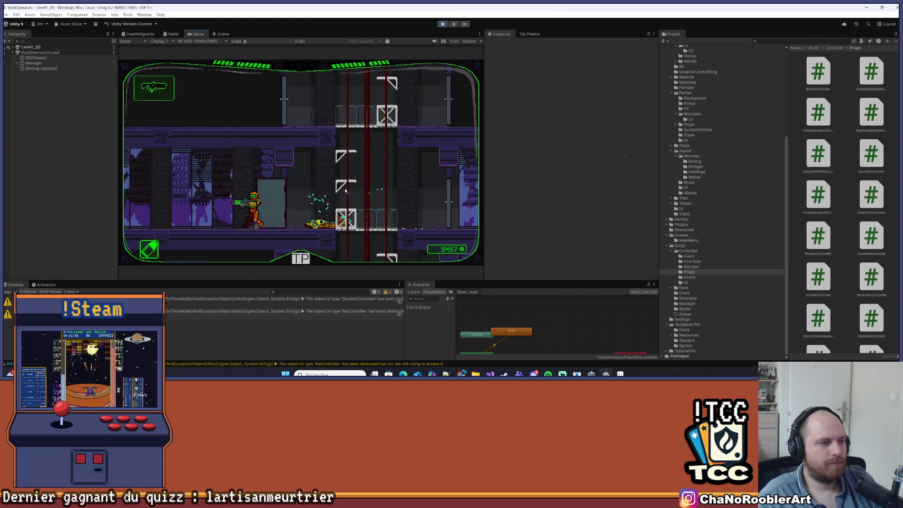
key("a")
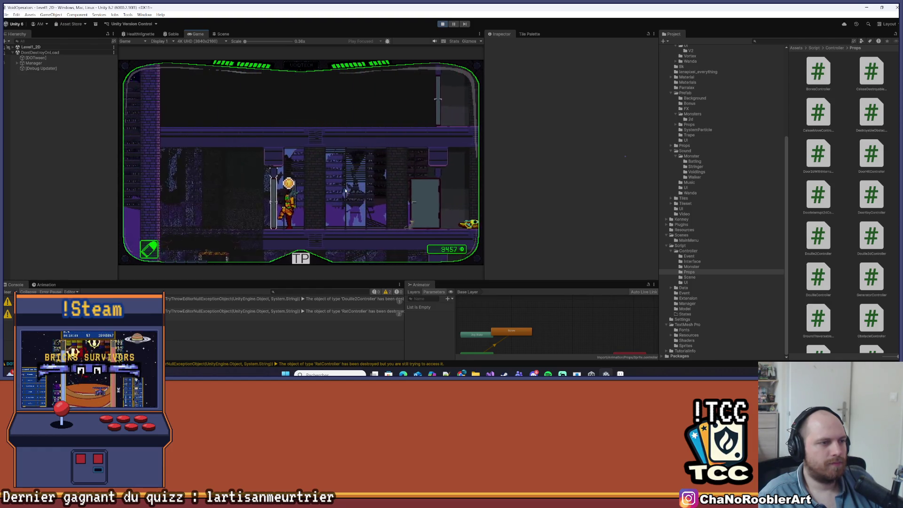
key("s")
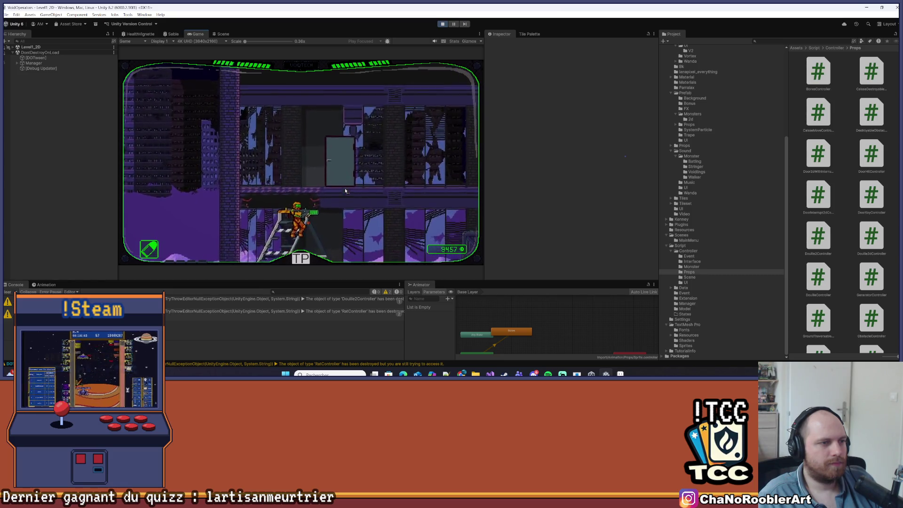
key("s")
key("d")
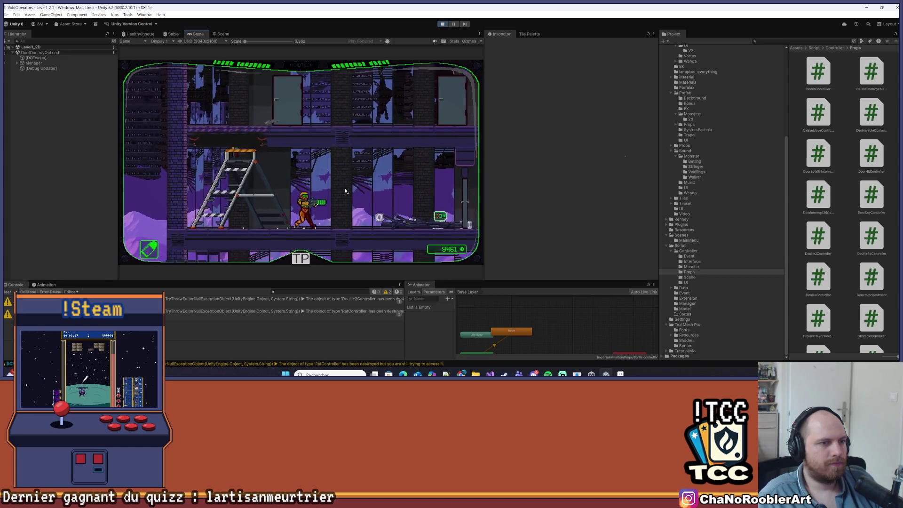
key("d")
key("a")
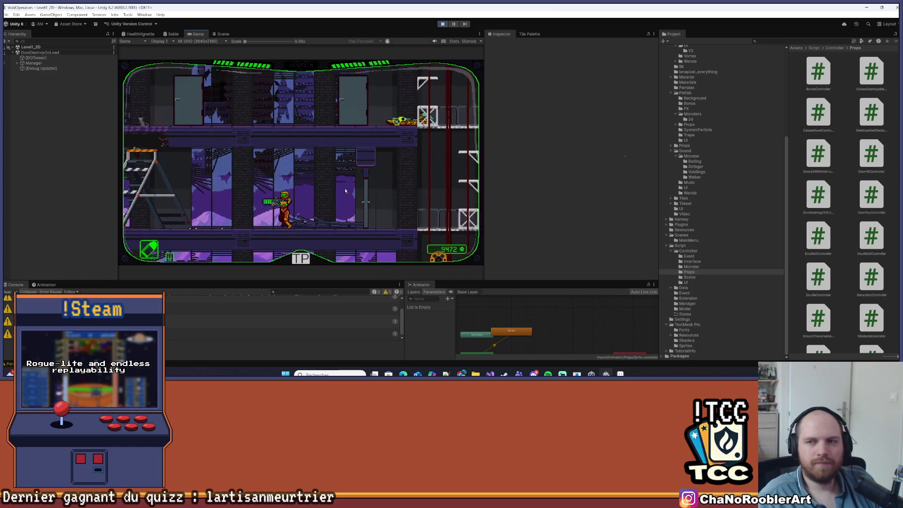
key("d")
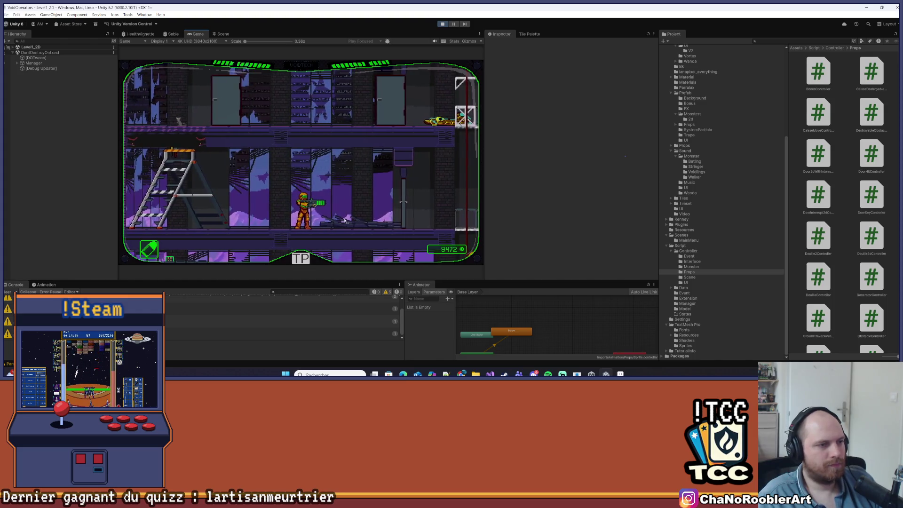
key("F1")
key("Return")
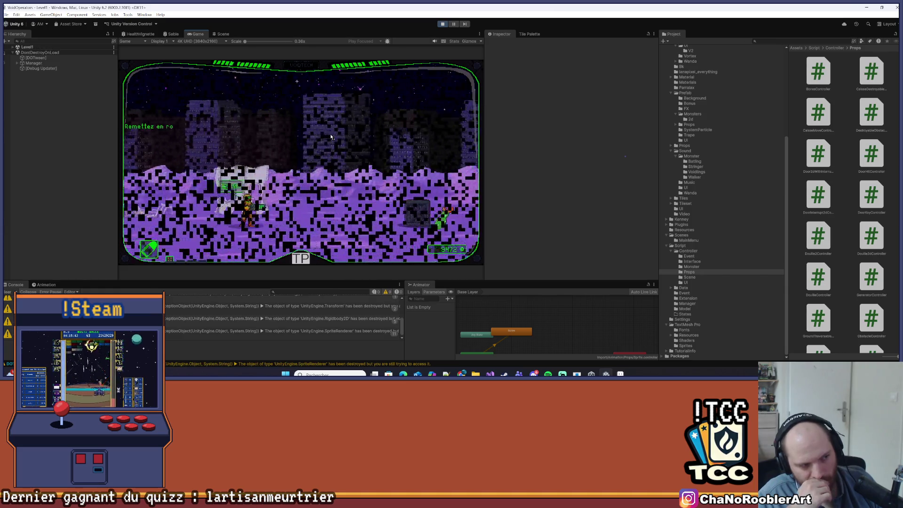
Play through Level1 to 9482 screws, stop the game with Ctrl+P and switch to Visual Studio.
key("d")
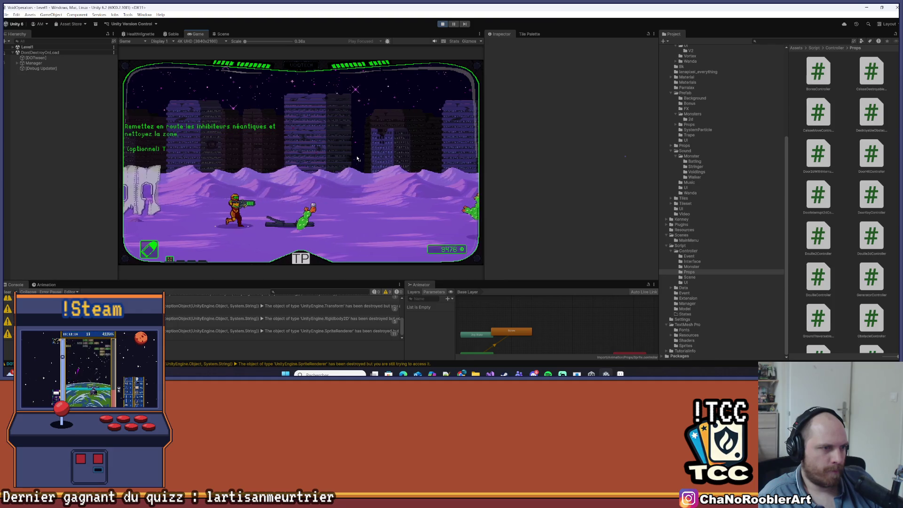
key("d")
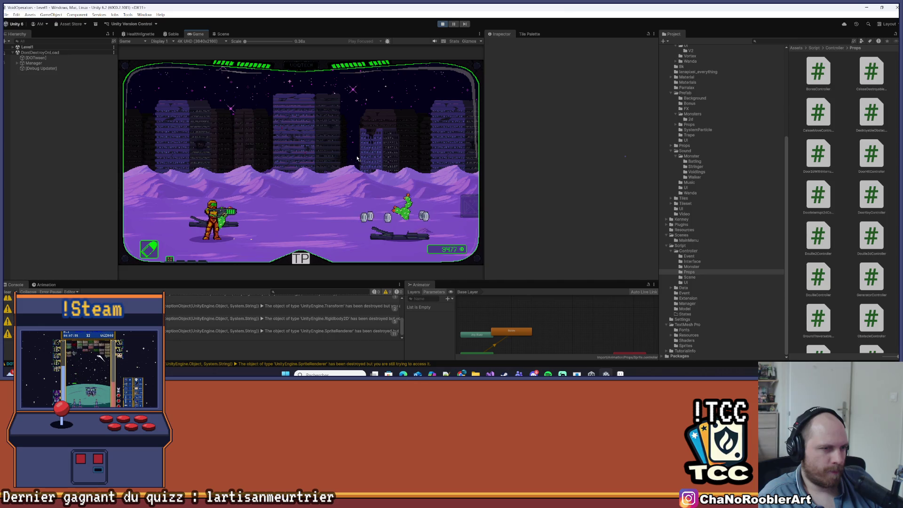
key("d")
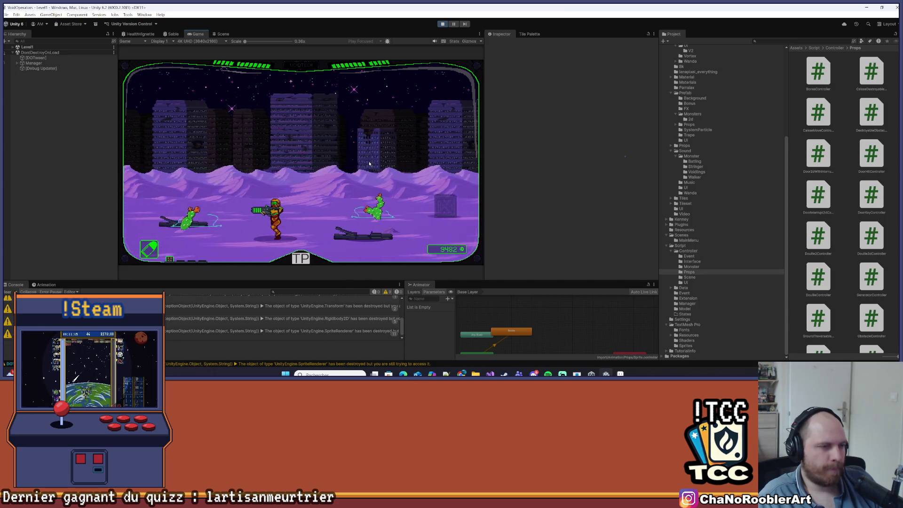
key("ctrl+p")
key("alt+Tab")
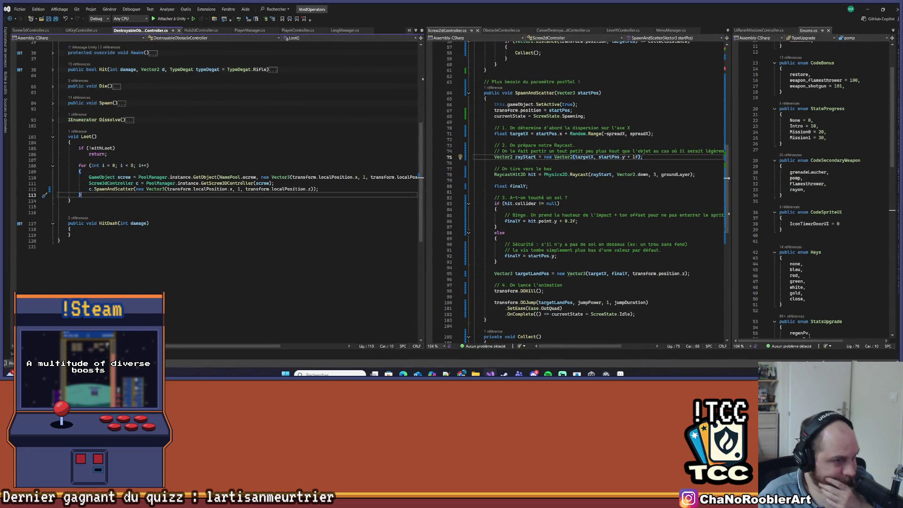
Inspect the targetZ, rayStart and fallback landing-height lines in Screw3dController.cs, then minimize Visual Studio.
key("ctrl+minus")
key("ctrl+minus")
key("ctrl+minus")
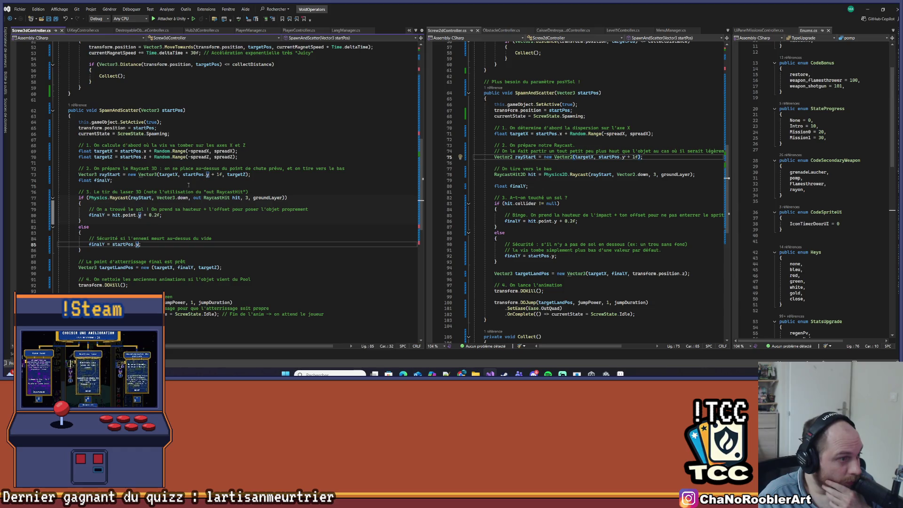
left_click(104, 157)
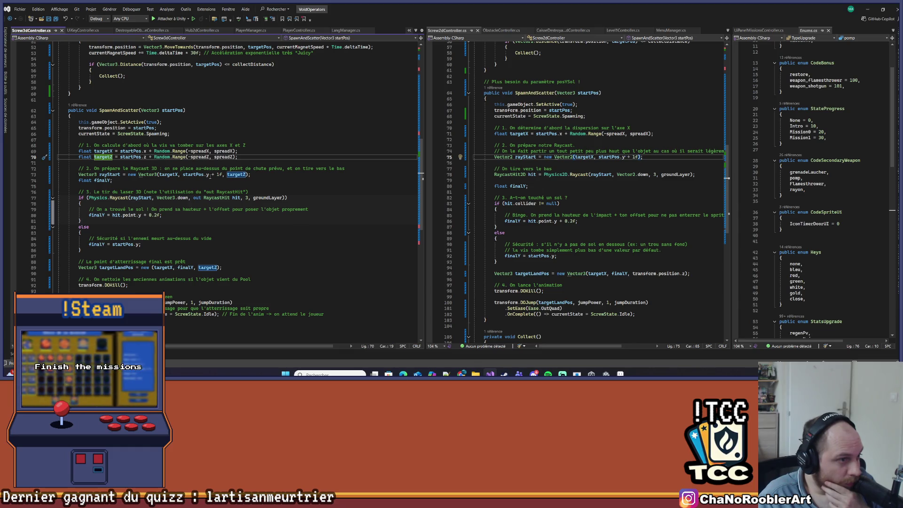
left_click(115, 174)
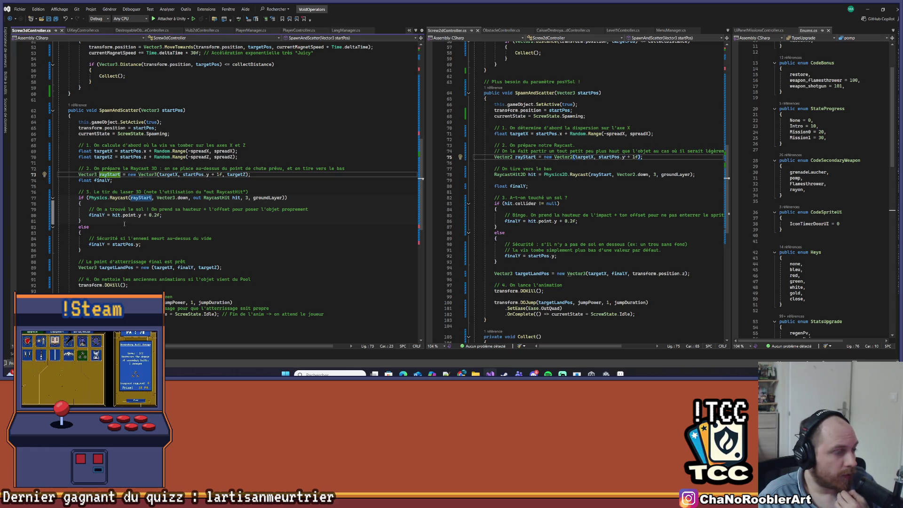
left_click(159, 216)
left_click(869, 9)
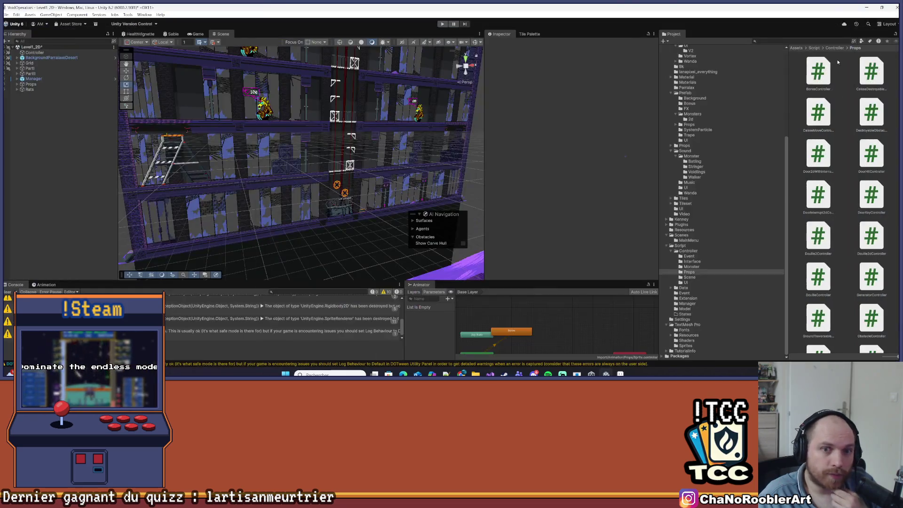
Clear the Console and save the Level1_2D scene.
left_click(4, 293)
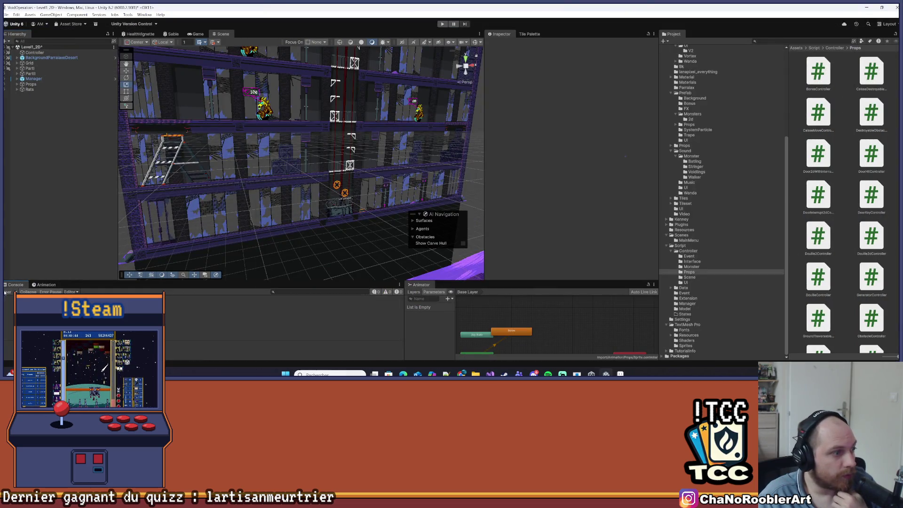
left_click(6, 15)
left_click(21, 46)
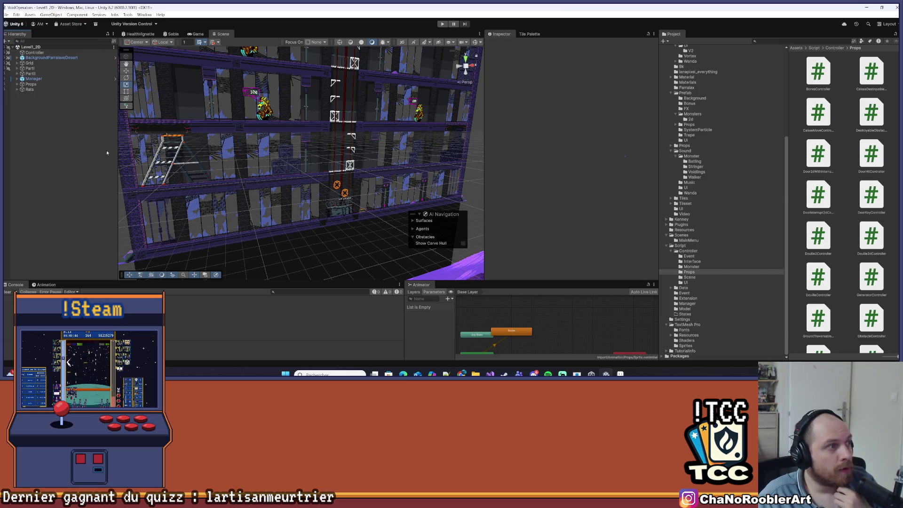
Browse to Assets/Import/Prefab/Props and select the Screw2d prefab to view its Screw 2d Controller.
left_click(690, 156)
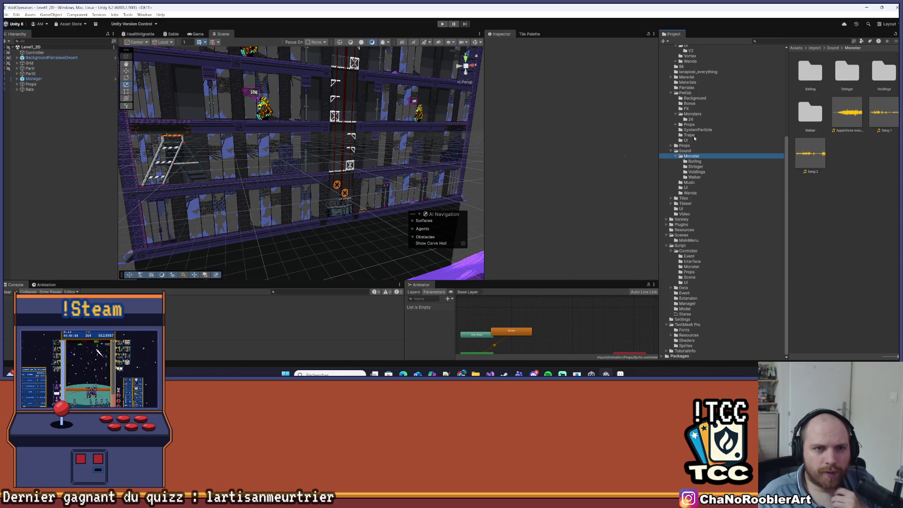
scroll(679, 76, "up", 5)
left_click(686, 221)
scroll(840, 230, "down", 3)
scroll(839, 211, "up", 5)
double_click(821, 190)
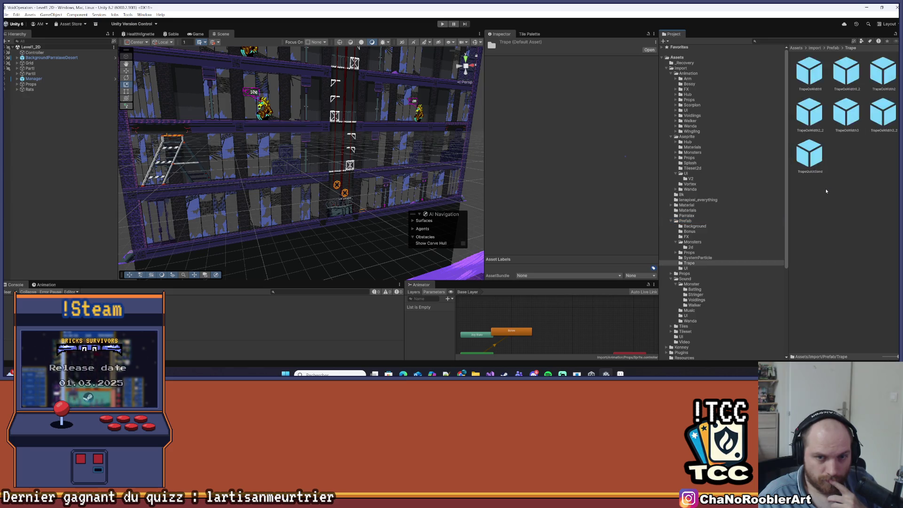
left_click(833, 47)
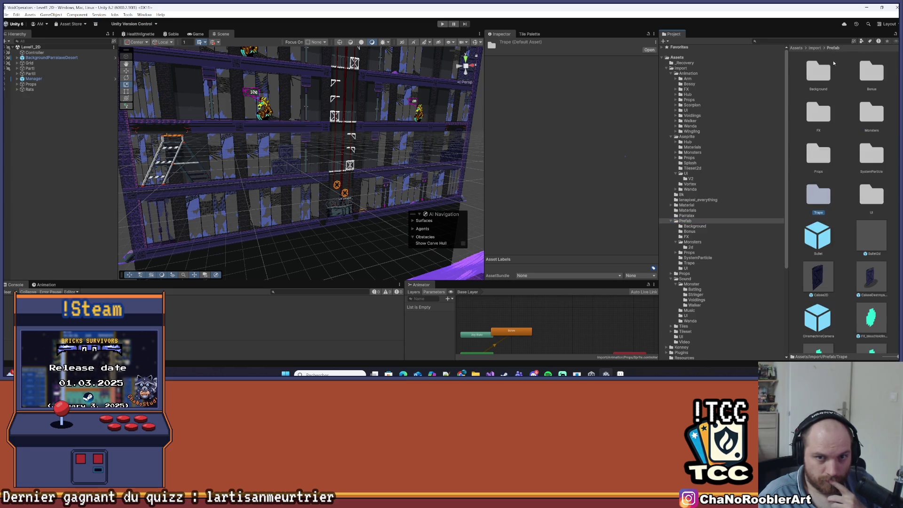
double_click(818, 153)
scroll(857, 286, "down", 5)
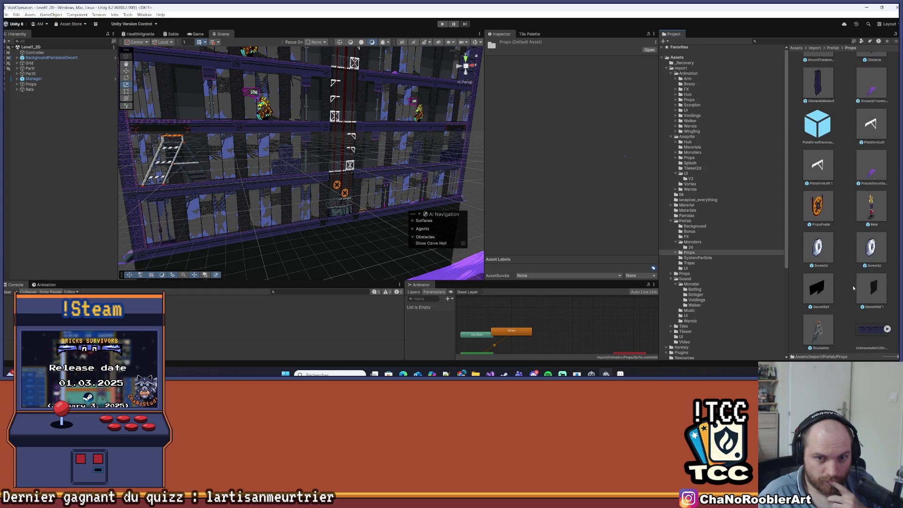
left_click(821, 248)
scroll(571, 214, "down", 10)
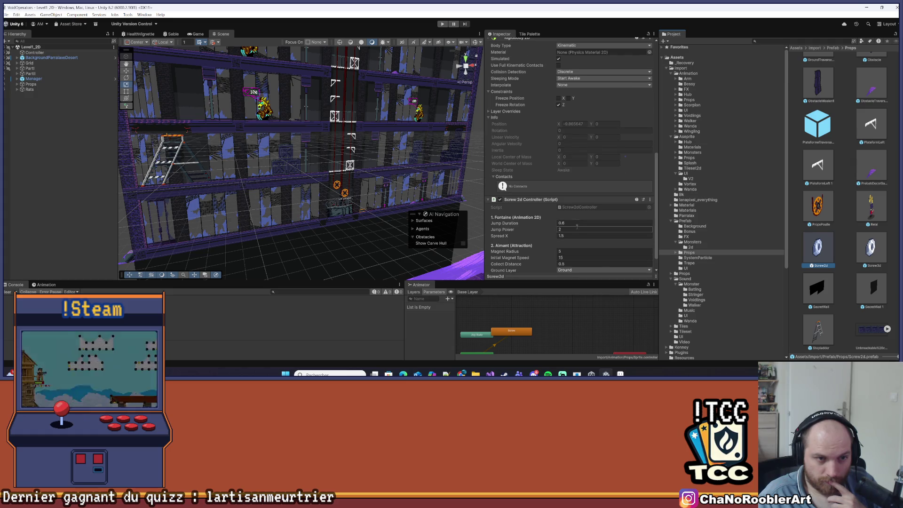
Select the Screw3d prefab and change its Screw 3d Controller Ground Layer from Nothing to Ground.
scroll(569, 237, "down", 2)
left_click(864, 249)
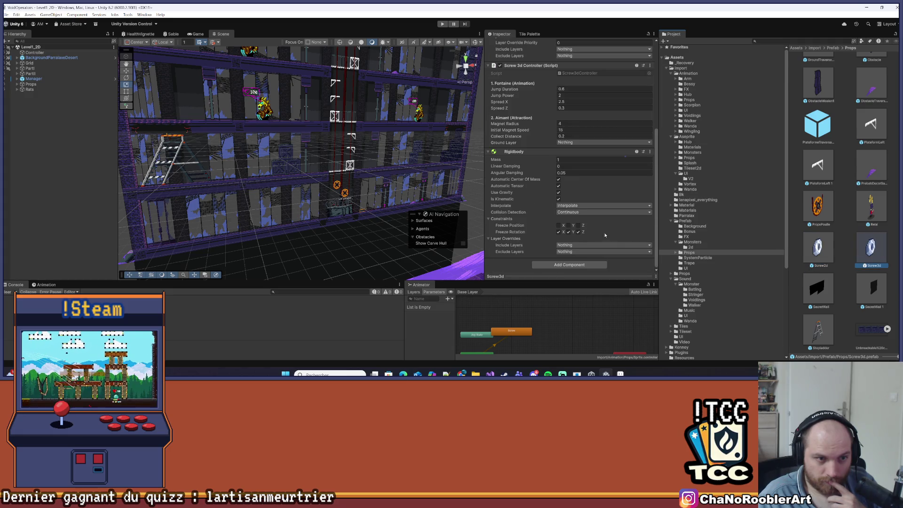
scroll(568, 215, "up", 5)
scroll(574, 213, "down", 5)
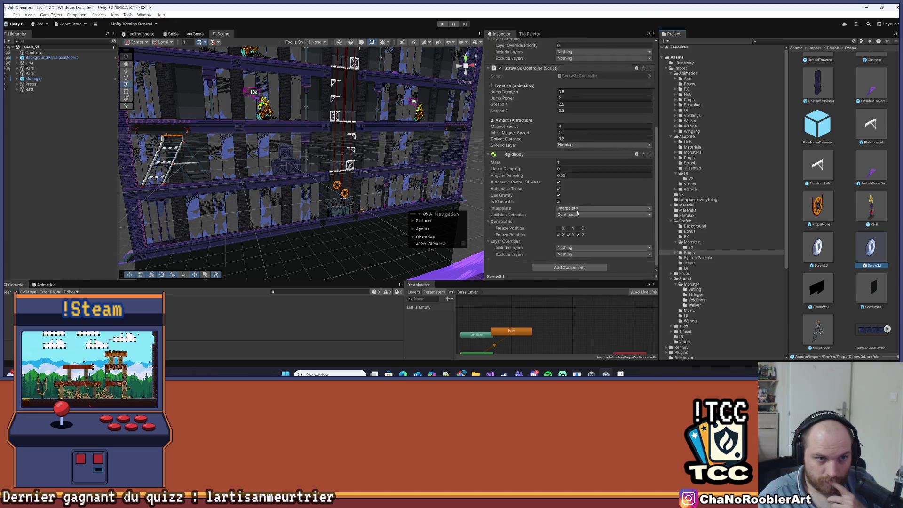
scroll(575, 212, "up", 3)
scroll(564, 207, "up", 3)
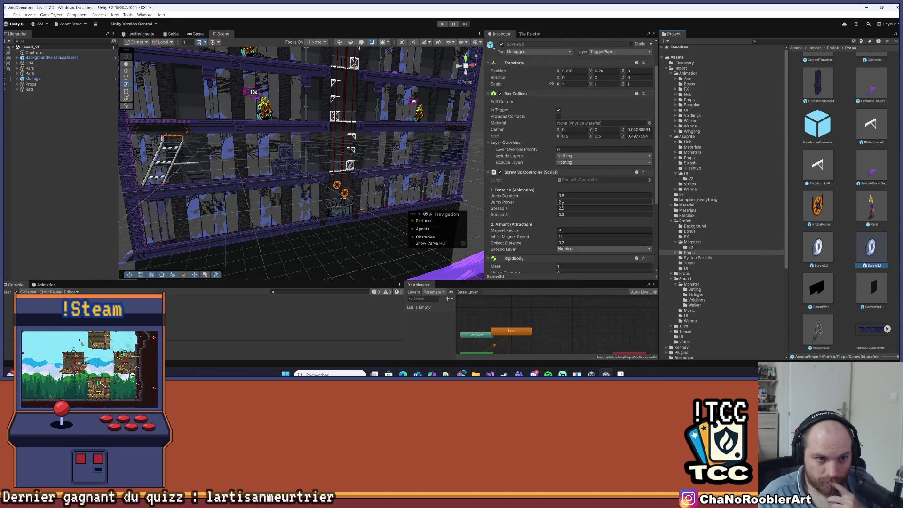
scroll(567, 209, "down", 2)
left_click(575, 213)
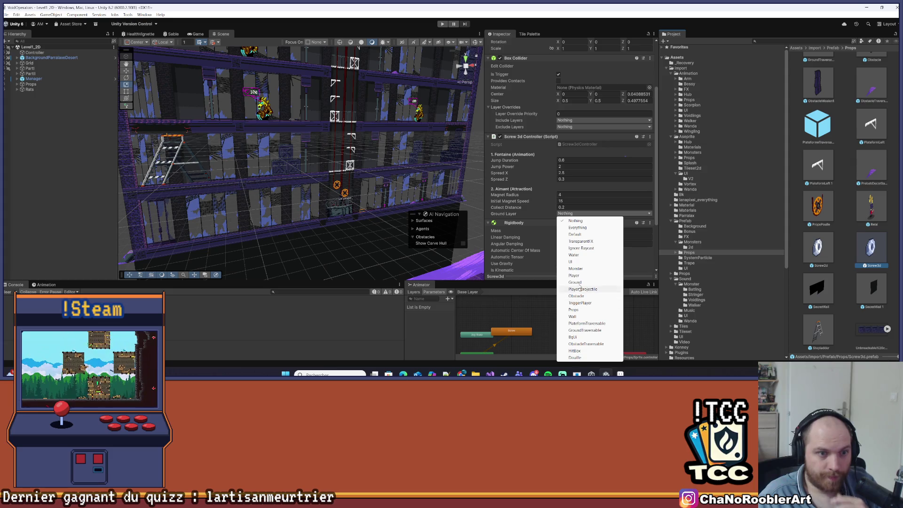
left_click(582, 282)
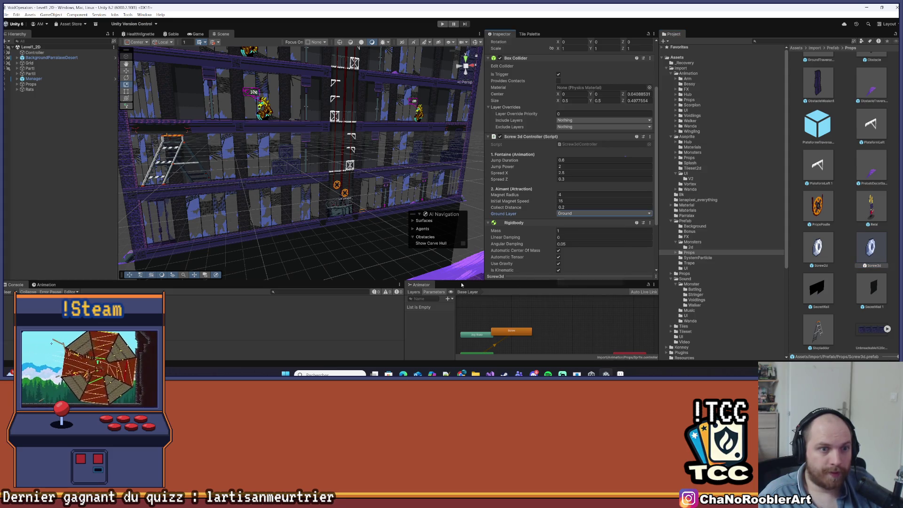
left_click(443, 26)
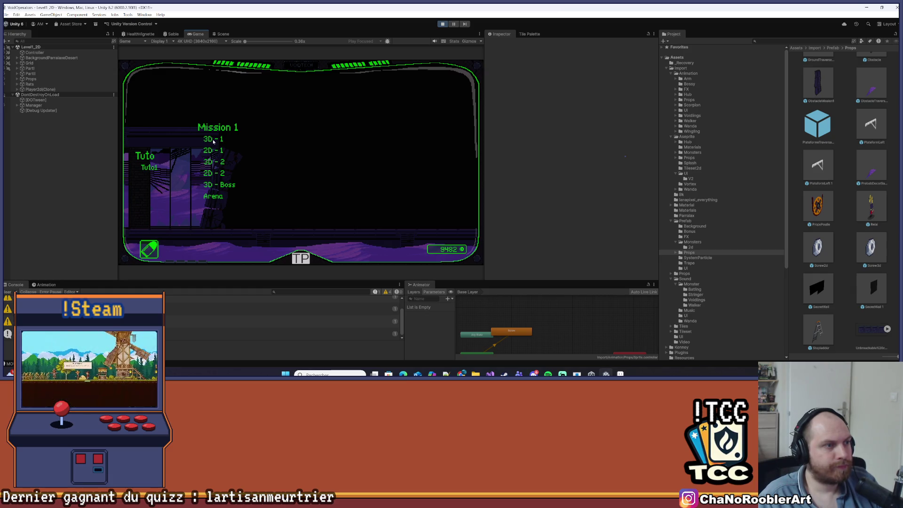
left_click(215, 142)
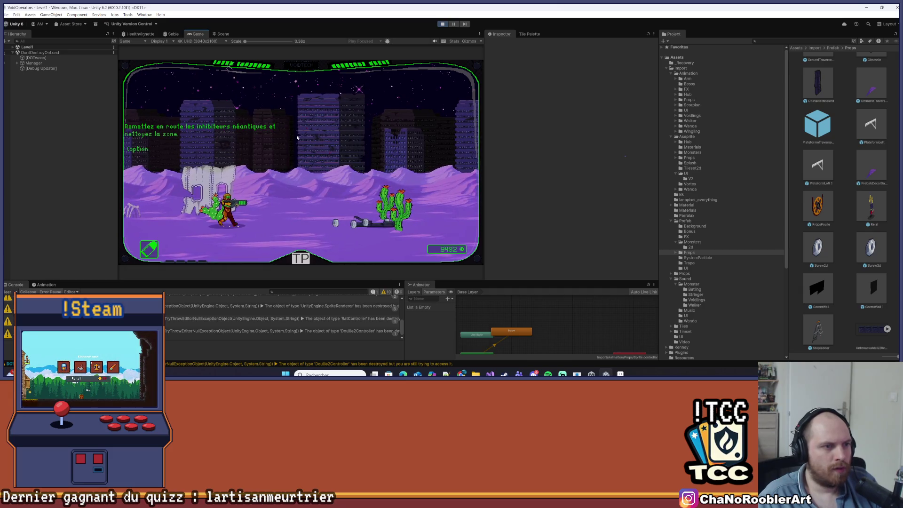
key("d")
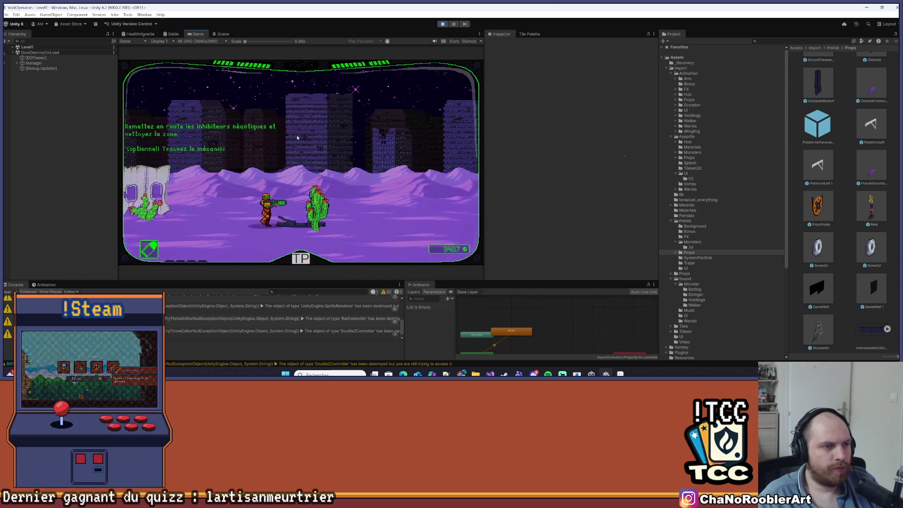
key("d")
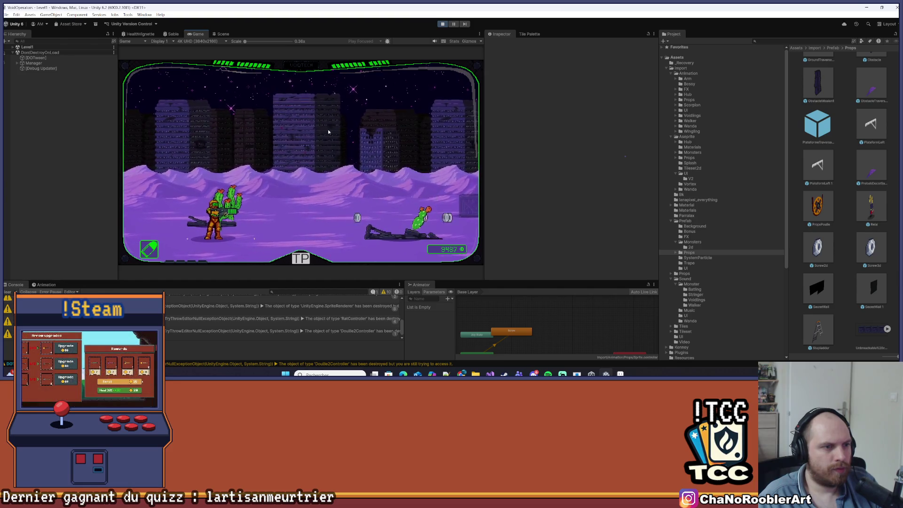
key("d")
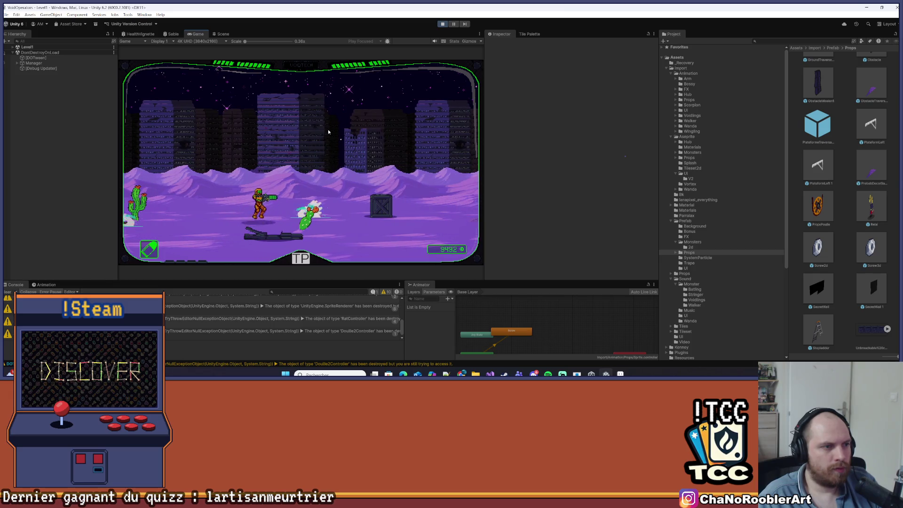
key("a")
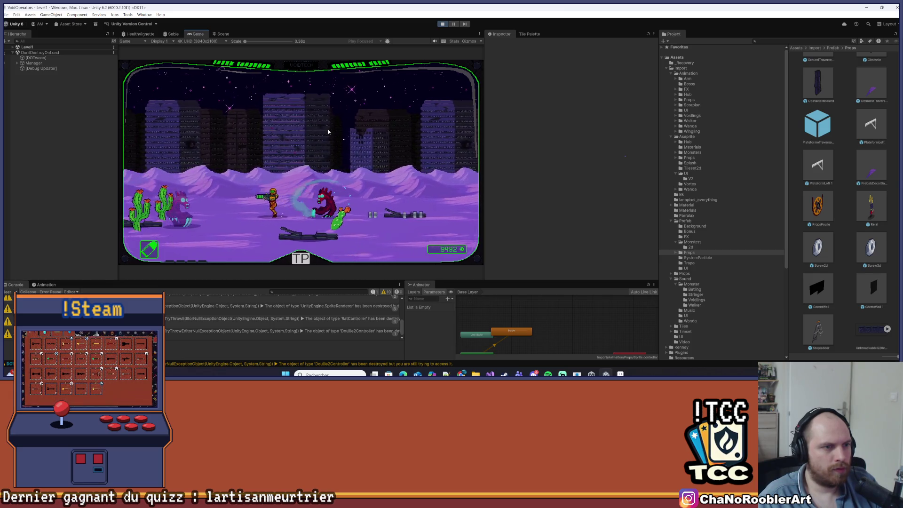
key("d")
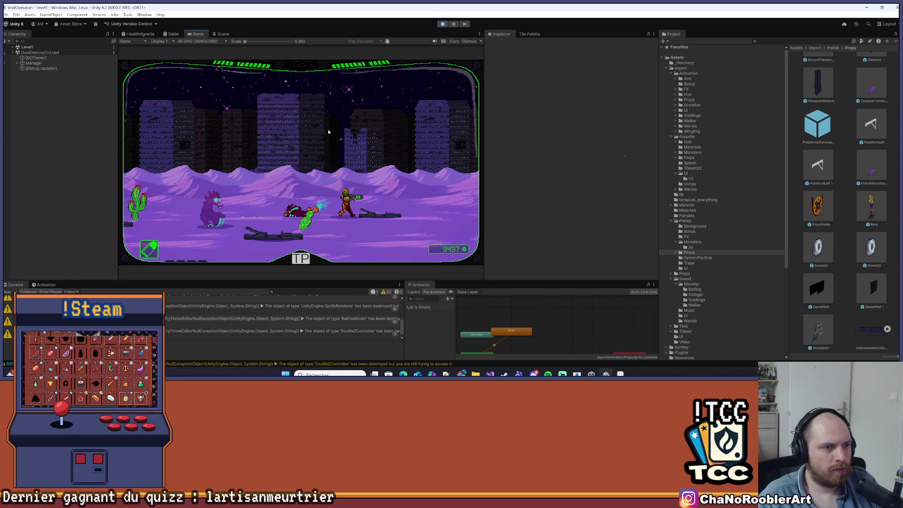
key("a")
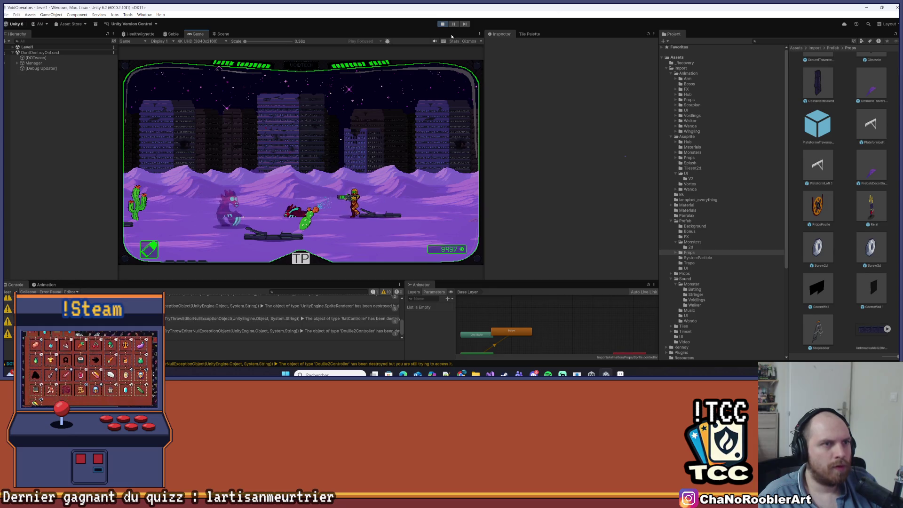
key("ctrl+p")
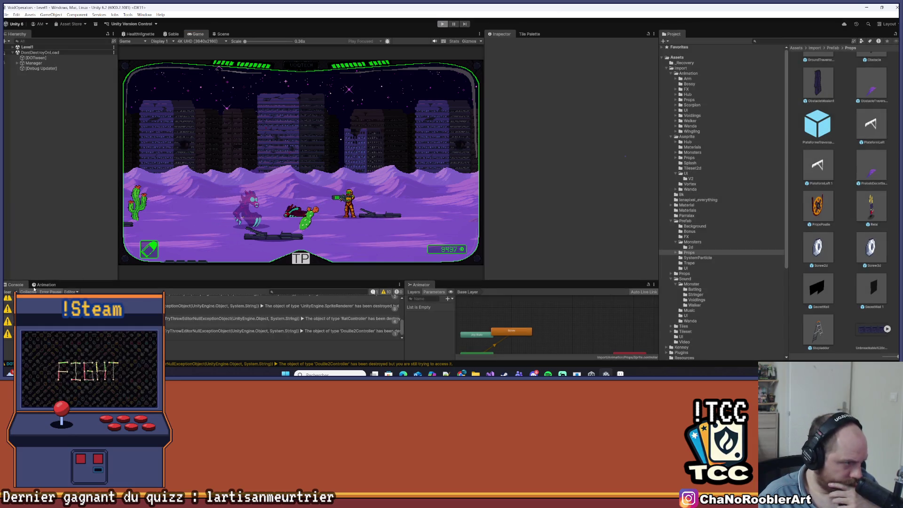
left_click(7, 291)
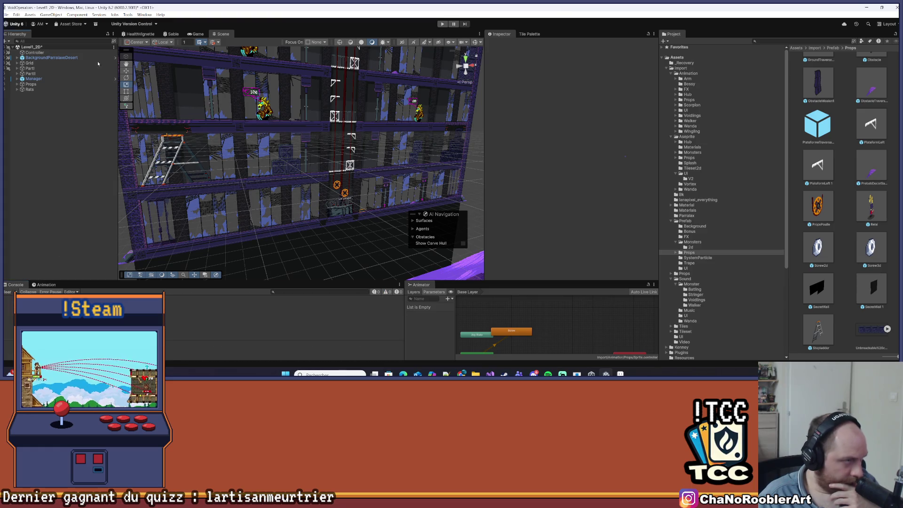
Save the Level1_2D scene via File > Save, and save it again after the playtest.
left_click(6, 15)
left_click(21, 44)
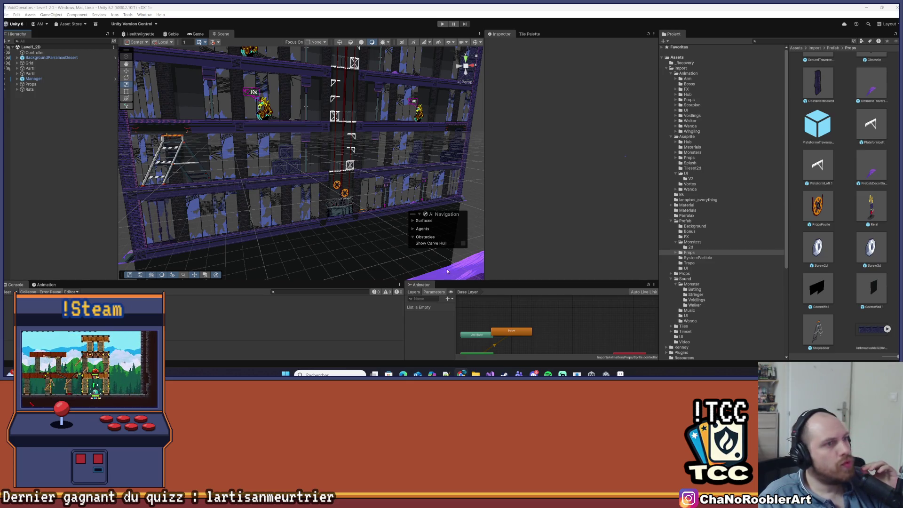
left_click(6, 14)
left_click(19, 46)
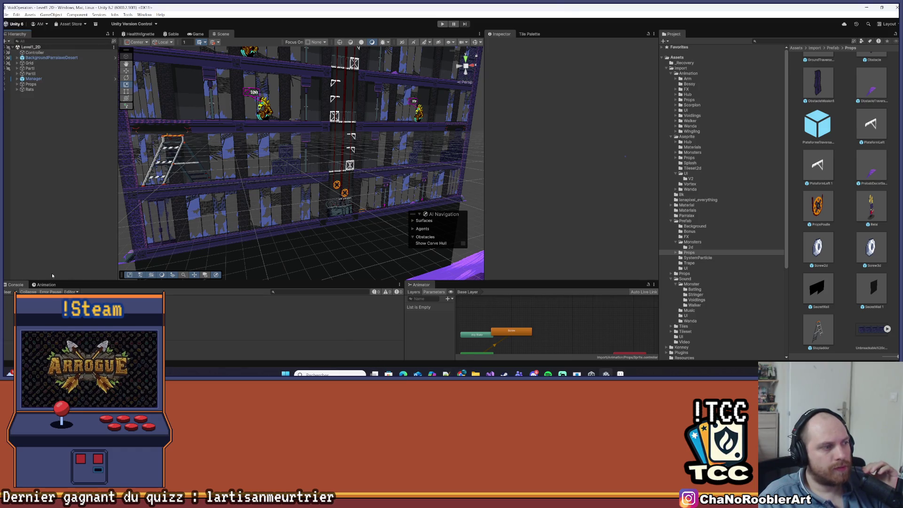
Untick the Manager object's active checkbox in the Inspector, then deselect it.
left_click(34, 79)
left_click(502, 43)
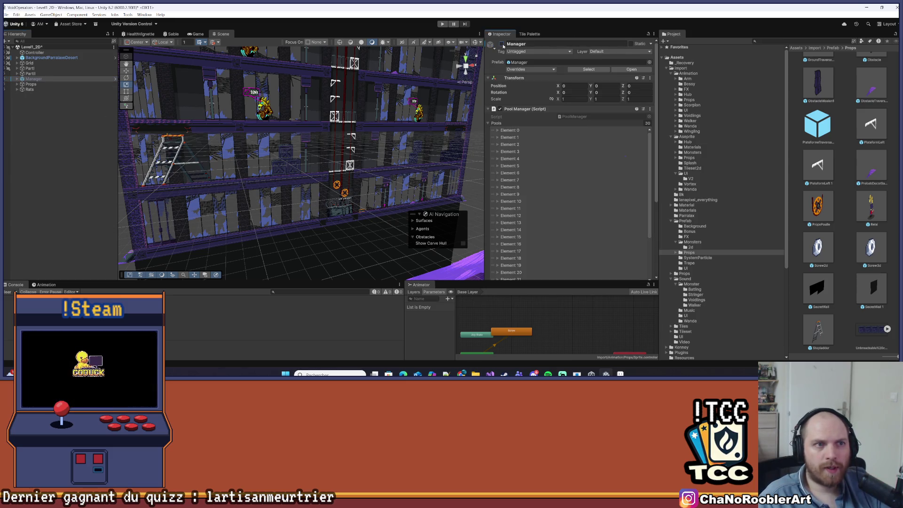
scroll(763, 238, "down", 5)
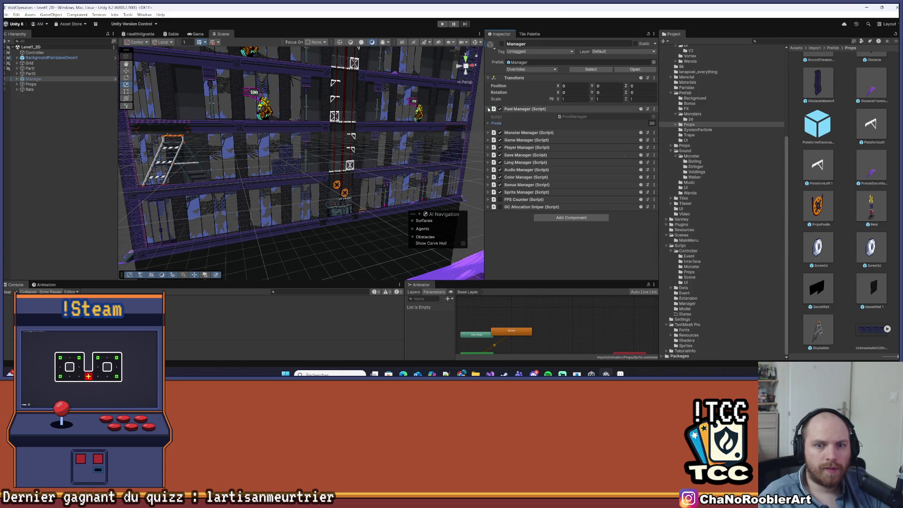
left_click(57, 80, "ctrl")
left_click(10, 15)
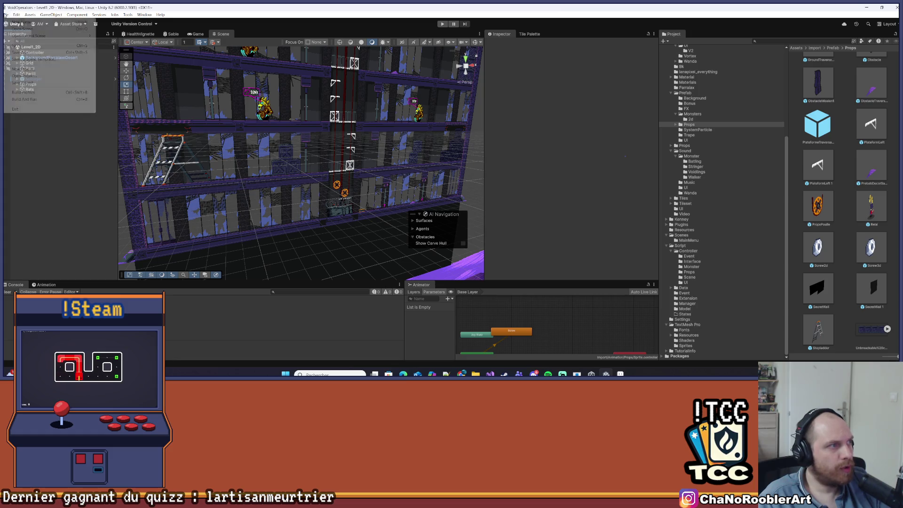
Open Assets/Scenes, briefly load Level1, then open the MainMenu scene.
left_click(29, 45)
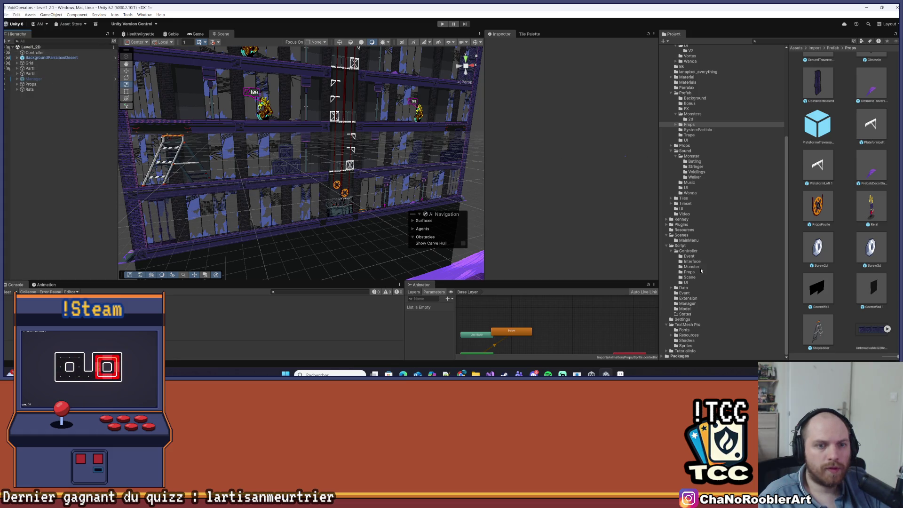
left_click(683, 235)
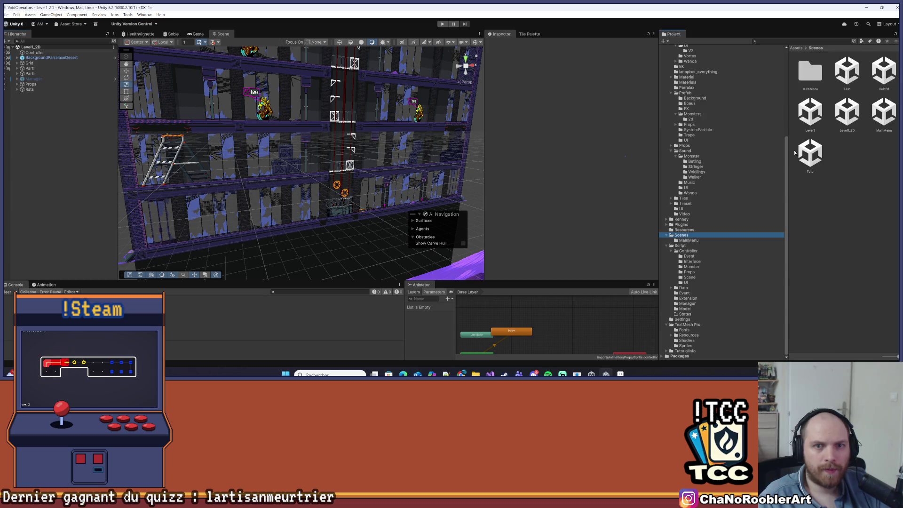
double_click(810, 113)
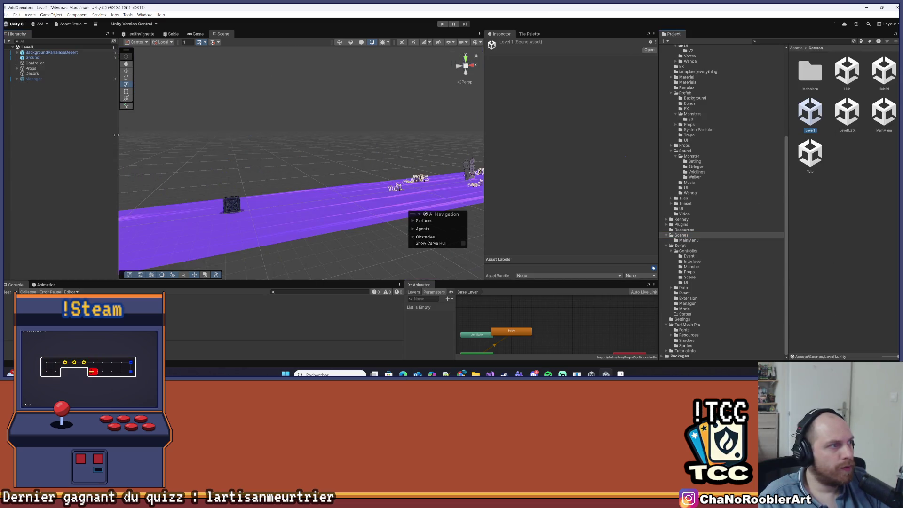
left_click(873, 120)
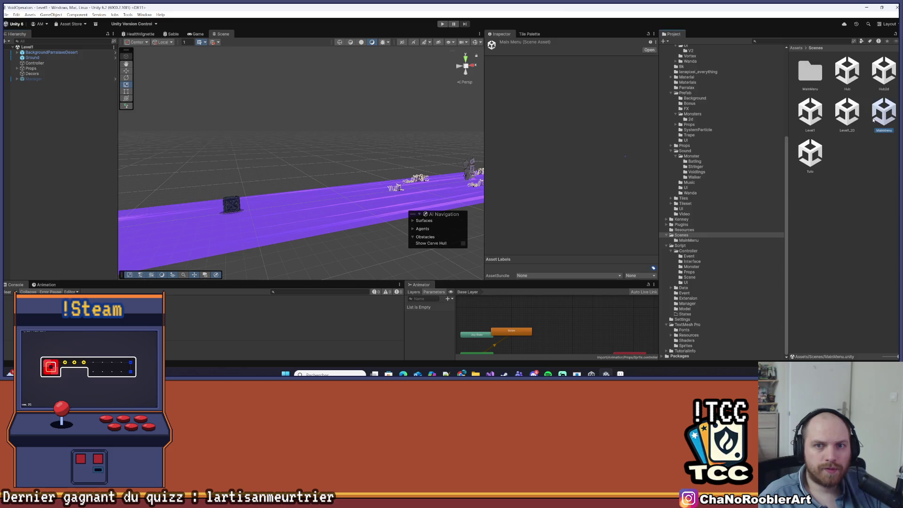
double_click(881, 113)
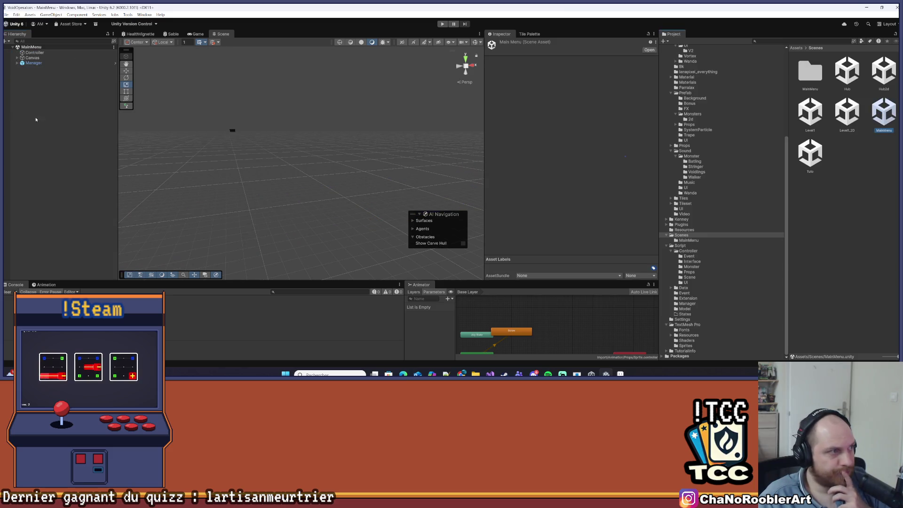
left_click(6, 14)
left_click(32, 24)
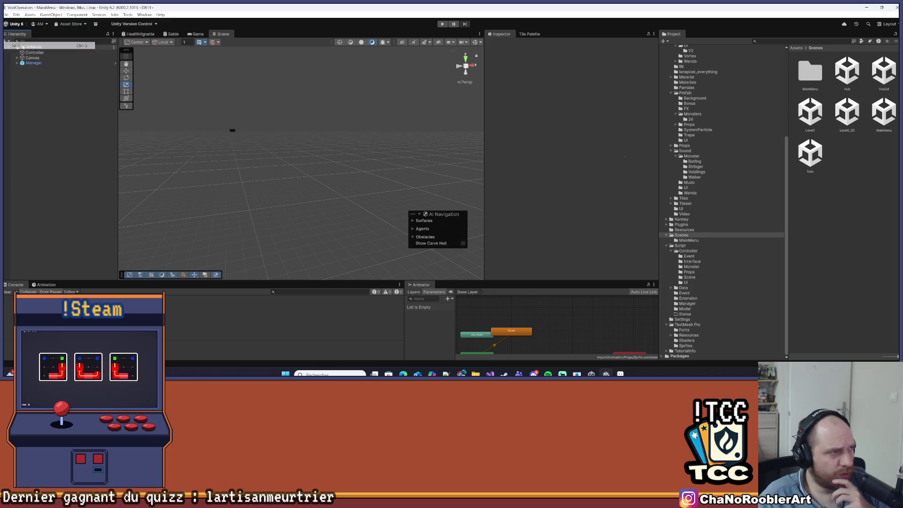
left_click(5, 15)
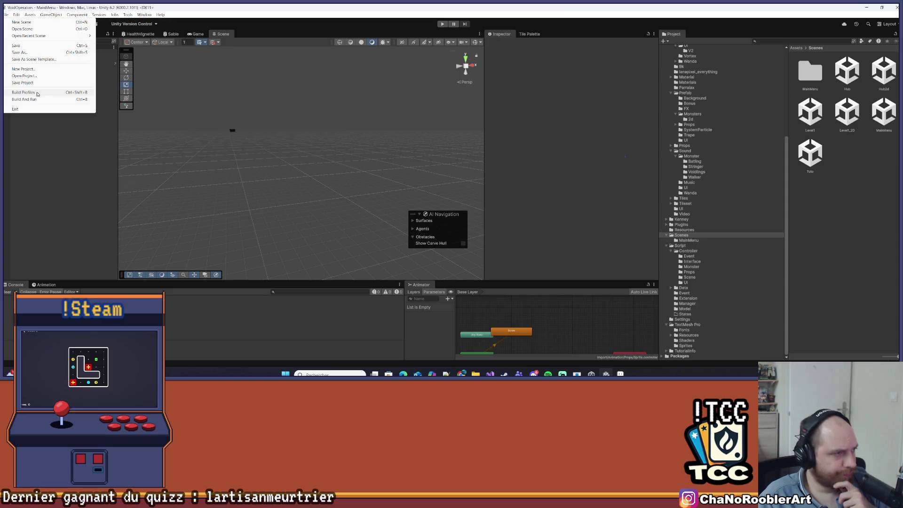
Try Build And Run from Build Profiles, then cancel the V0.28 folder picker and close the window.
left_click(23, 92)
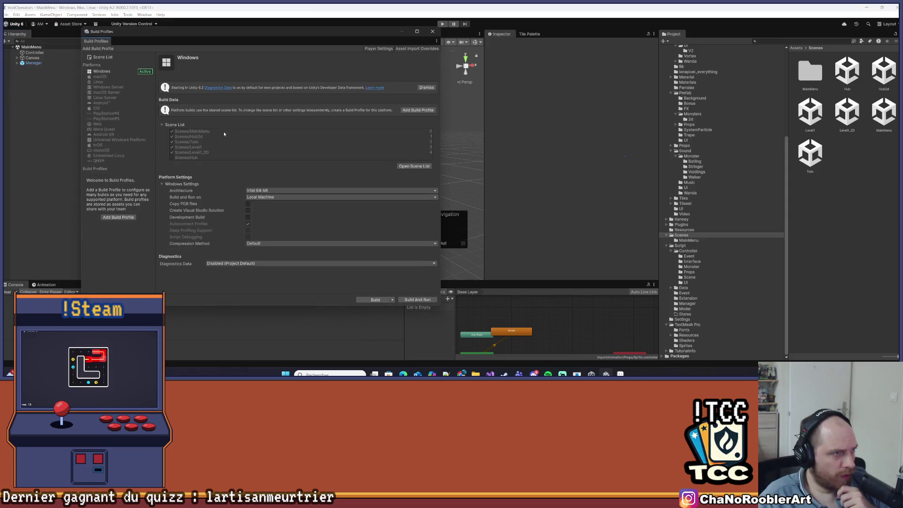
left_click(405, 301)
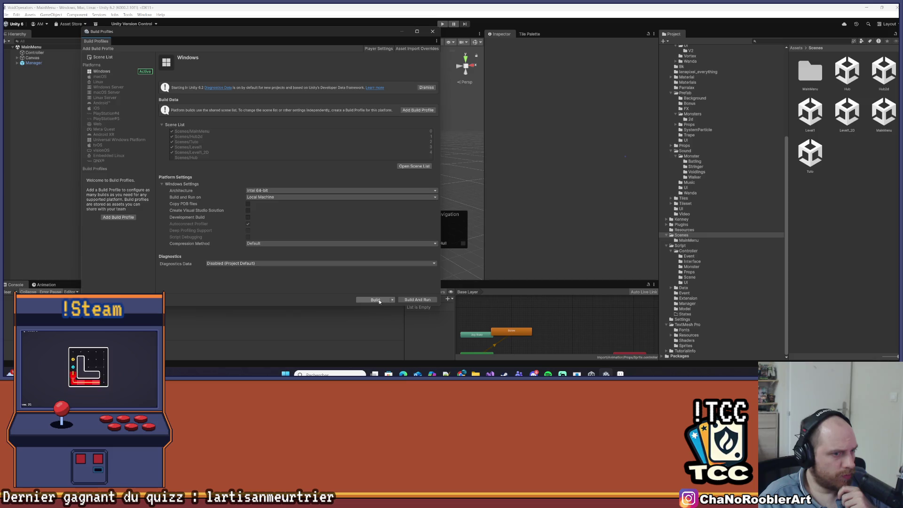
left_click(252, 310)
left_click(547, 86)
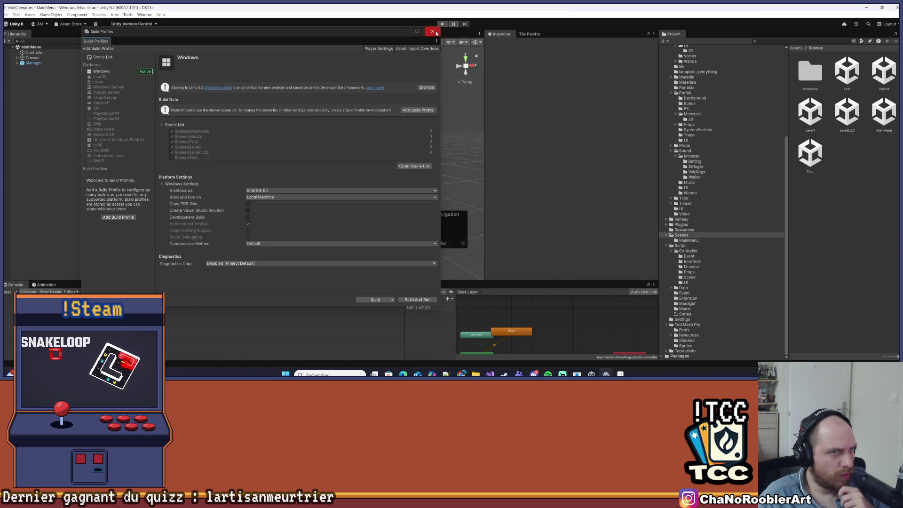
left_click(433, 32)
Build and run the game from the File menu, continuing past the Missing Project ID warning.
left_click(6, 15)
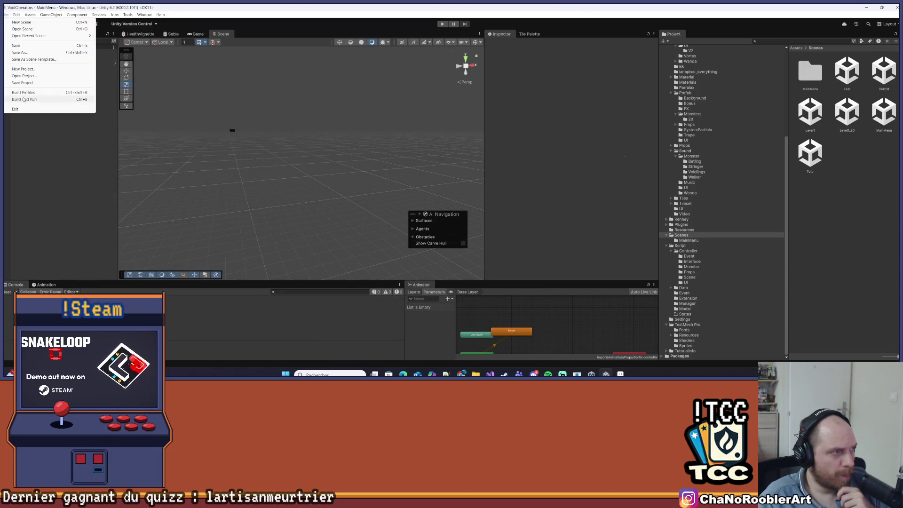
left_click(24, 100)
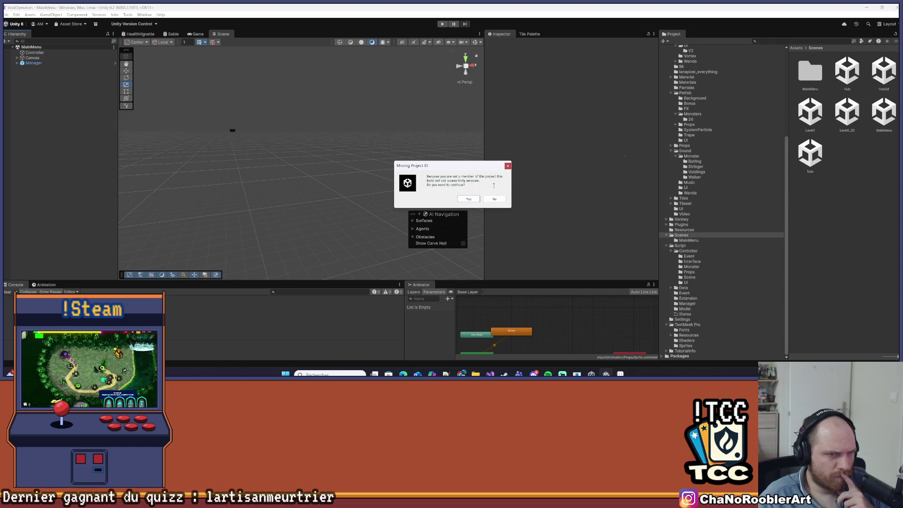
left_click(471, 200)
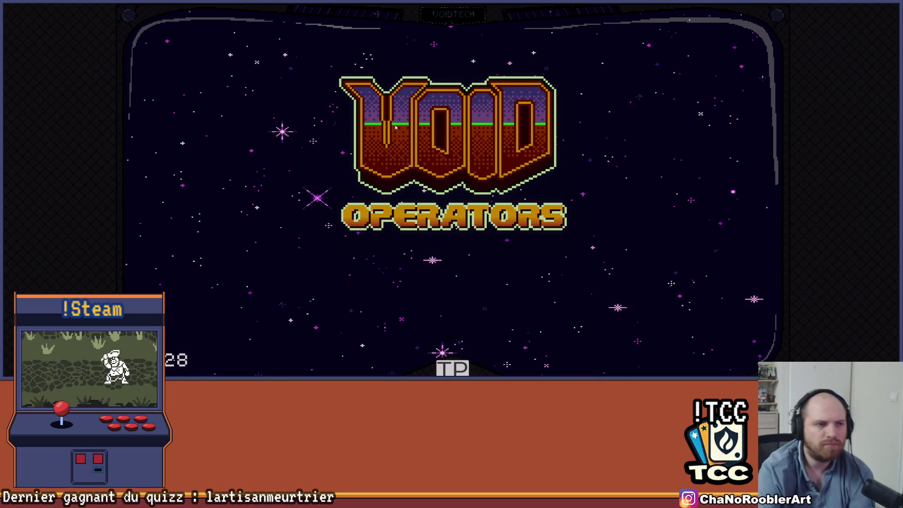
Move past the Void Operators title screen to the main menu.
left_click(396, 127)
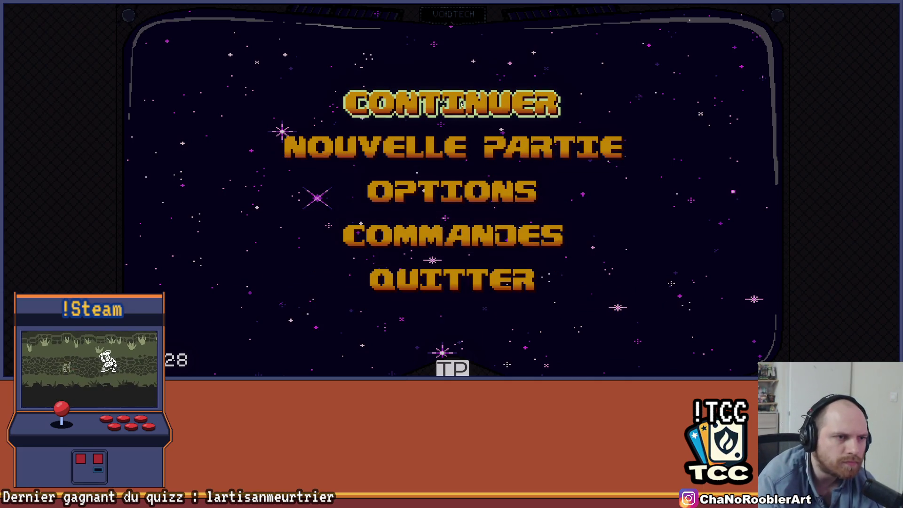
Continue the game, walk to the terminal, open and exit the upgrade panel, then quit to the editor.
left_click(461, 126)
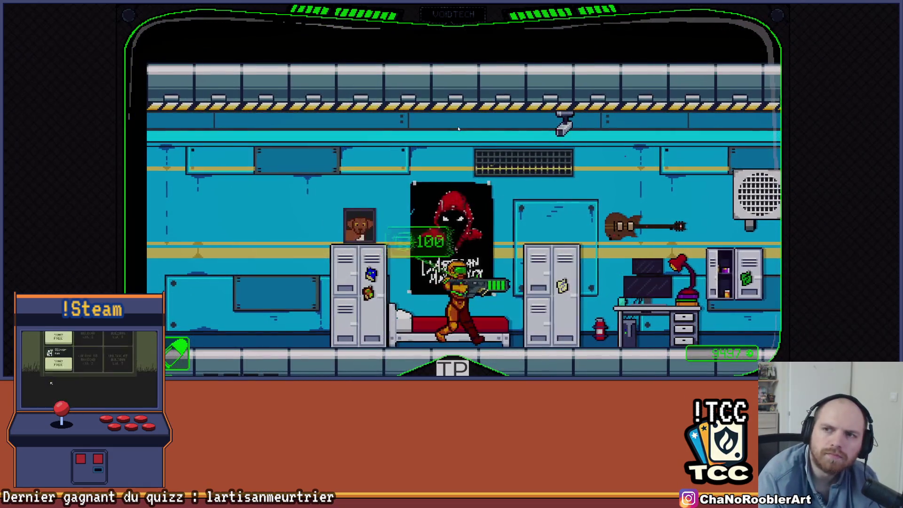
key("d")
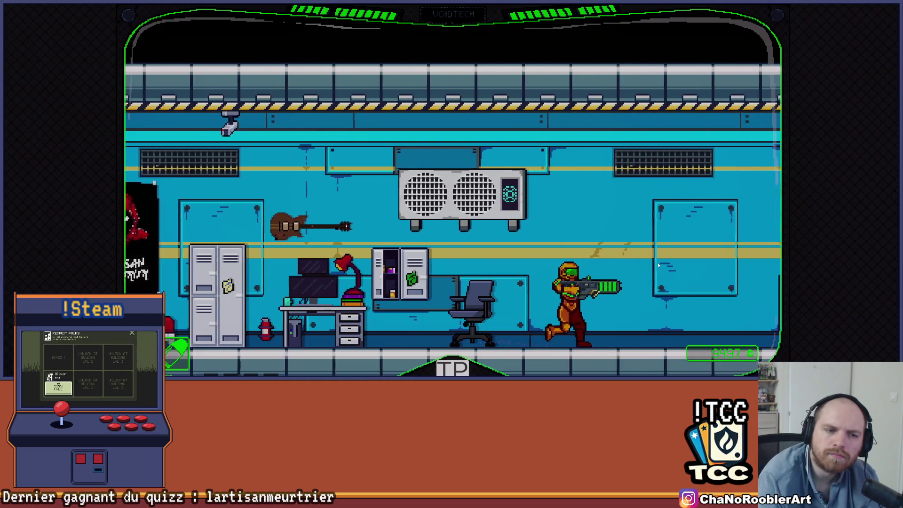
key("d")
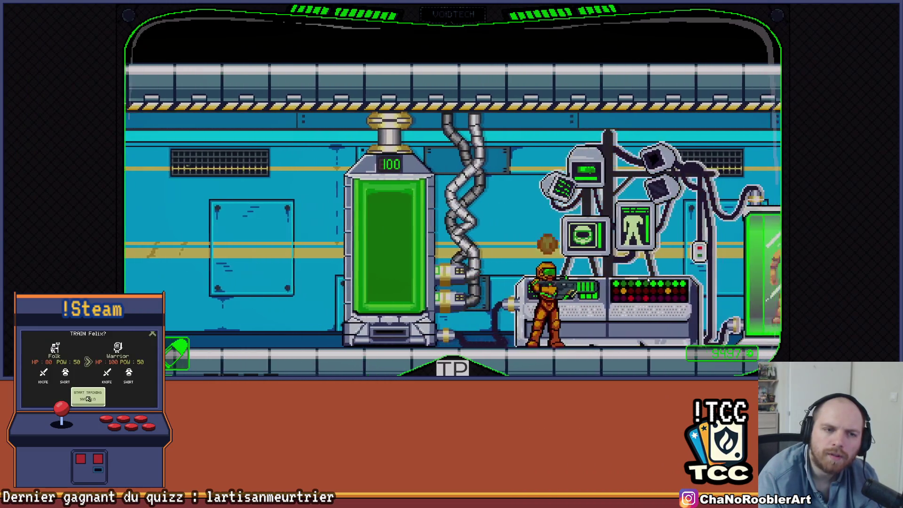
key("e")
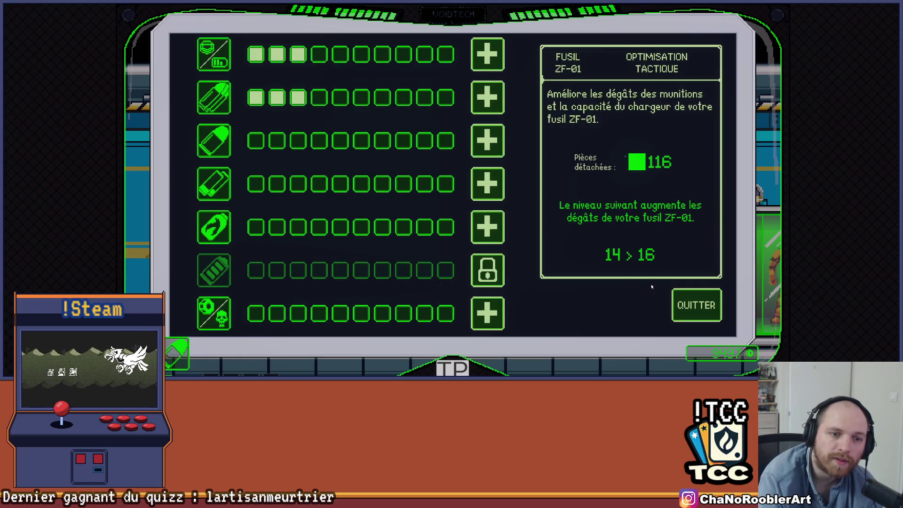
left_click(696, 305)
key("ctrl+p")
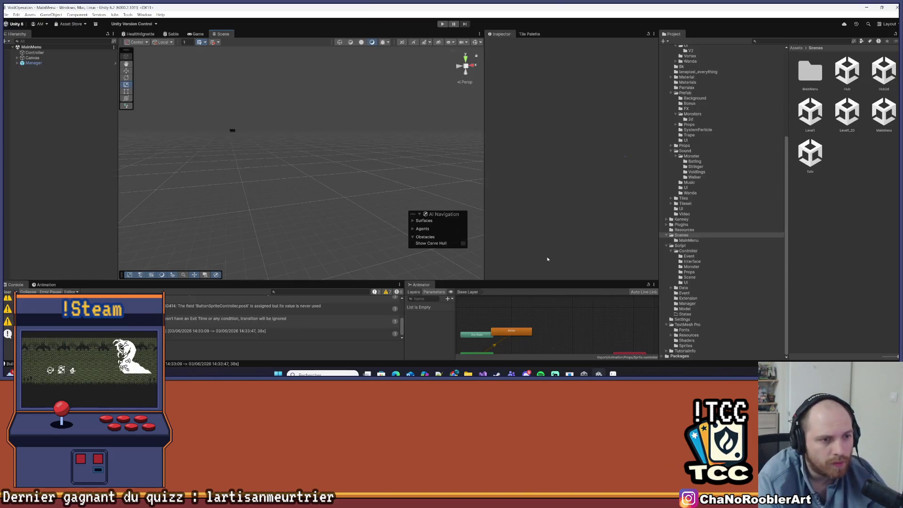
Clear the console and expand Manager, Menu and CanvasUI in the Hierarchy.
left_click(7, 292)
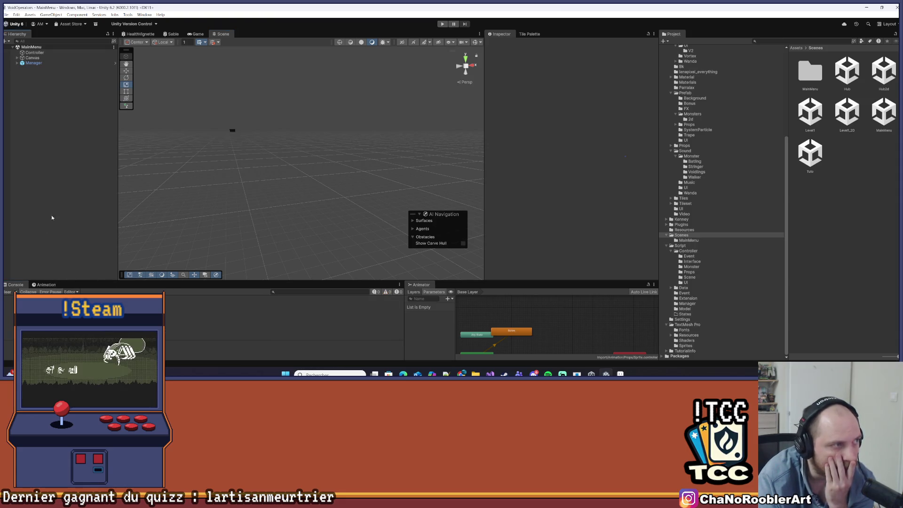
left_click(29, 63)
left_click(18, 63)
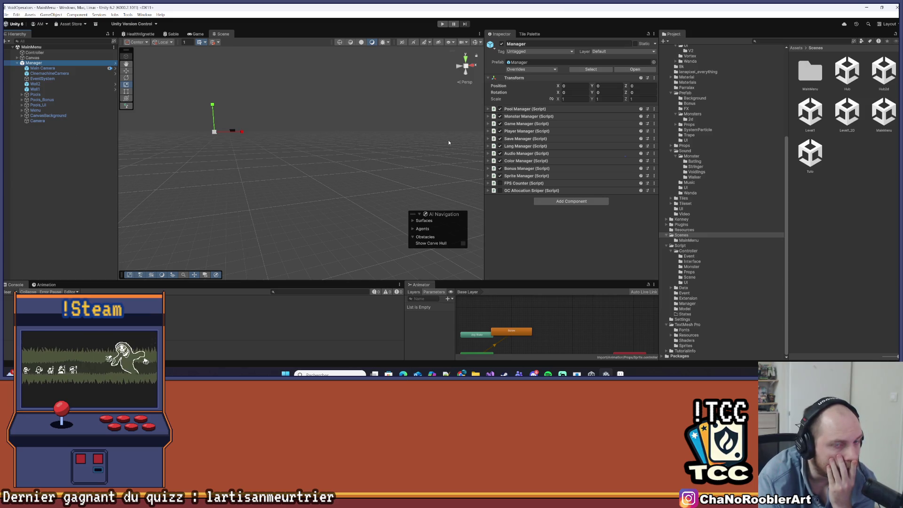
left_click(22, 115)
left_click(22, 115)
left_click(22, 110)
left_click(26, 142)
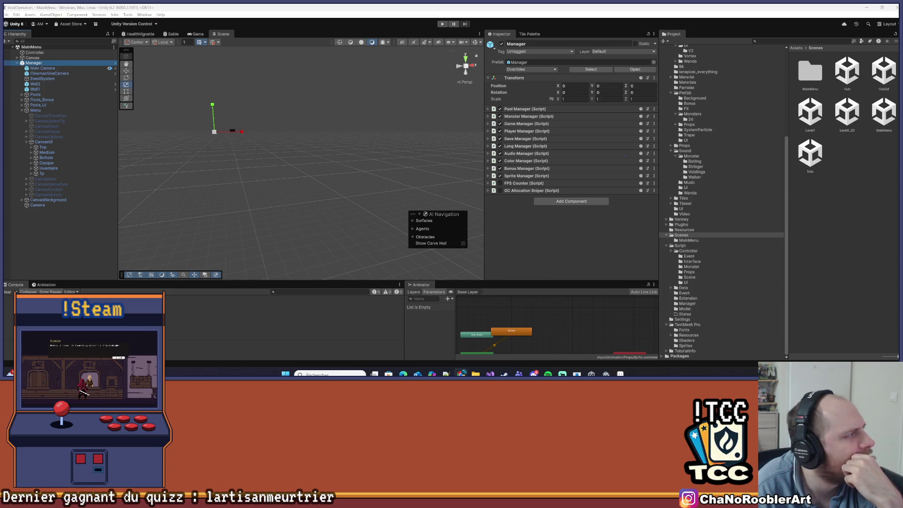
Look through CanvasUI's children (Tp, Inventaire, Casque) and select CanvasHub.
left_click(47, 179)
left_click(48, 174)
left_click(47, 168)
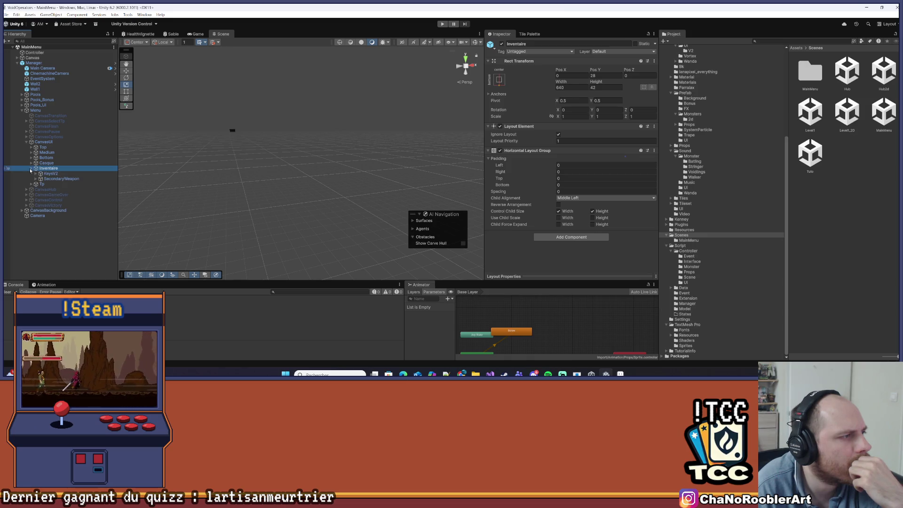
left_click(31, 174)
left_click(31, 173)
left_click(31, 163)
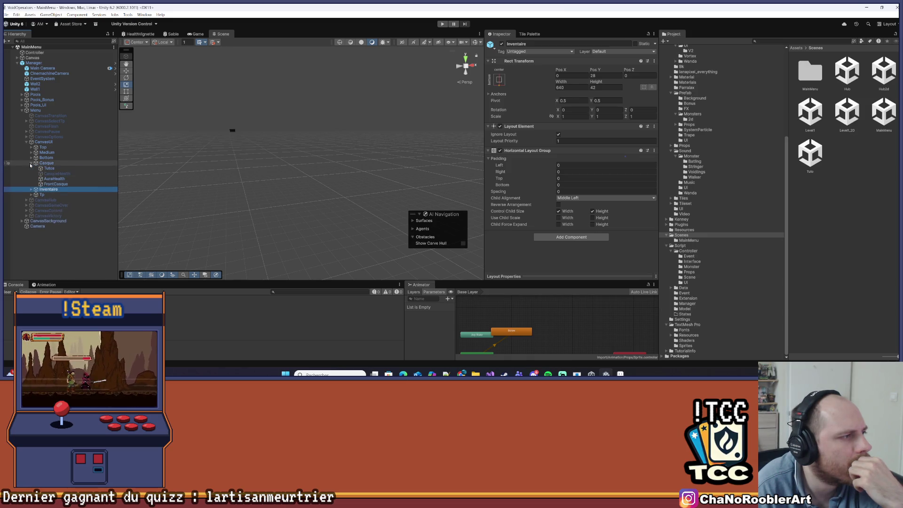
left_click(31, 163)
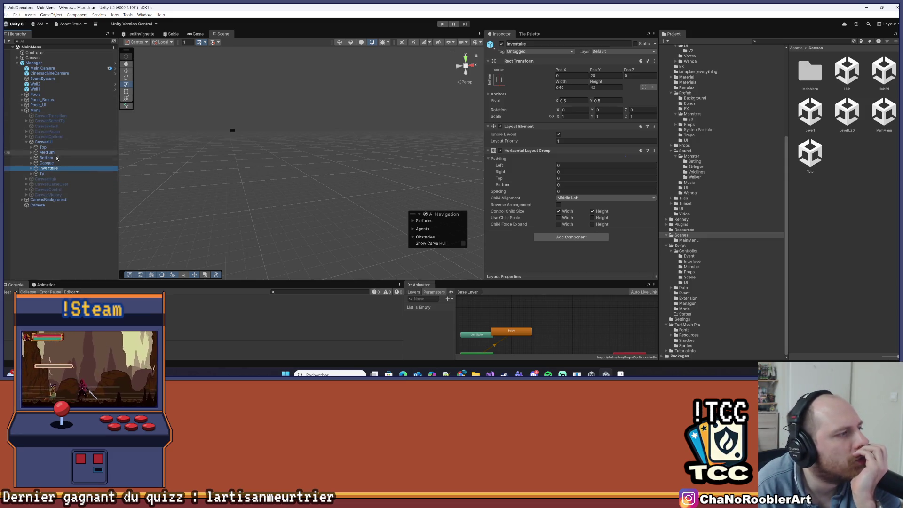
left_click(73, 179)
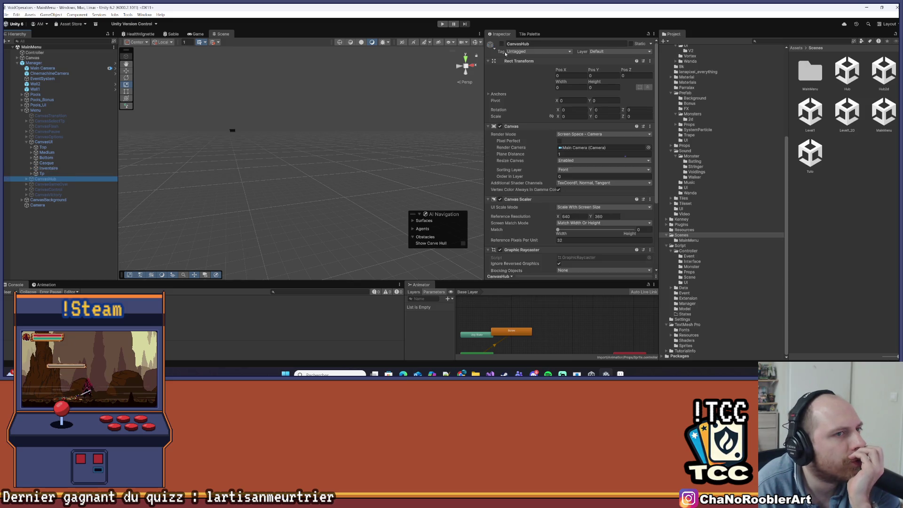
Frame CanvasHub in the scene, then activate and expand PanelUpgrade.
double_click(50, 179)
key("Right")
left_click(52, 189)
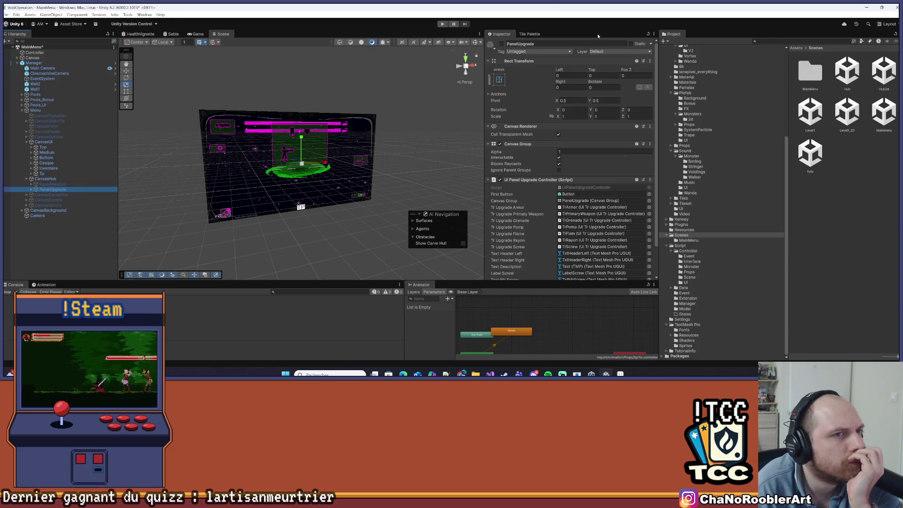
left_click(501, 45)
left_click(502, 44)
scroll(350, 130, "up", 5)
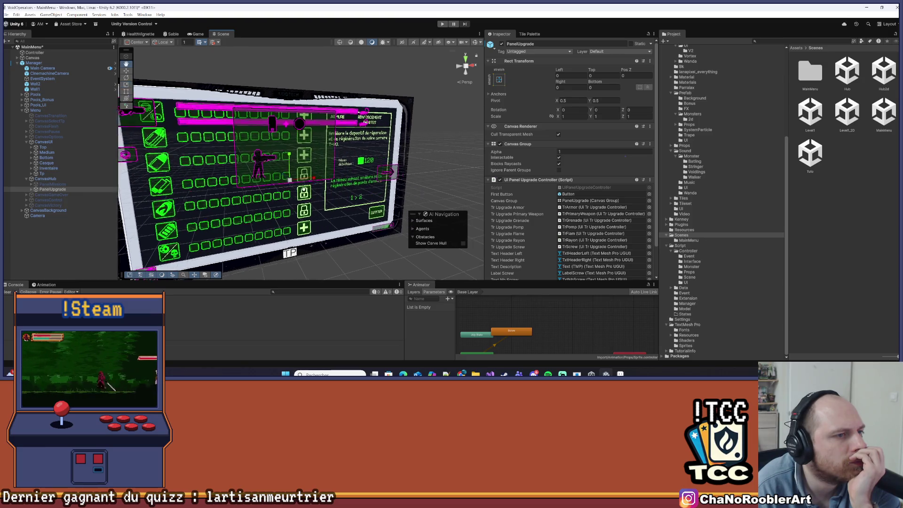
left_click(31, 190)
left_click(31, 189)
Expand Body, DivUpgrade, Left and Right, then the TrScrew row's Icon.
left_click(36, 194)
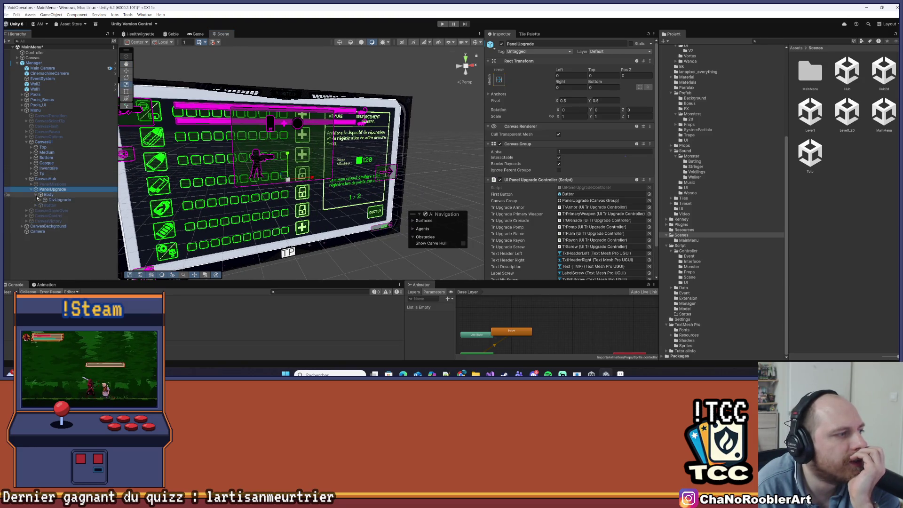
left_click(41, 200)
left_click(46, 210)
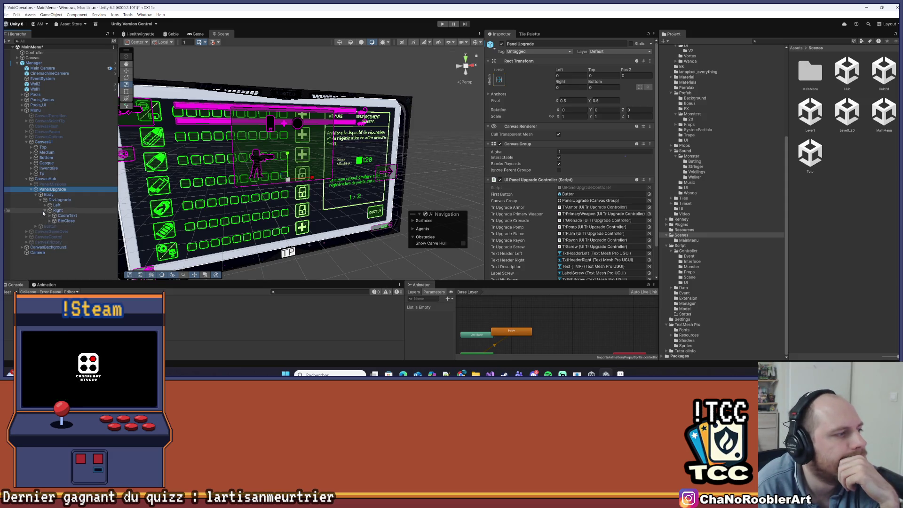
left_click(45, 205)
scroll(50, 213, "down", 1)
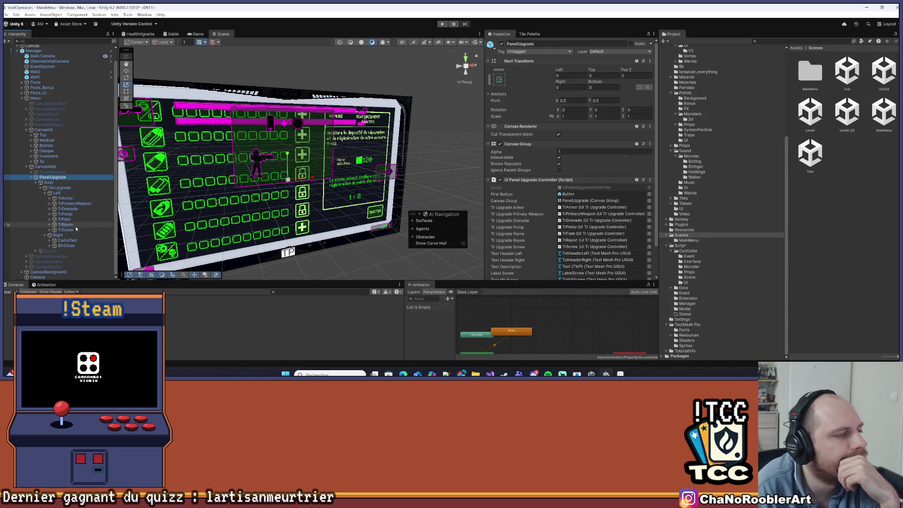
left_click(51, 230)
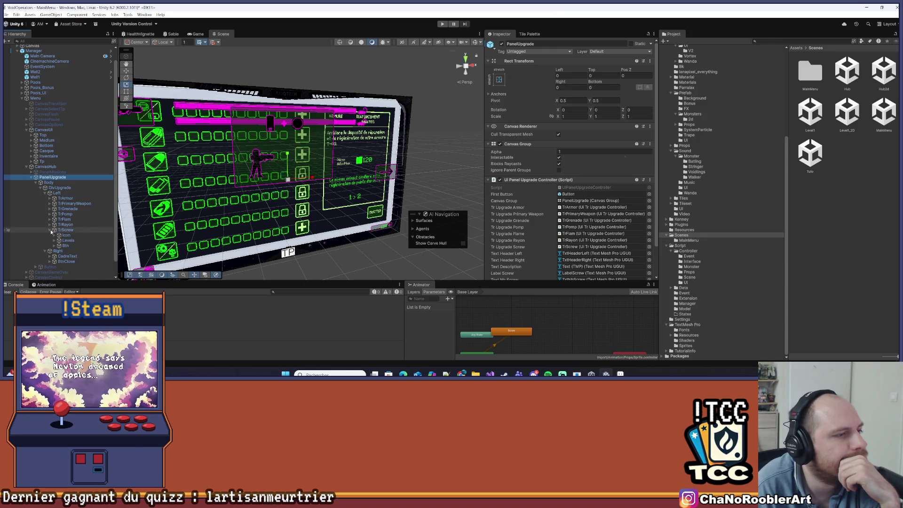
left_click(54, 235)
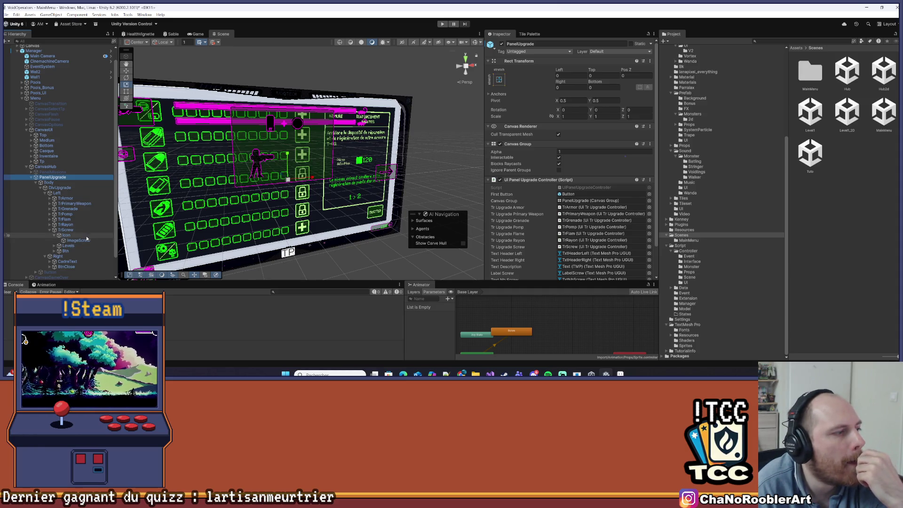
scroll(77, 235, "down", 3)
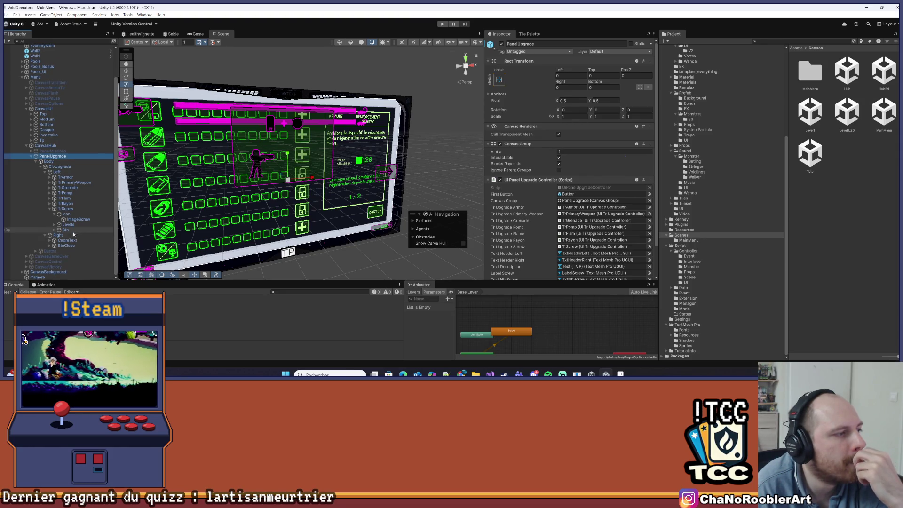
Expand CadreText > Body > TrScrew > Icone and select its Image child.
left_click(50, 240)
scroll(72, 239, "down", 2)
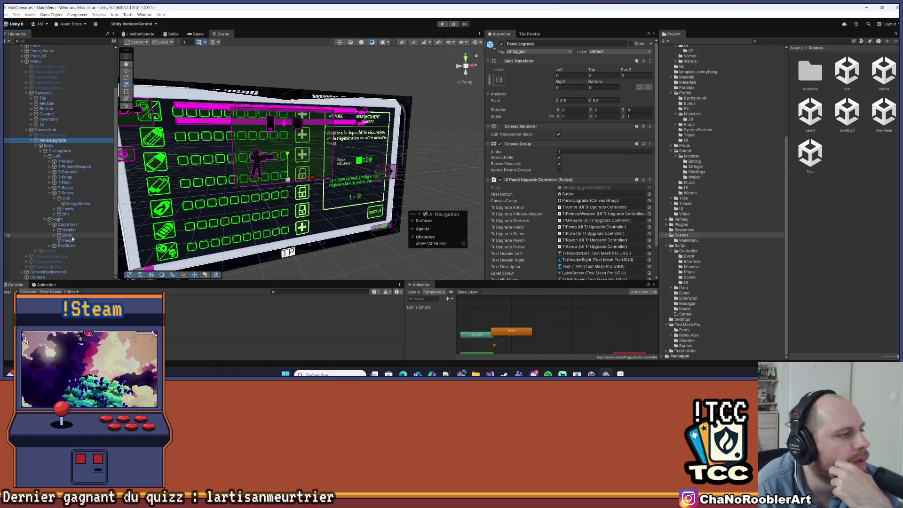
left_click(55, 235)
scroll(57, 235, "down", 3)
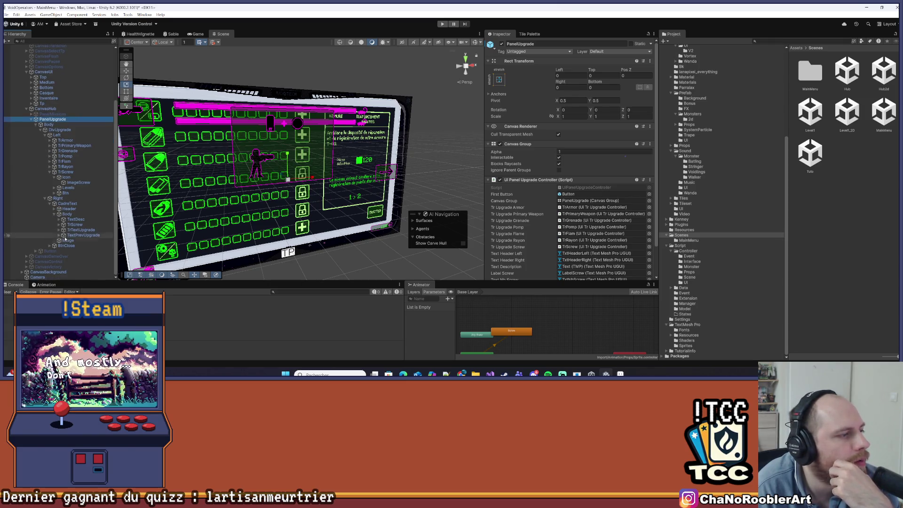
left_click(59, 225)
left_click(75, 236)
left_click(63, 235)
left_click(77, 240)
scroll(699, 108, "up", 6)
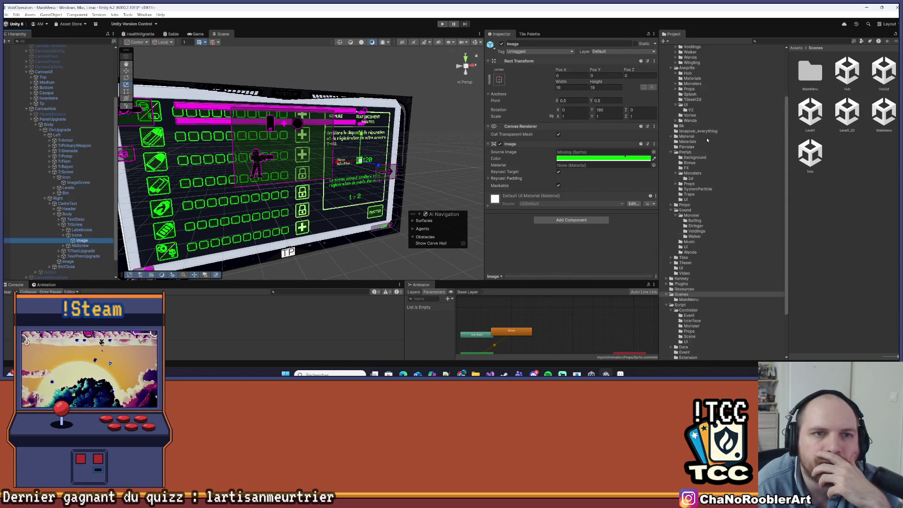
Assign the Screw_0 sprite from Assets/Import/UI as the screw icon's Source Image.
left_click(681, 68)
left_click(681, 337)
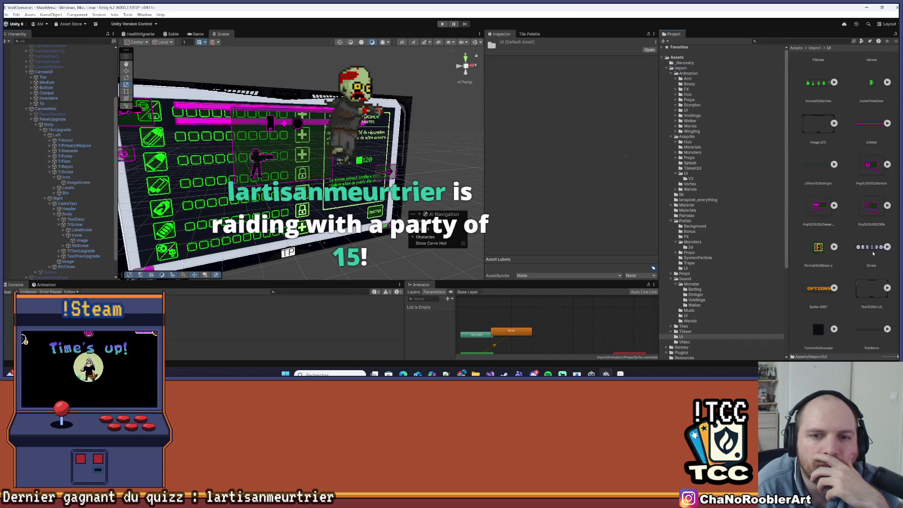
scroll(847, 226, "down", 2)
left_click(887, 246)
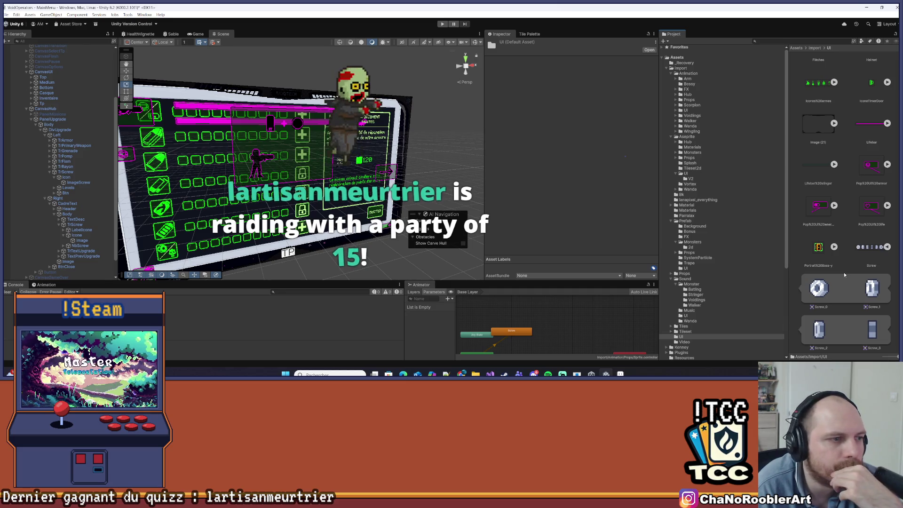
left_click(94, 242)
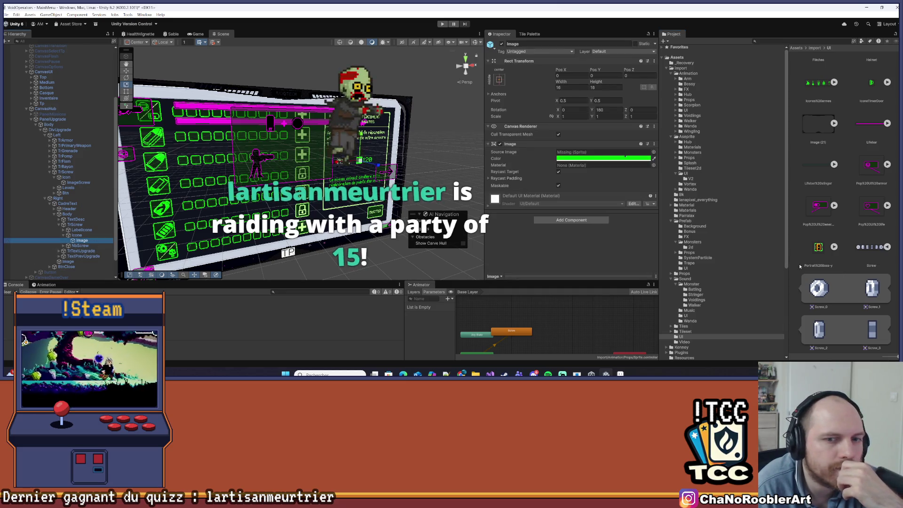
left_click_drag(602, 155, 604, 153)
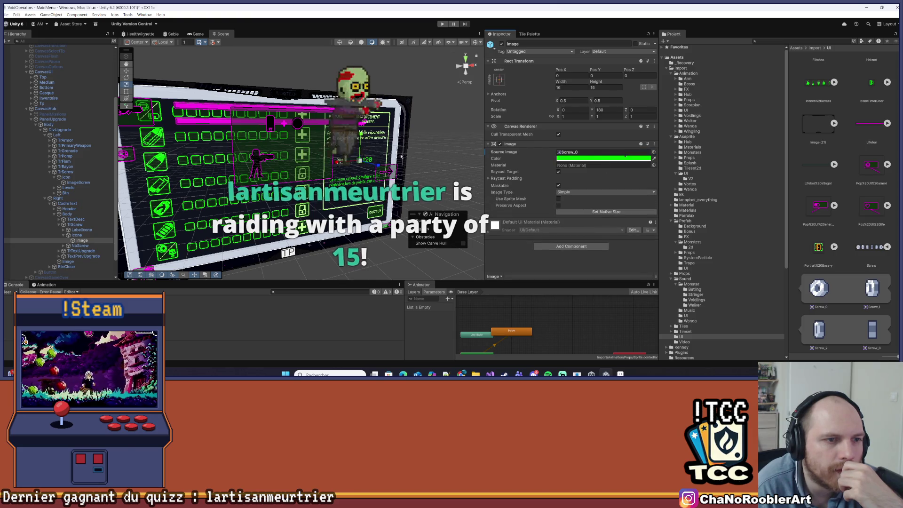
key("f")
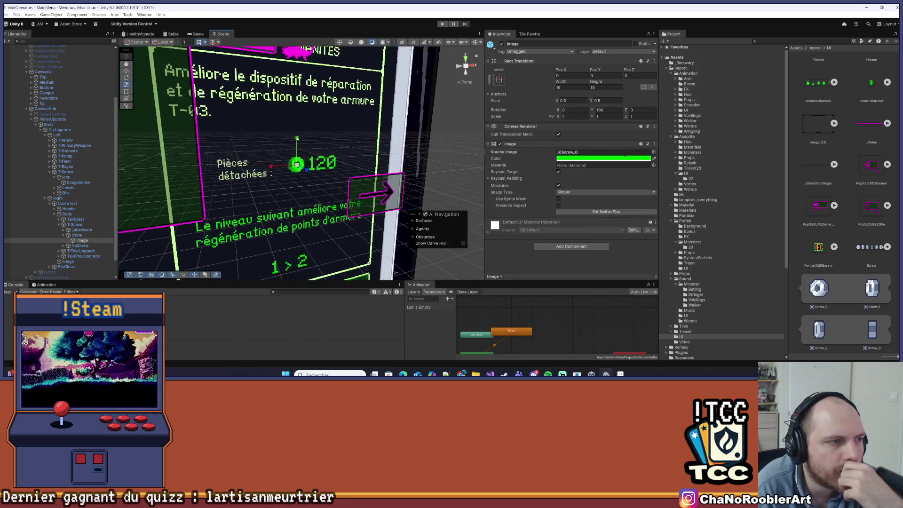
scroll(307, 155, "down", 10)
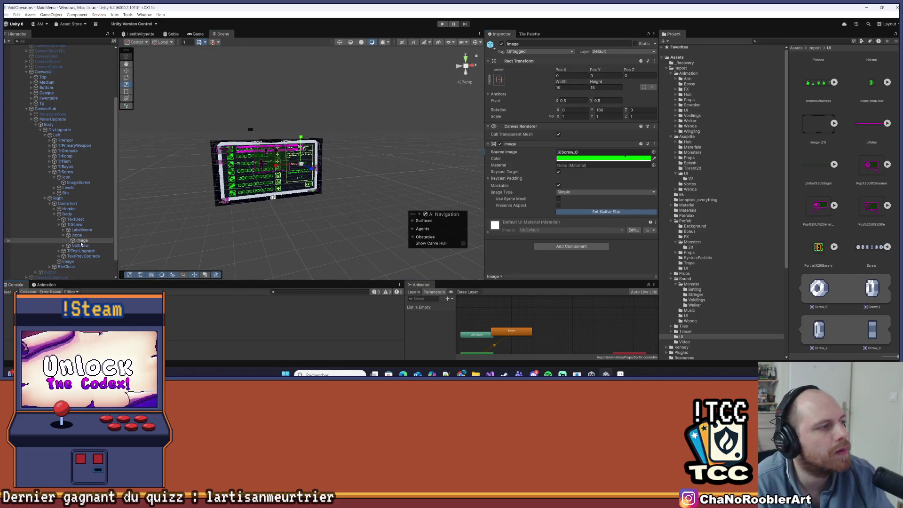
Deactivate PanelUpgrade and CanvasHub, then select Menu to view its Menu Manager.
left_click(31, 119)
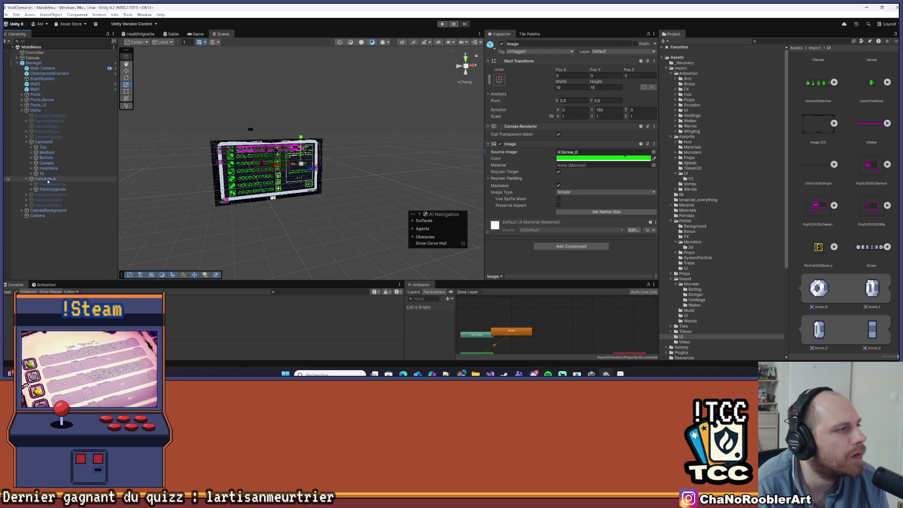
left_click(27, 141)
left_click(51, 157)
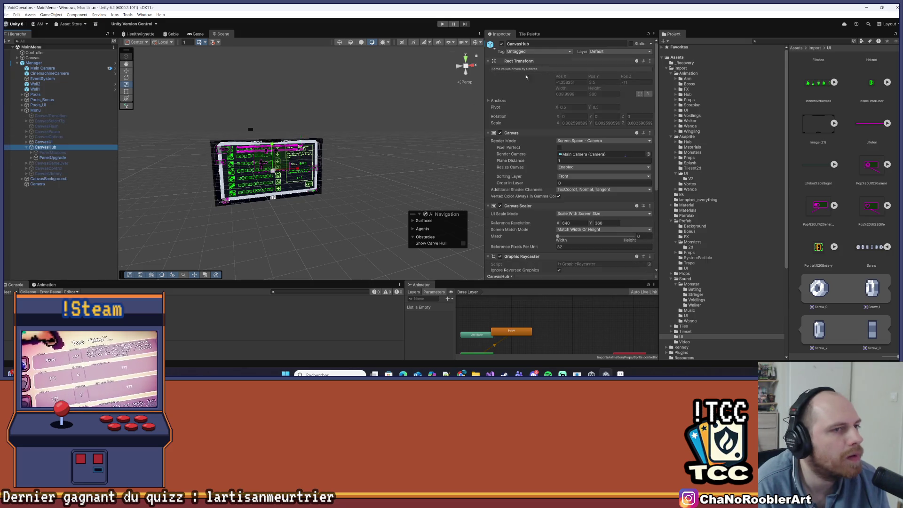
left_click(501, 44)
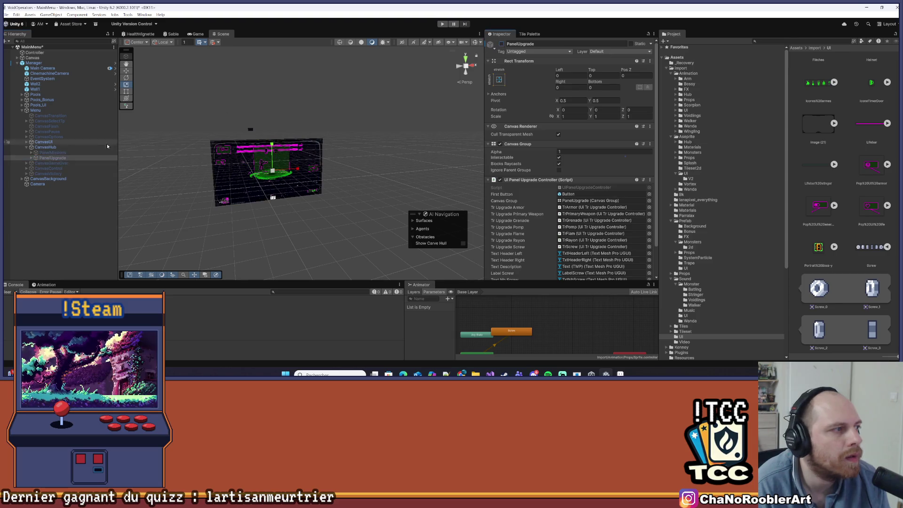
left_click(45, 147)
left_click(501, 44)
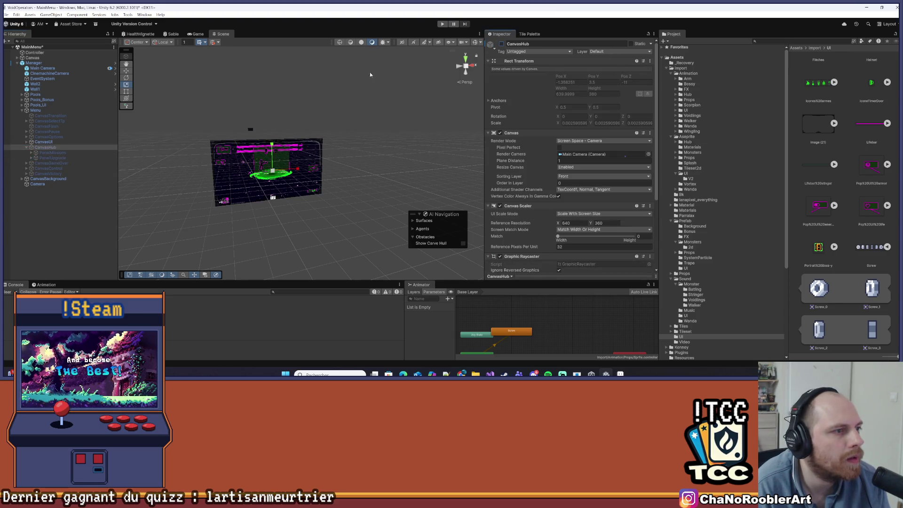
left_click(36, 110)
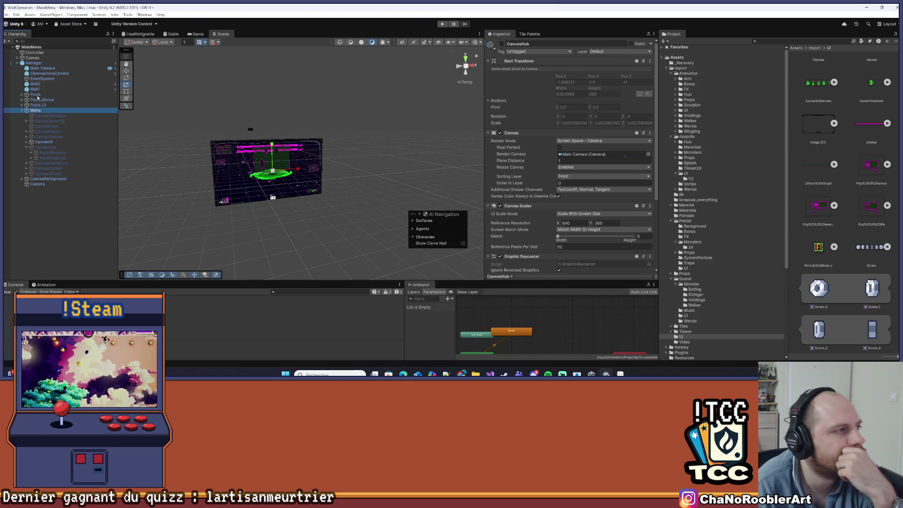
scroll(577, 261, "down", 15)
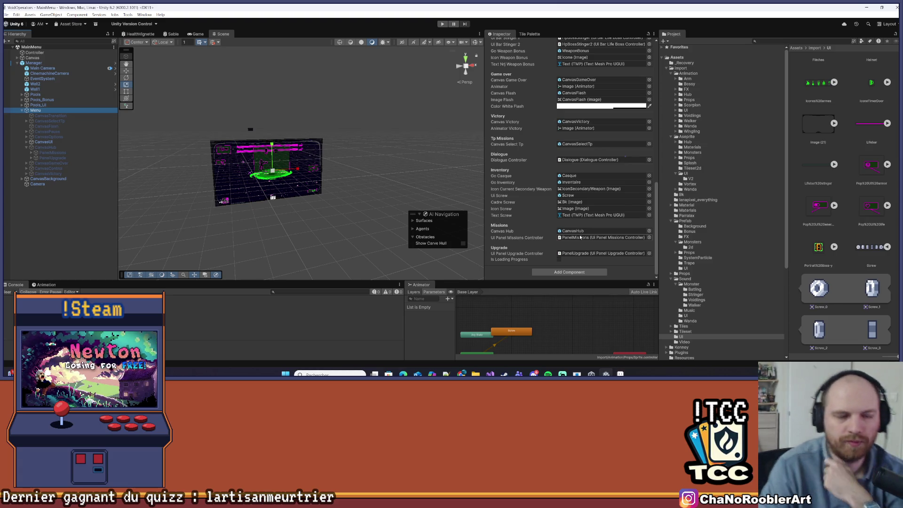
Expand CanvasUI and Casque in the Hierarchy, checking CanvasOptions and Inventaire along the way.
left_click(27, 137)
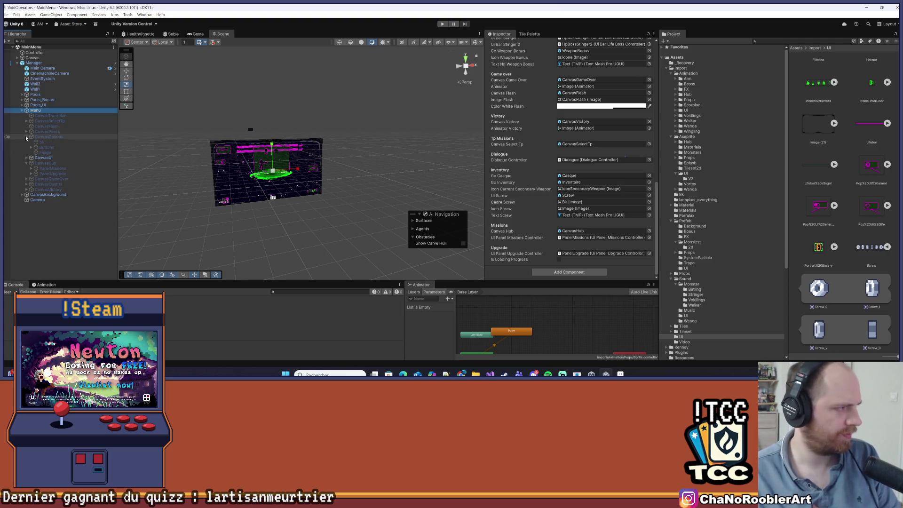
left_click(26, 137)
left_click(27, 141)
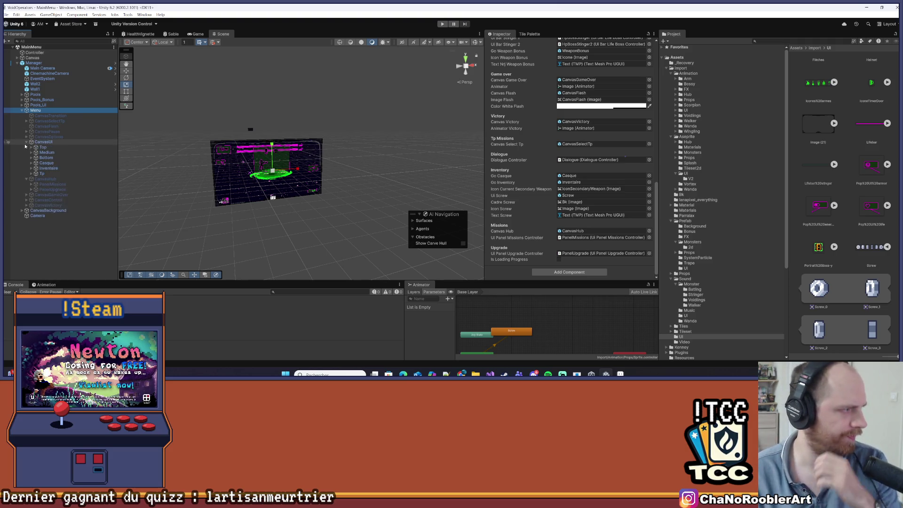
left_click(44, 168)
left_click(32, 169)
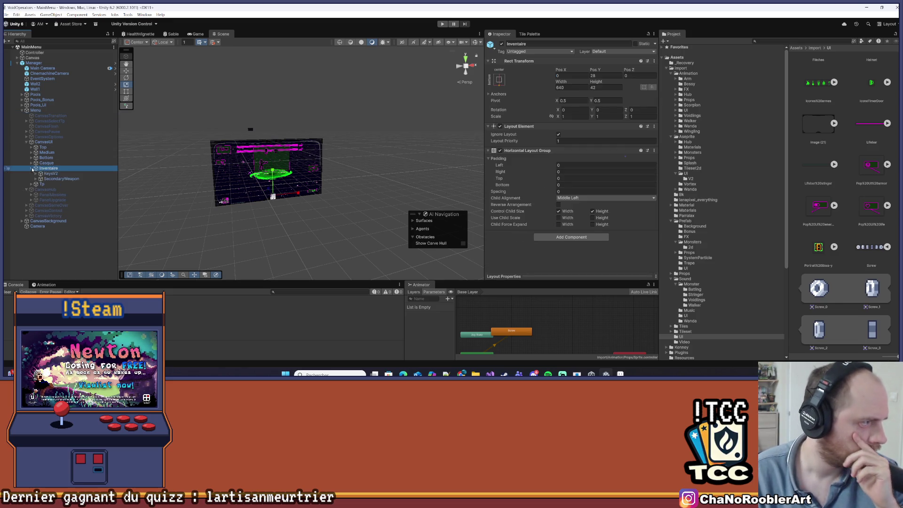
left_click(32, 168)
left_click(46, 163)
left_click(31, 163)
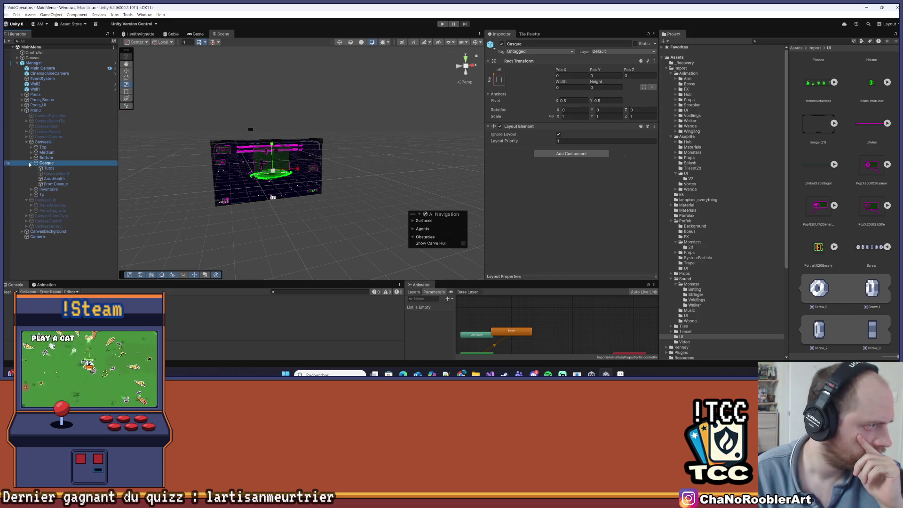
Select AuraHealth and focus and orbit the Scene view to face its canvas.
left_click(58, 179)
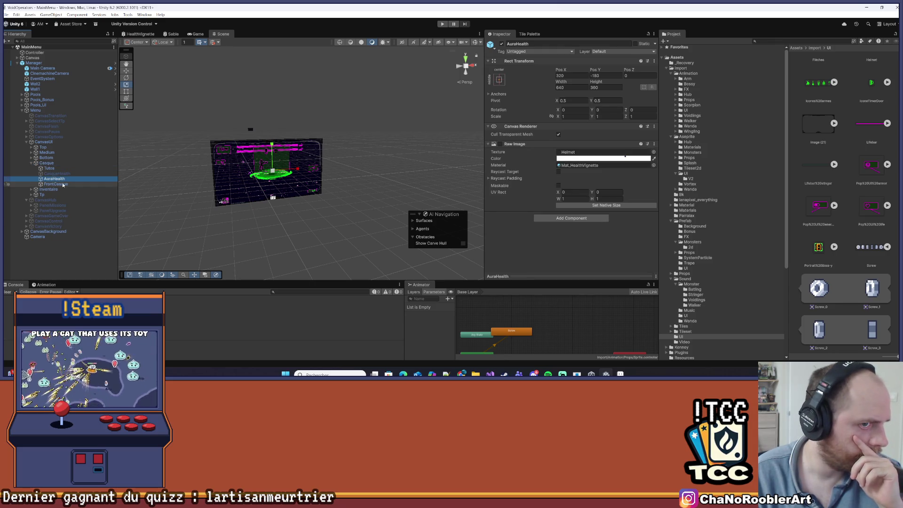
left_click(63, 185)
left_click(55, 179)
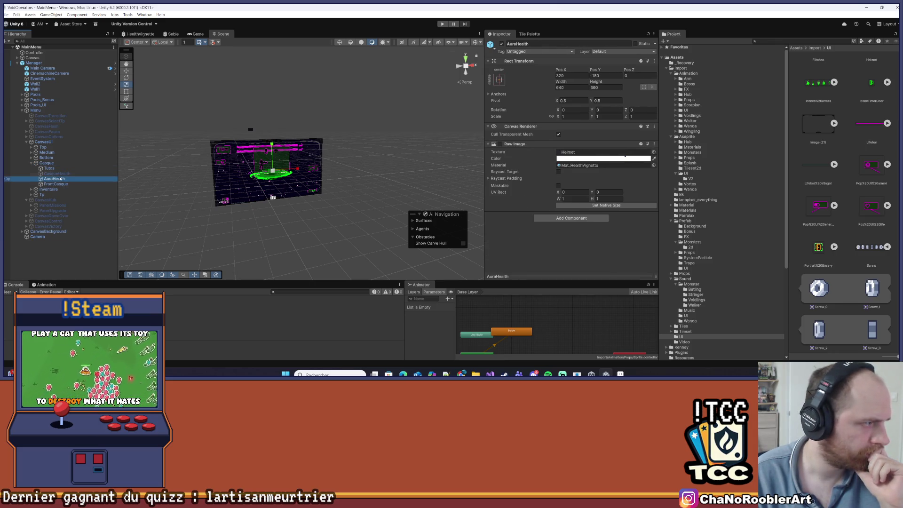
left_click(31, 163)
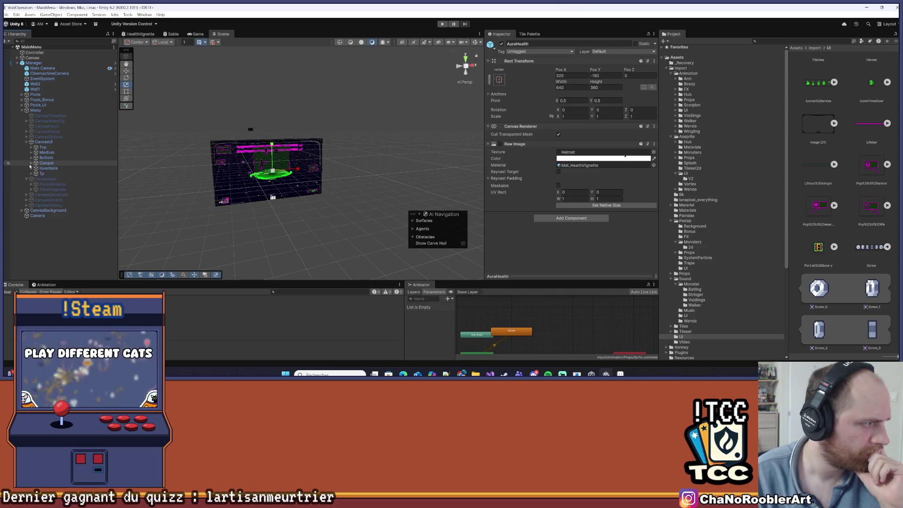
left_click(31, 168)
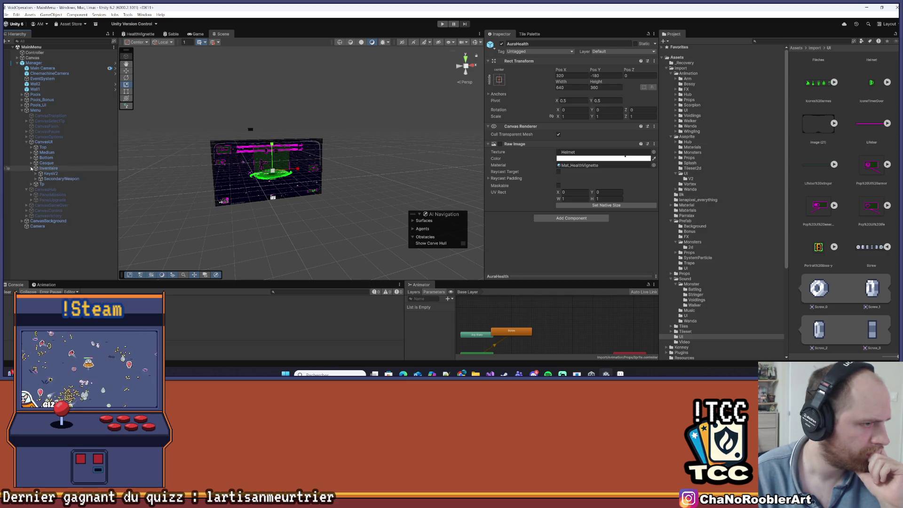
left_click(31, 168)
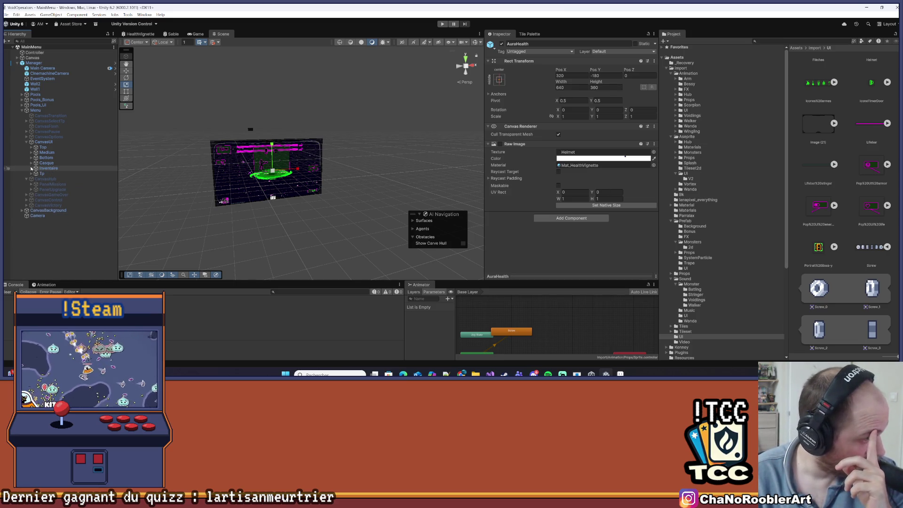
key("f")
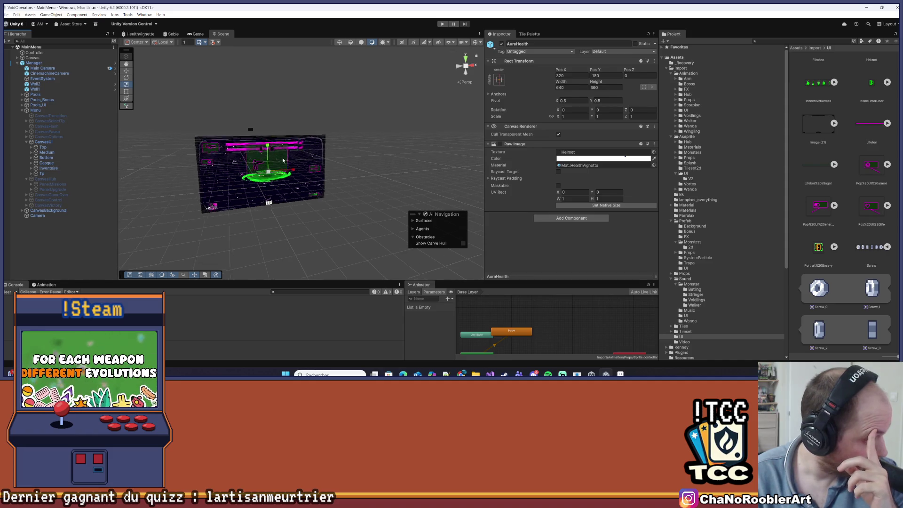
left_click_drag(375, 196, 316, 185)
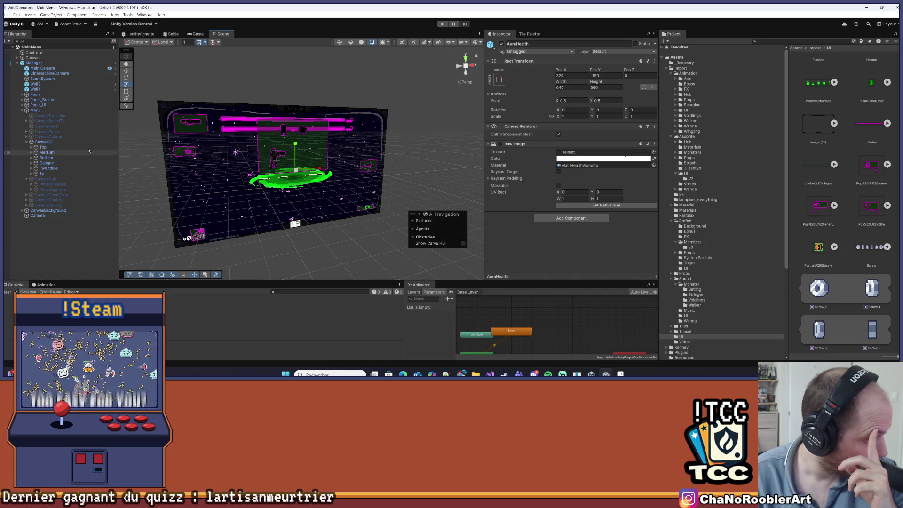
Apply all pending overrides on the Manager prefab.
left_click(49, 63)
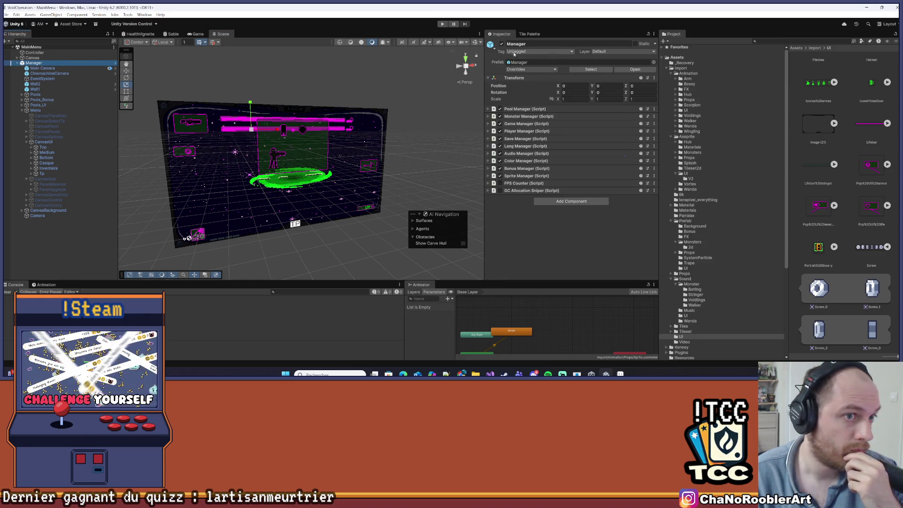
left_click(531, 70)
scroll(494, 212, "down", 10)
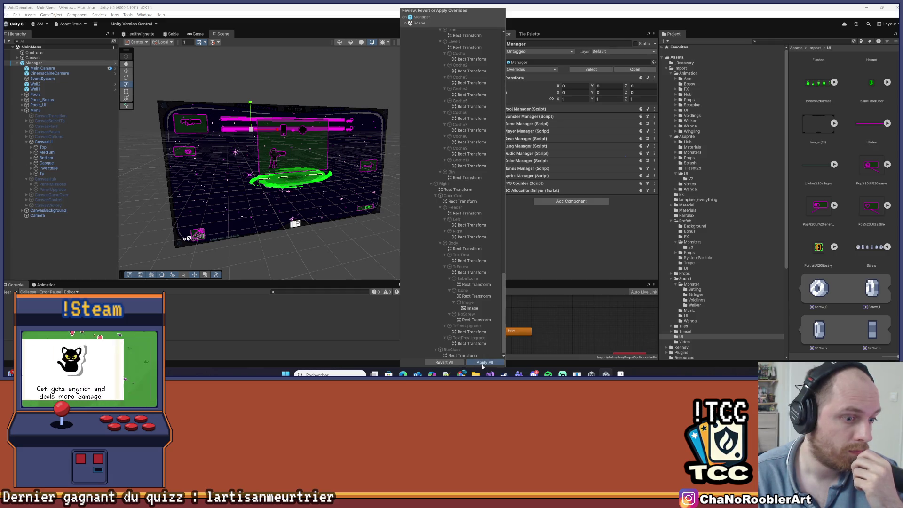
left_click(267, 349)
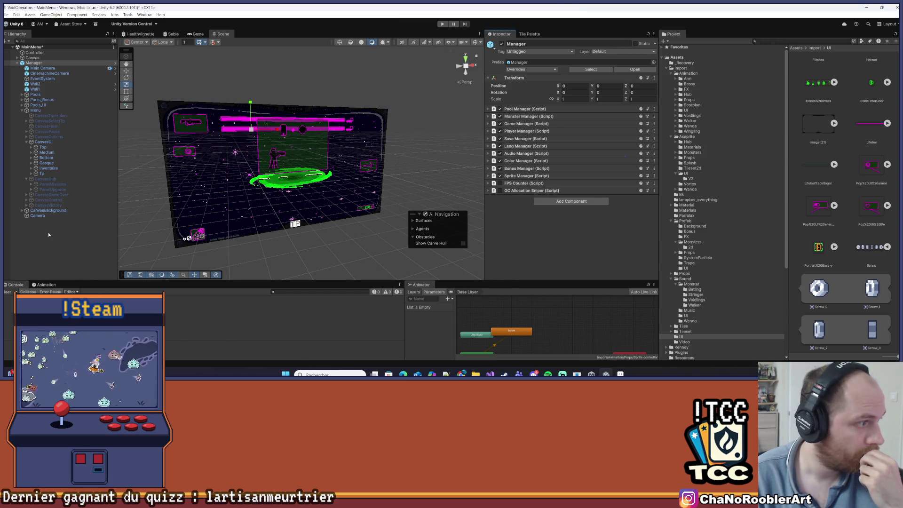
Recheck the screw icon's Image under PanelUpgrade, then bring up the File menu.
left_click(32, 189, "alt")
scroll(71, 212, "down", 3)
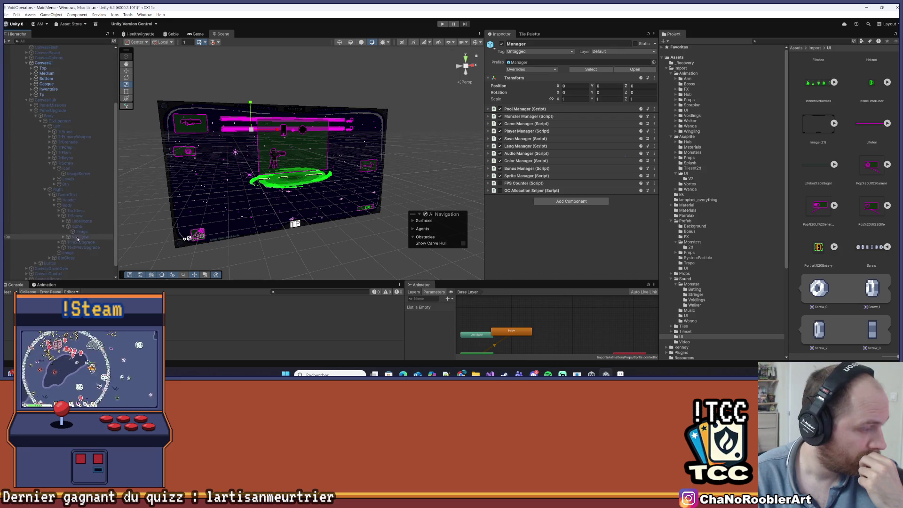
left_click(85, 231)
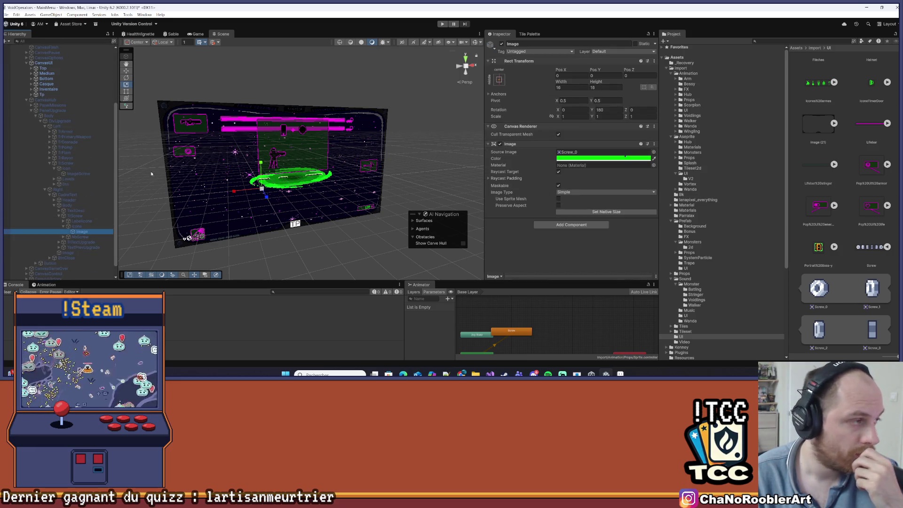
scroll(70, 165, "up", 3)
left_click(6, 15)
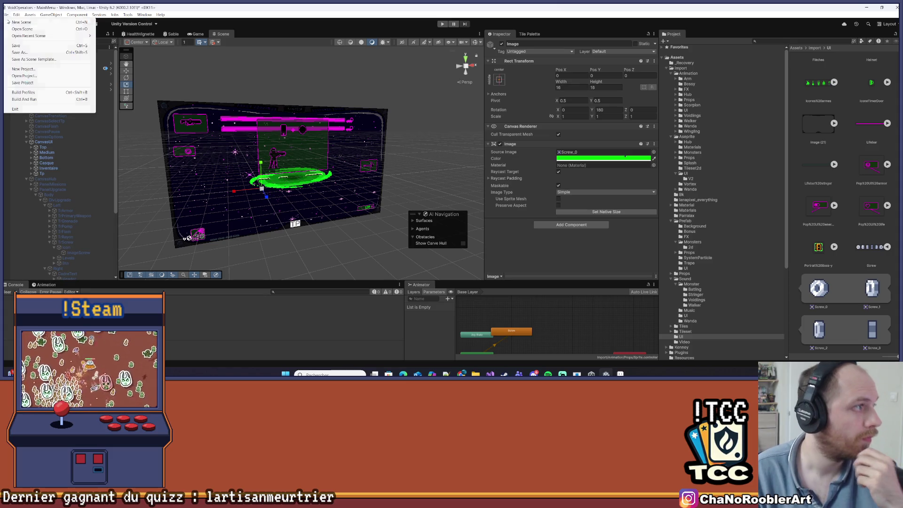
Save the scene, then build and run the game, accepting the Missing Project ID warning.
left_click(17, 46)
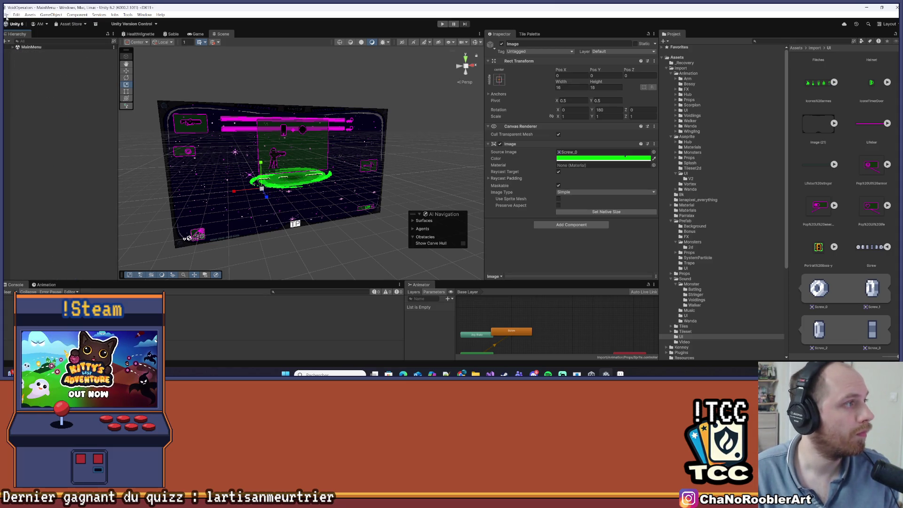
left_click(5, 15)
left_click(32, 100)
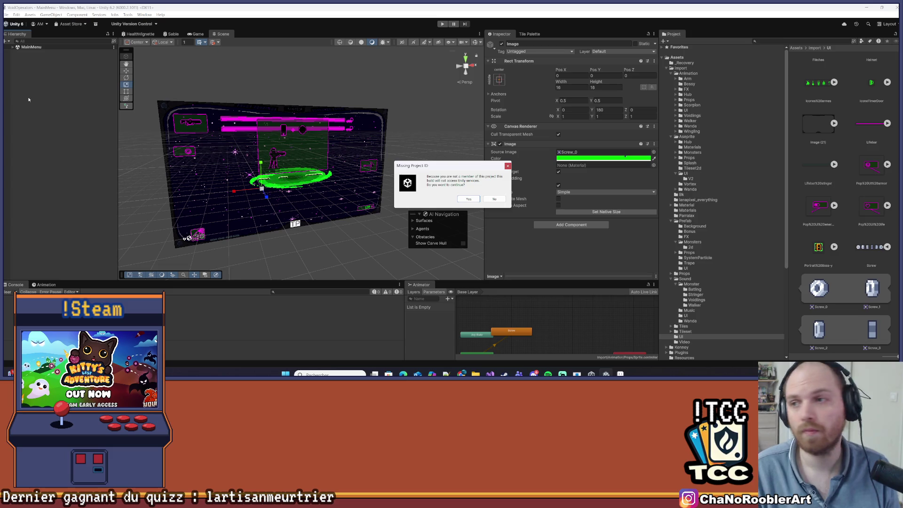
left_click(471, 199)
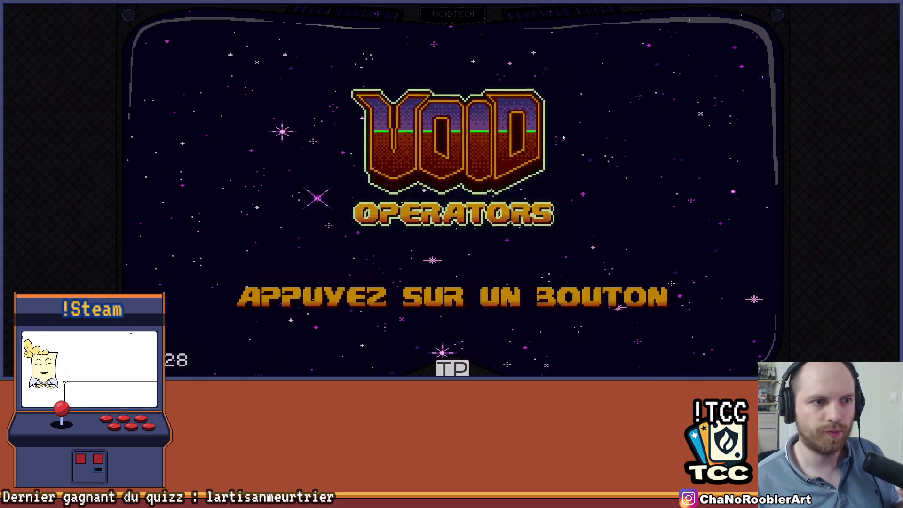
Start a Nouvelle Partie, walk right to the lab terminal and open it.
key("Return")
key("Up")
key("Up")
key("Up")
key("Up")
key("Up")
key("Return")
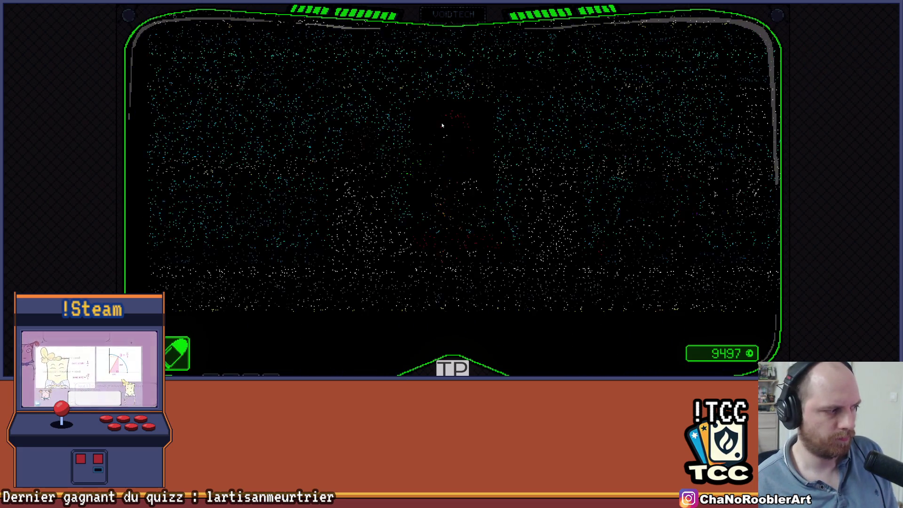
key("d")
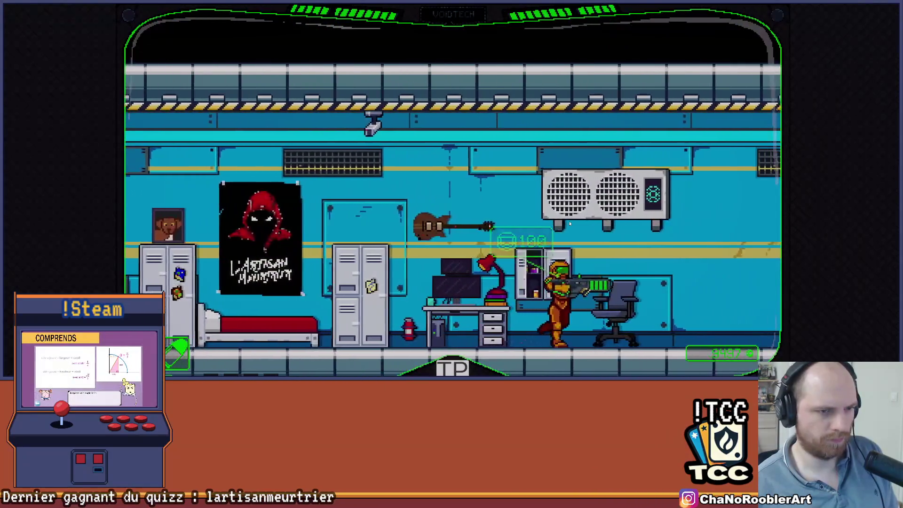
key("d")
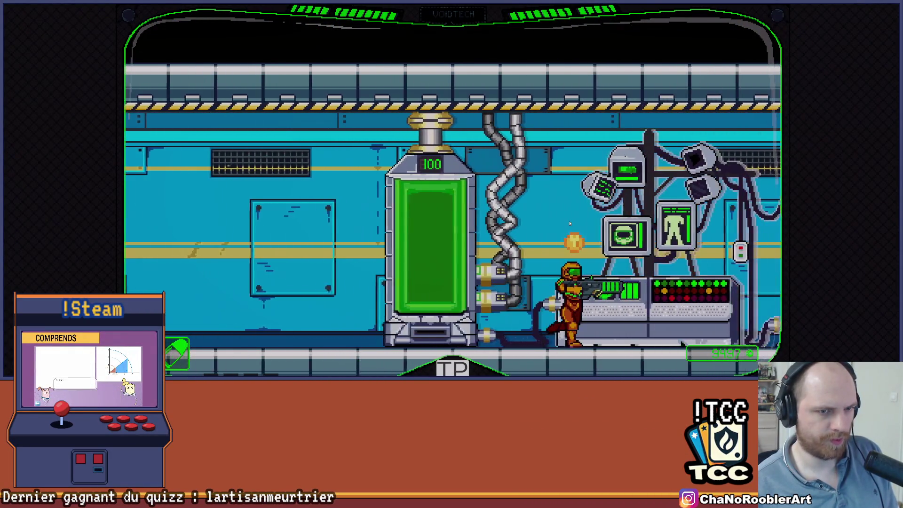
key("d")
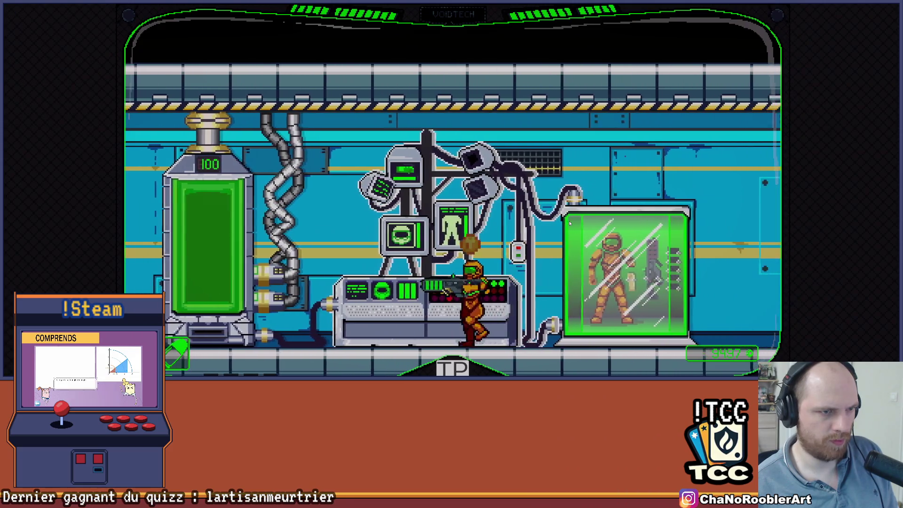
key("e")
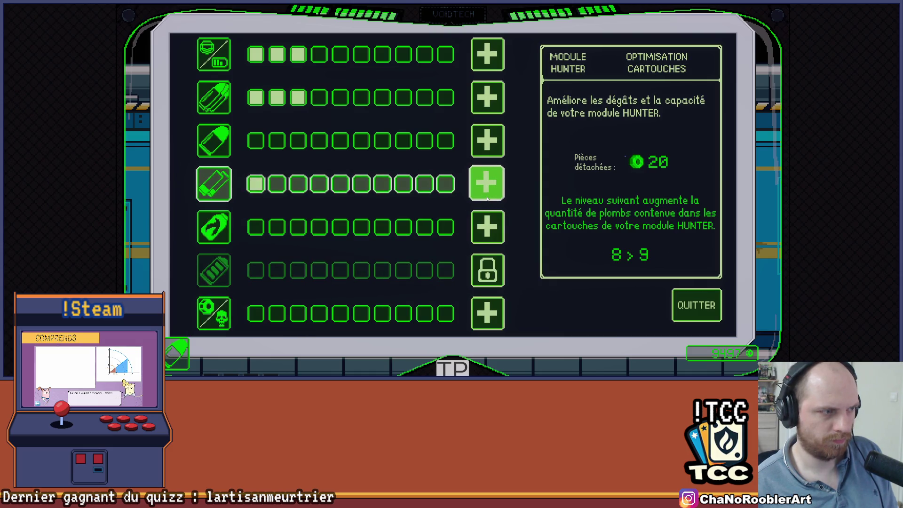
Buy MrBEAM, armour and rifle upgrade levels, then close the terminal and quit the game.
left_click(492, 269)
left_click(489, 229)
left_click(489, 184)
left_click(489, 184)
left_click(493, 143)
left_click(494, 144)
left_click(496, 150)
left_click(496, 150)
left_click(489, 101)
left_click(497, 62)
left_click(497, 62)
left_click(498, 64)
left_click(498, 65)
left_click(498, 65)
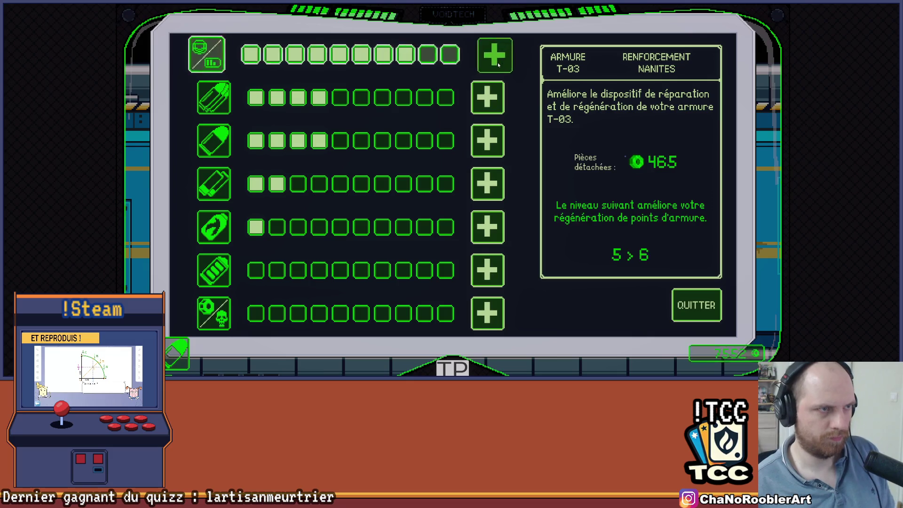
left_click(498, 64)
left_click(498, 64)
left_click(495, 87)
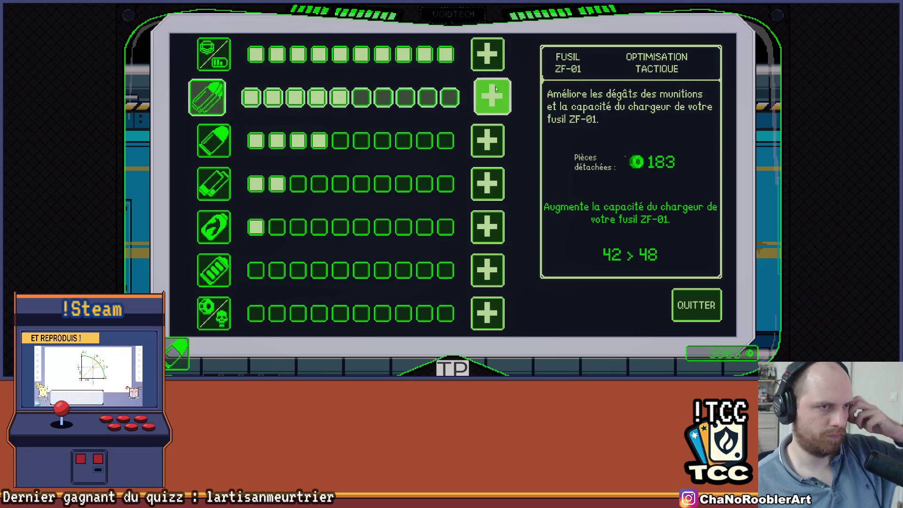
key("Escape")
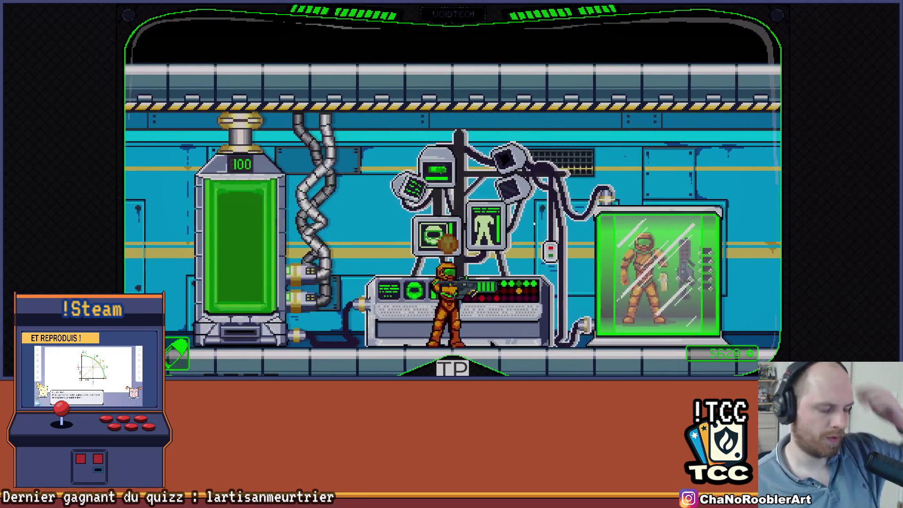
key("alt+F4")
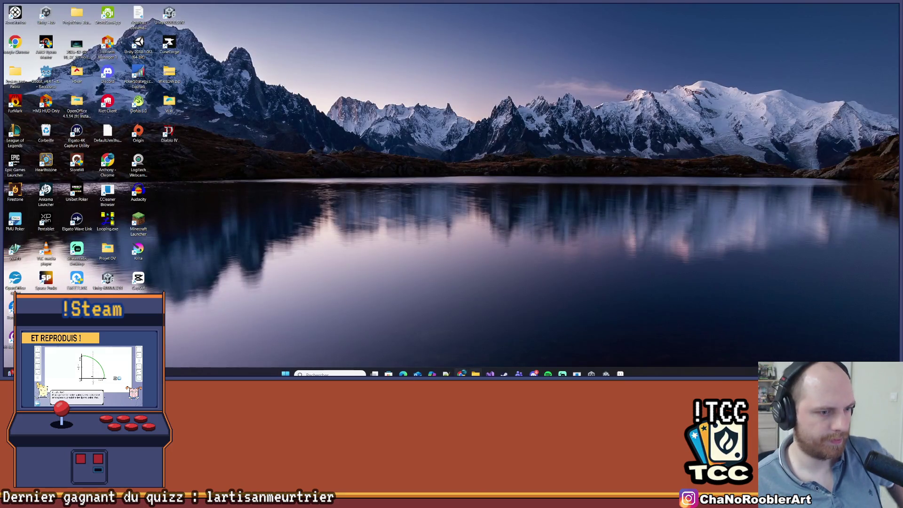
Browse through Assets, Steam, Controller, VoidOperator and Projet2 to the Projets folder in File Explorer.
key("super+e")
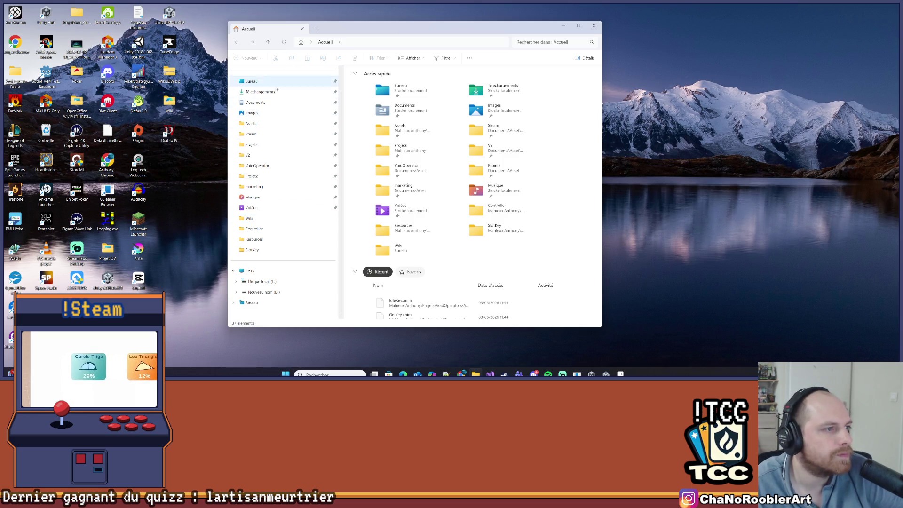
left_click(264, 123)
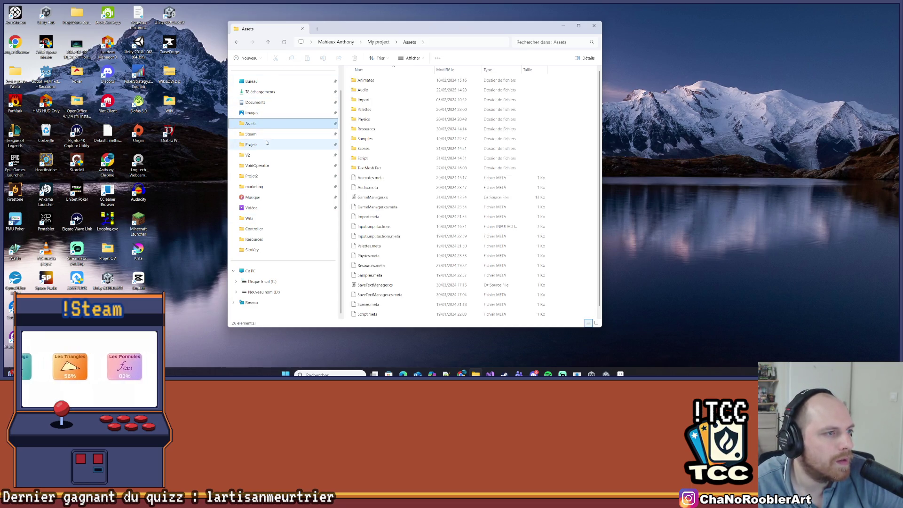
left_click(271, 135)
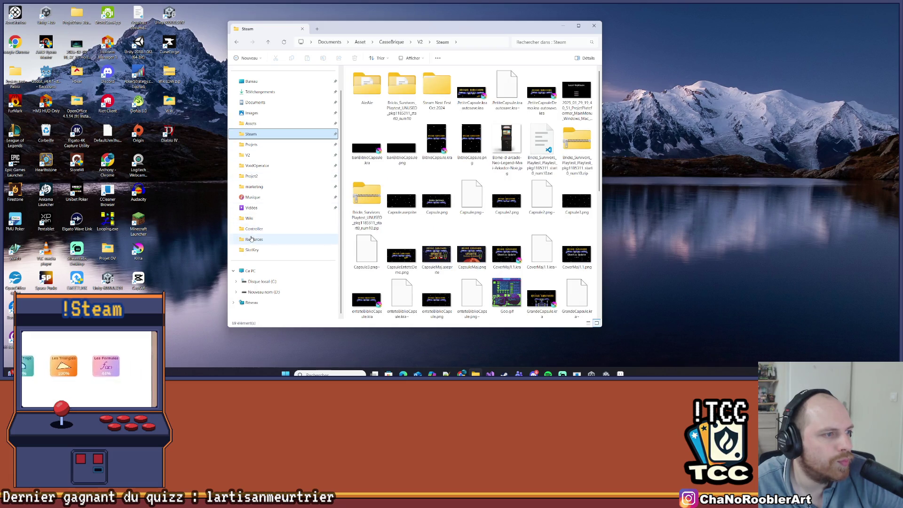
left_click(264, 229)
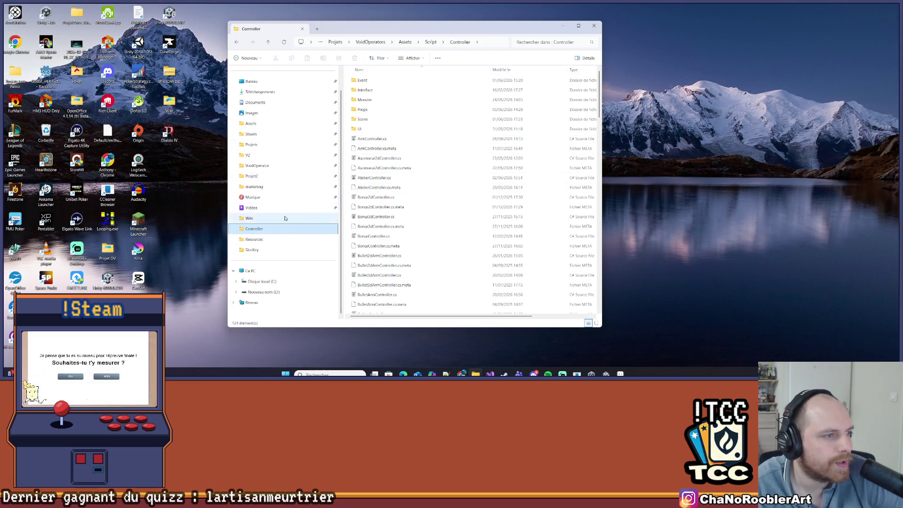
left_click(257, 165)
left_click(259, 175)
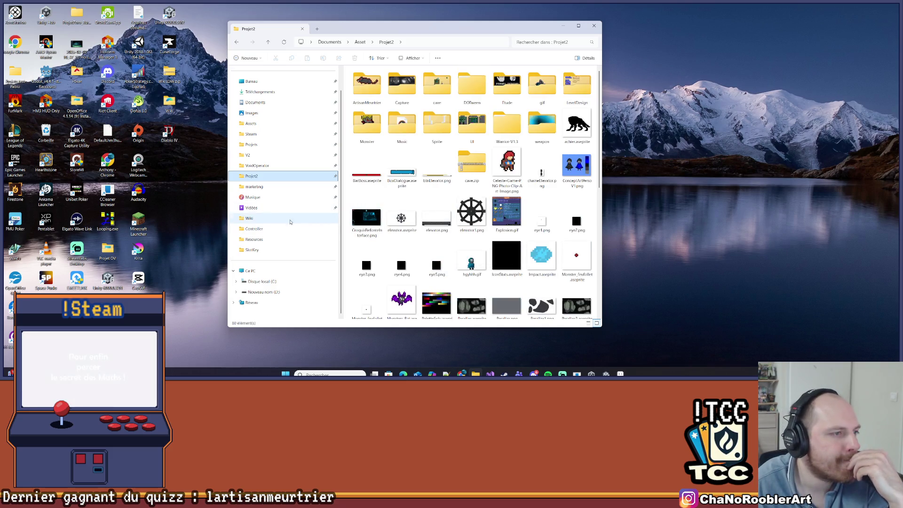
left_click(295, 142)
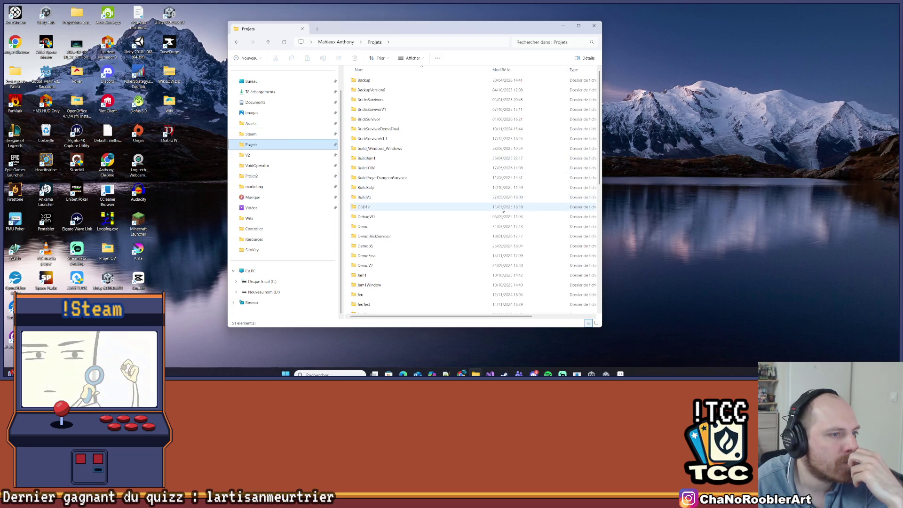
In BuildVo, check the V0.28 build folder and delete the old v0.28.zip archive.
double_click(388, 197)
scroll(383, 179, "down", 4)
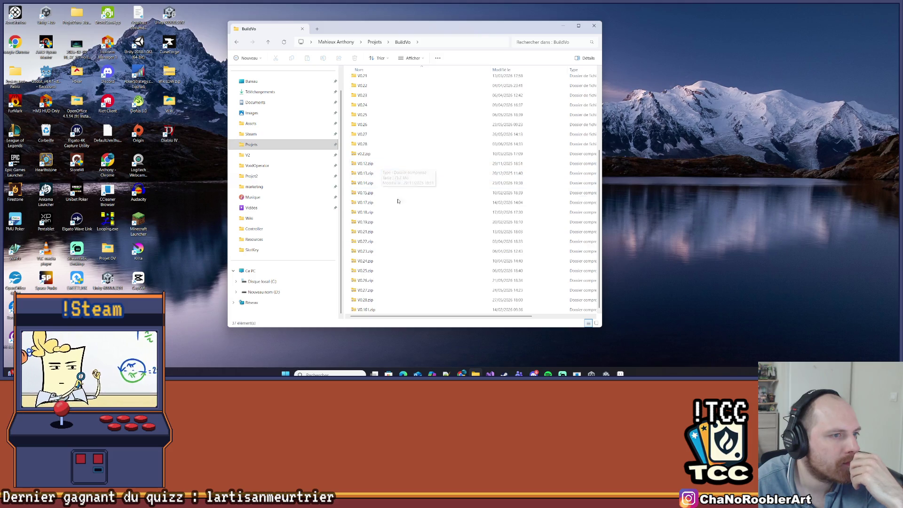
double_click(369, 143)
key("alt+Left")
scroll(354, 306, "down", 3)
left_click(355, 301)
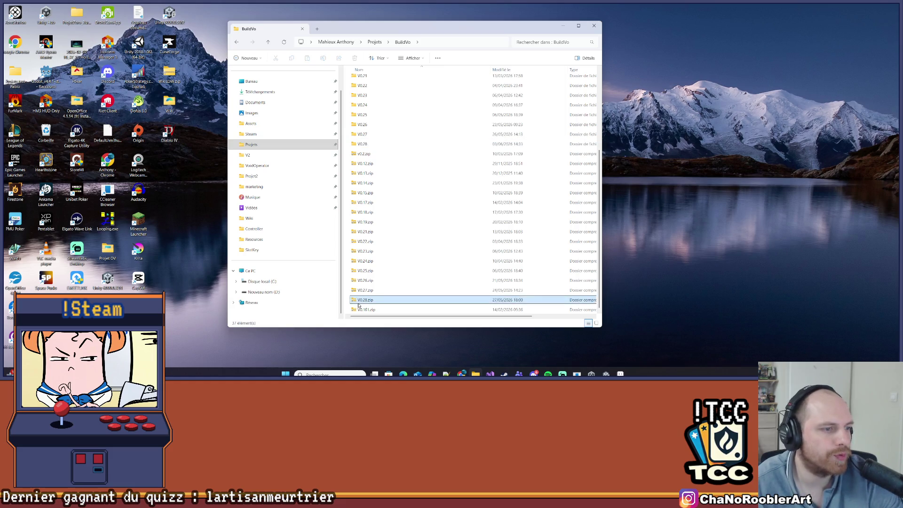
key("Delete")
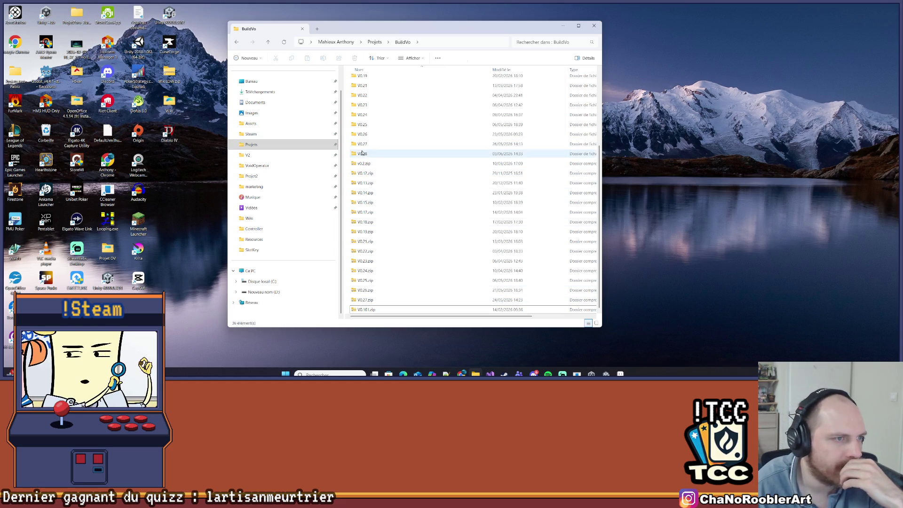
Compress the V0.28 build folder into a new V0.28.zip archive.
right_click(365, 154)
mouse_move(414, 231)
left_click(512, 233)
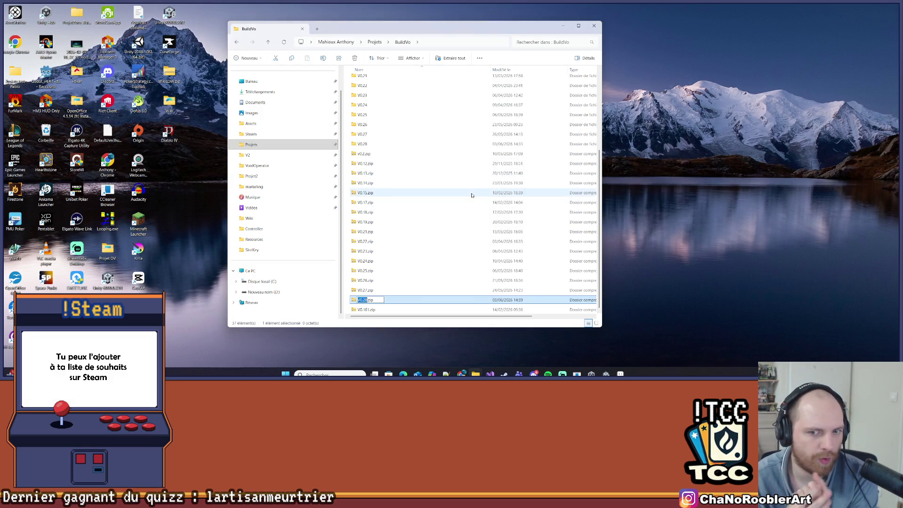
key("Return")
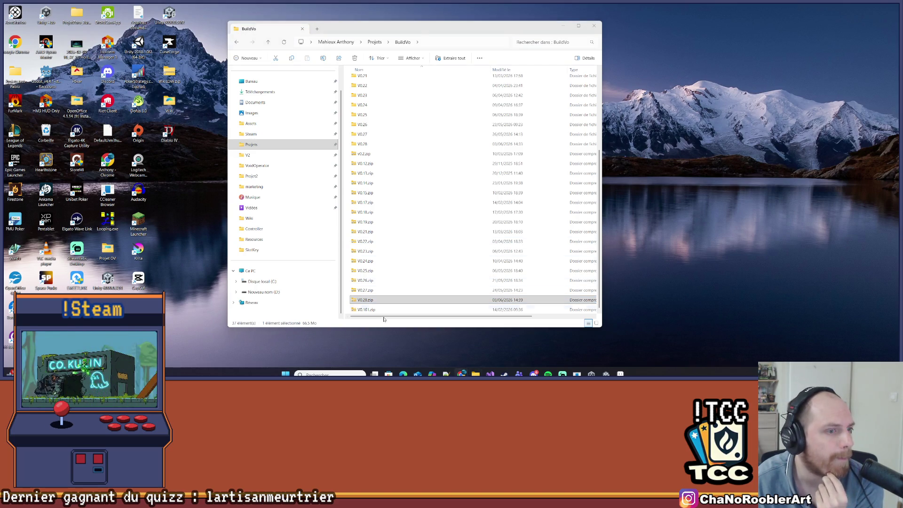
Close the BuildVo Explorer window and return to Visual Studio.
mouse_move(462, 374)
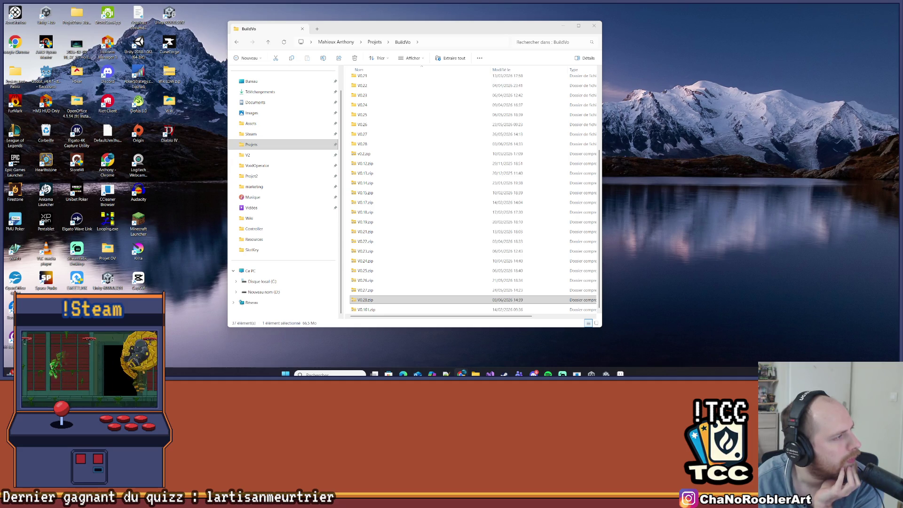
left_click(372, 301)
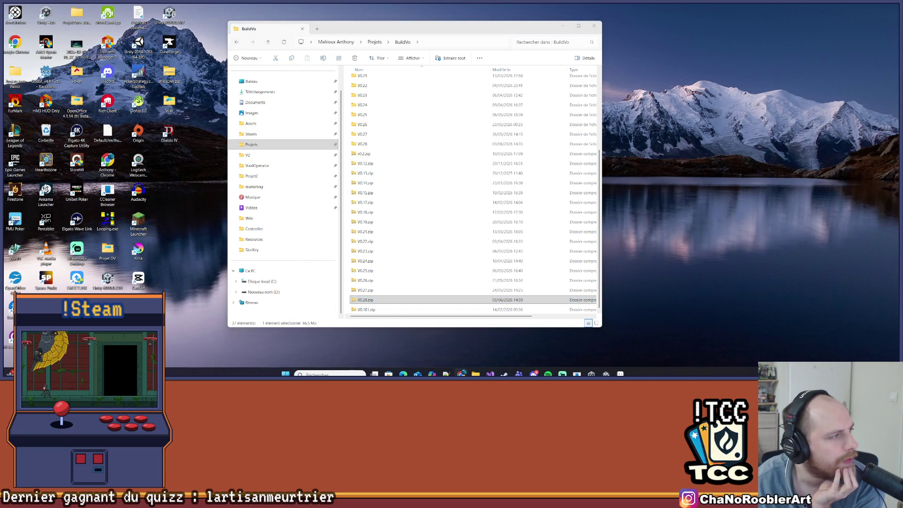
left_click(594, 26)
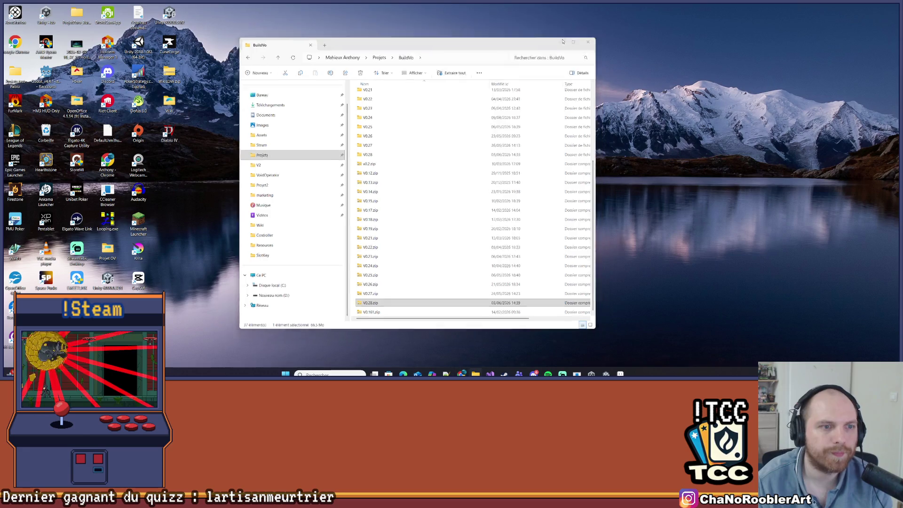
key("alt+Tab")
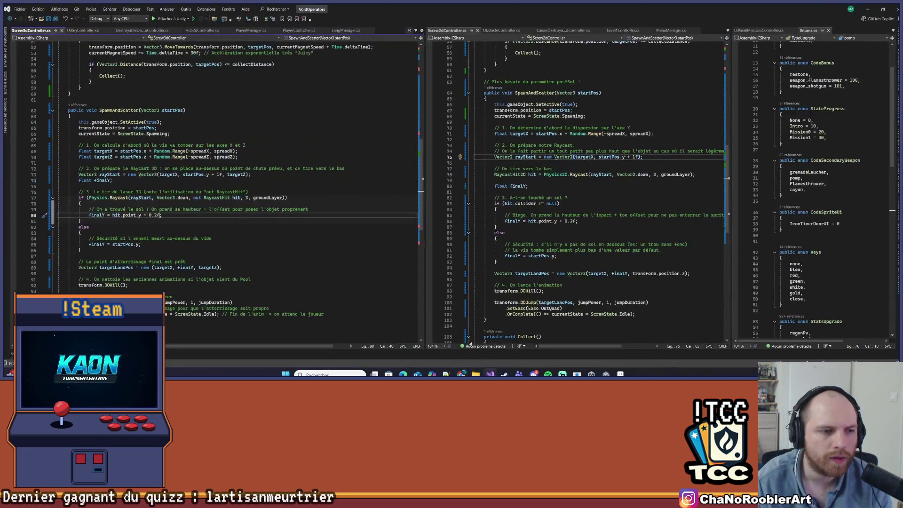
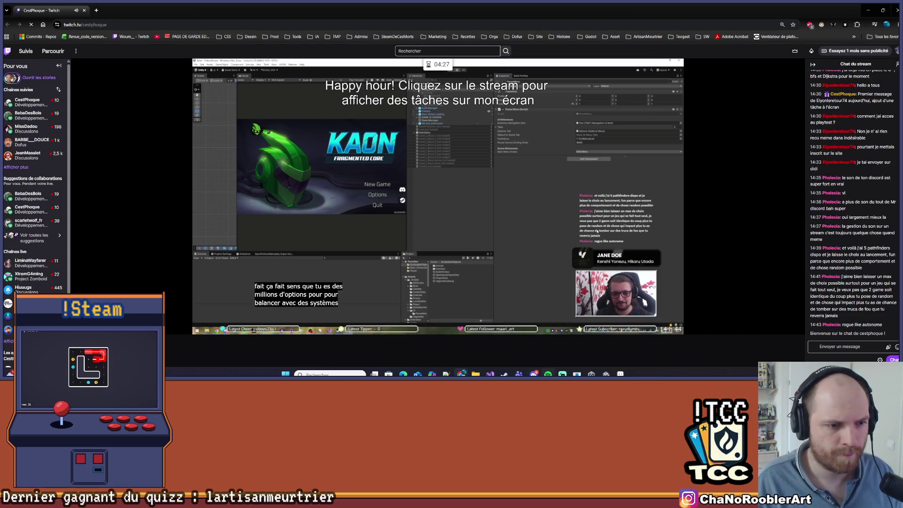
Greet the streamer in Twitch chat with 'Hey !'.
mouse_move(548, 374)
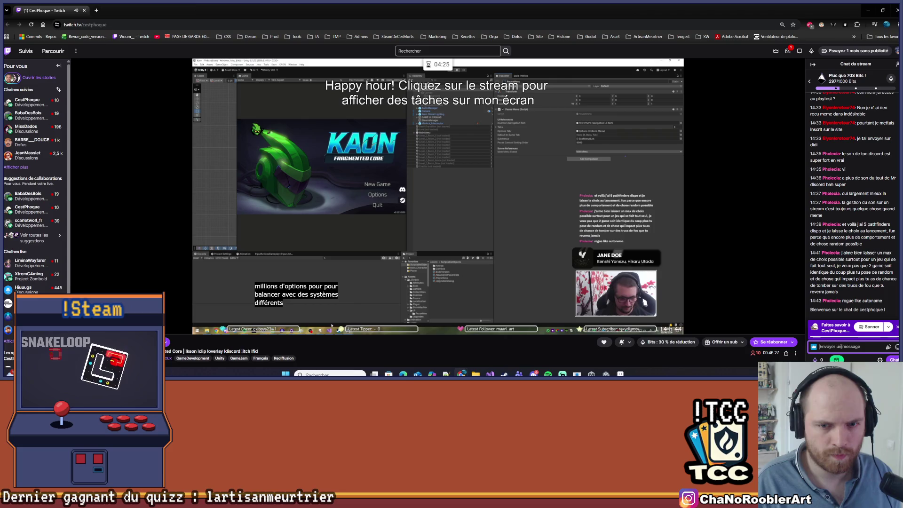
type("Hey !")
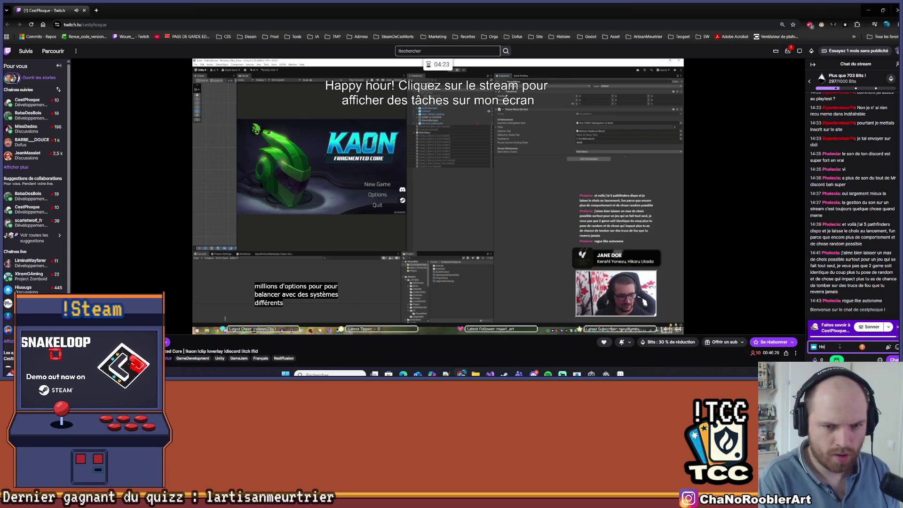
key("Return")
Send the chat question asking where the key is, 'elle est où la clé'.
type("elle est ou")
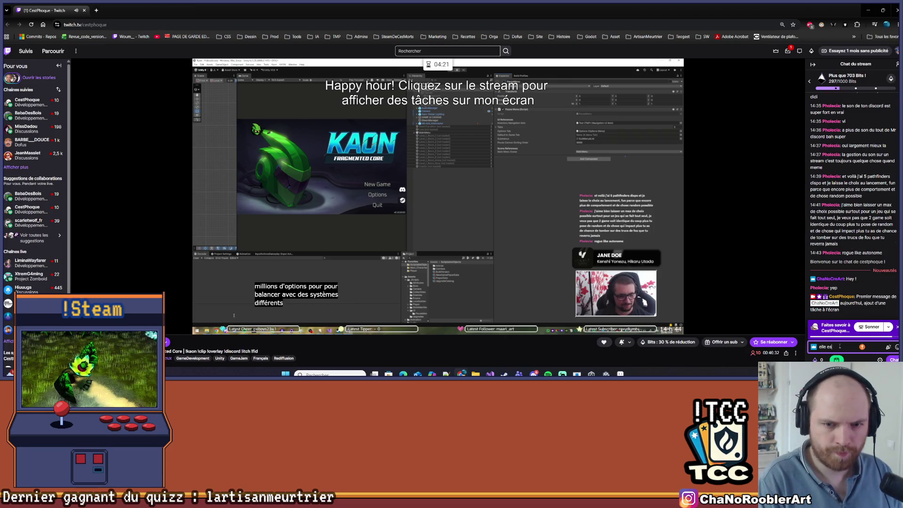
key("BackSpace")
type("ù")
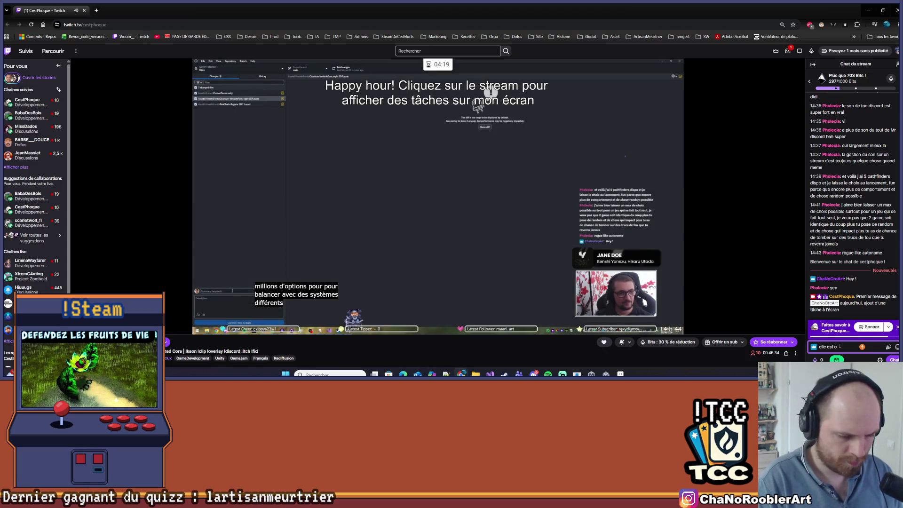
type(" la clé")
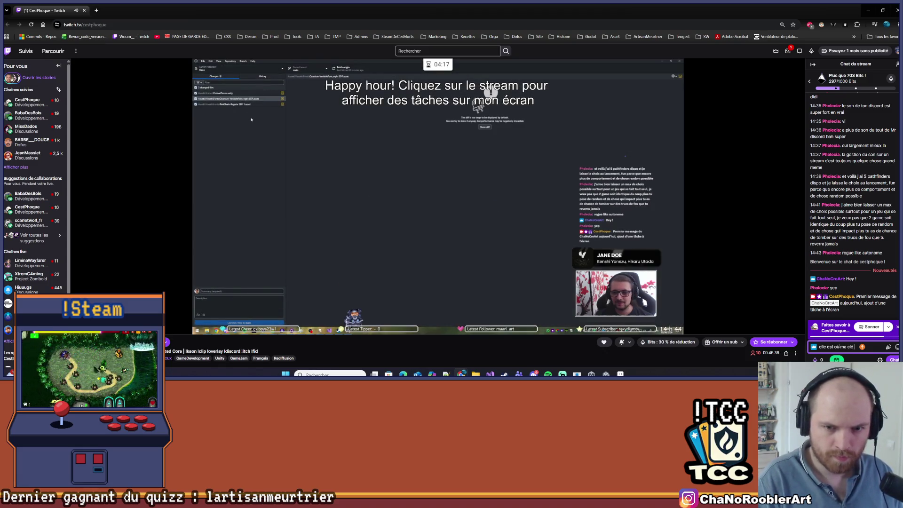
key("Return")
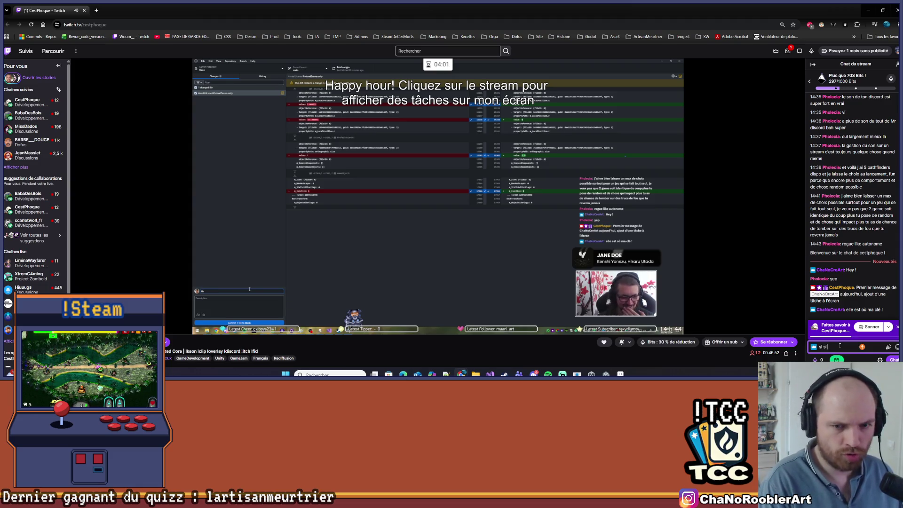
Post the insisting 'si si !' and 'Je veux ma clé !' messages in chat.
type("!")
key("Return")
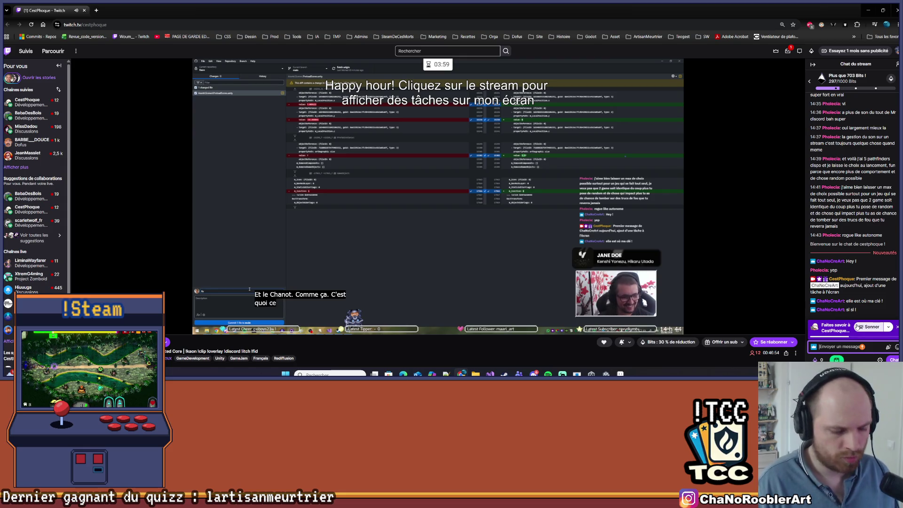
type("Je")
type(" ma c clé !")
key("Return")
Send 'Je veux test' and 'Il y a des milliers de viewers qui s'impatiente' to chat.
type("Je veux test")
key("Return")
type("Il y a")
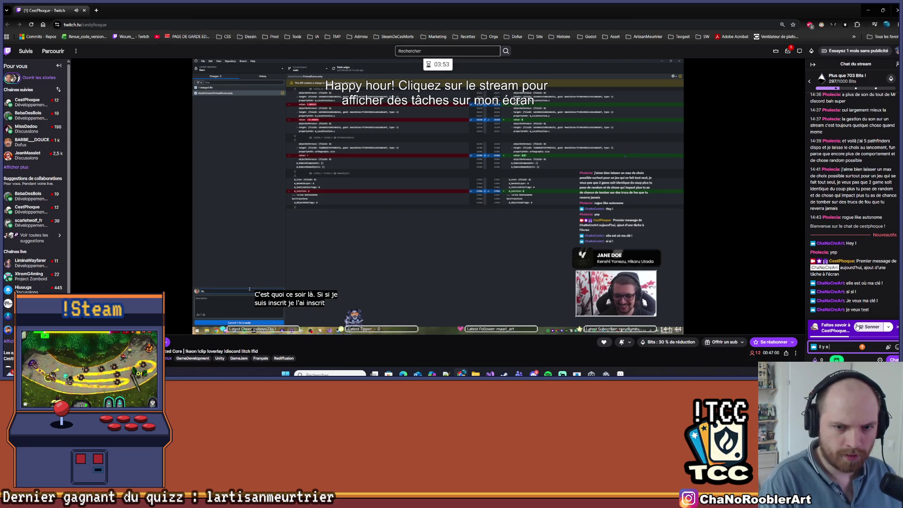
type(" des milliers de viewers q")
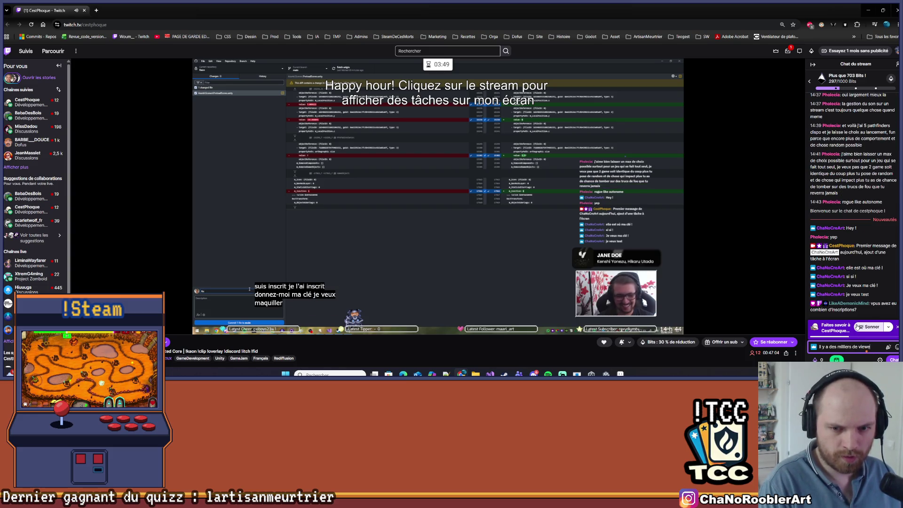
type("ui")
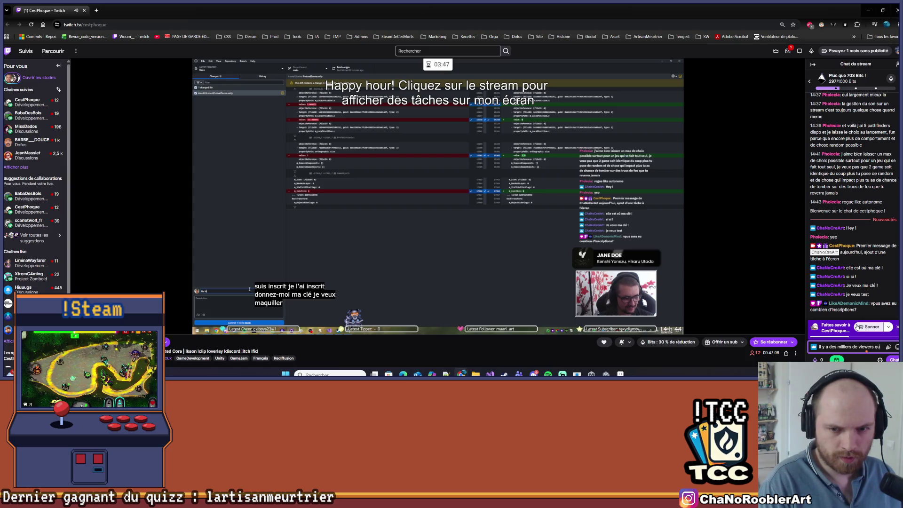
type(" s'impatien")
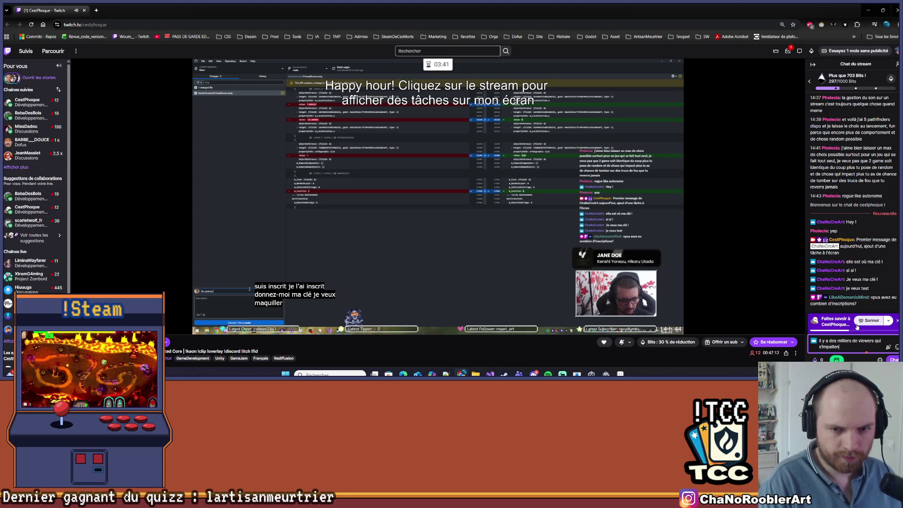
type("tes")
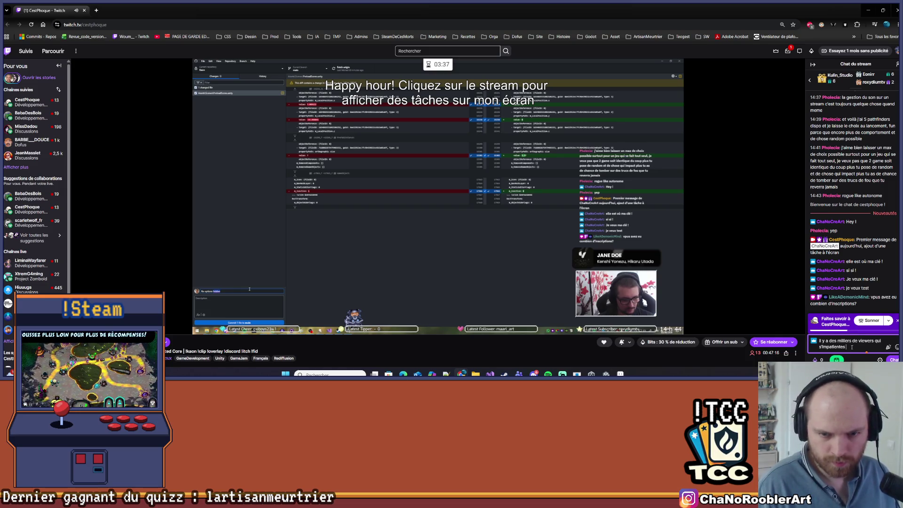
key("Return")
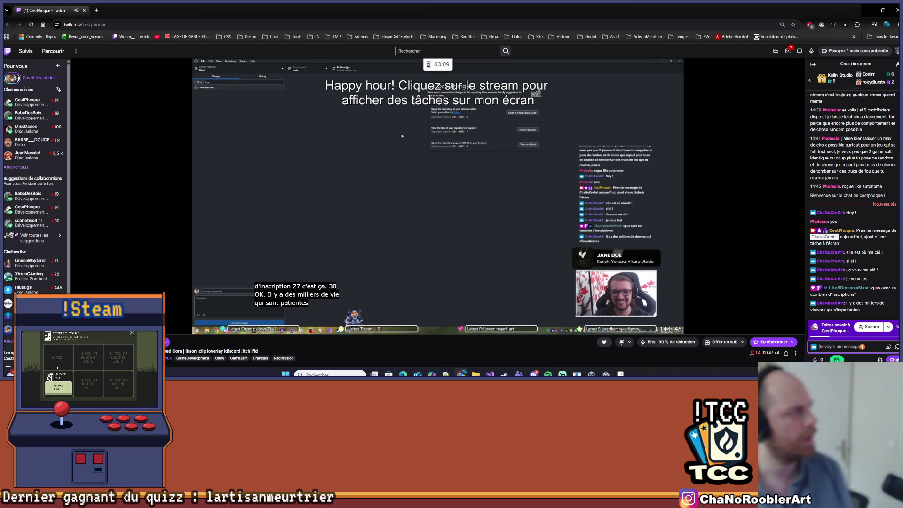
Switch from the Twitch stream to Visual Studio showing the SpawnAndScatter screw-controller code.
mouse_move(789, 288)
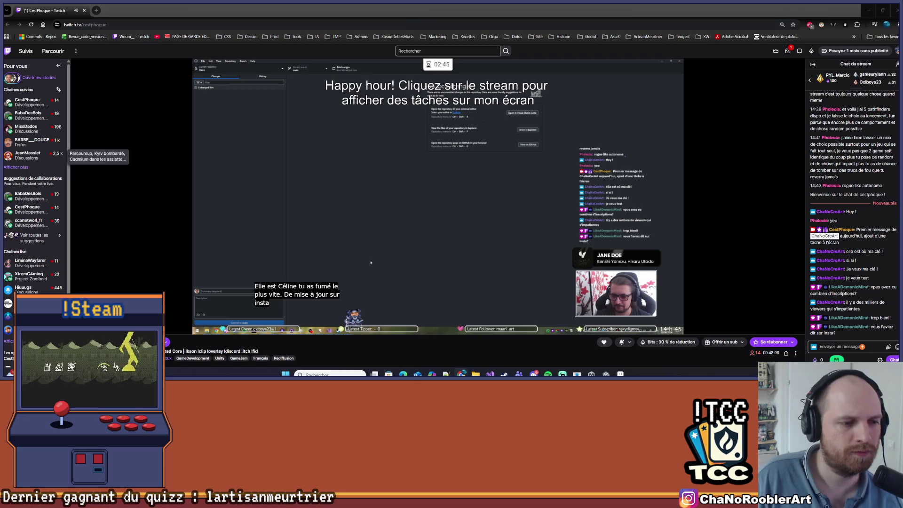
key("alt+Tab")
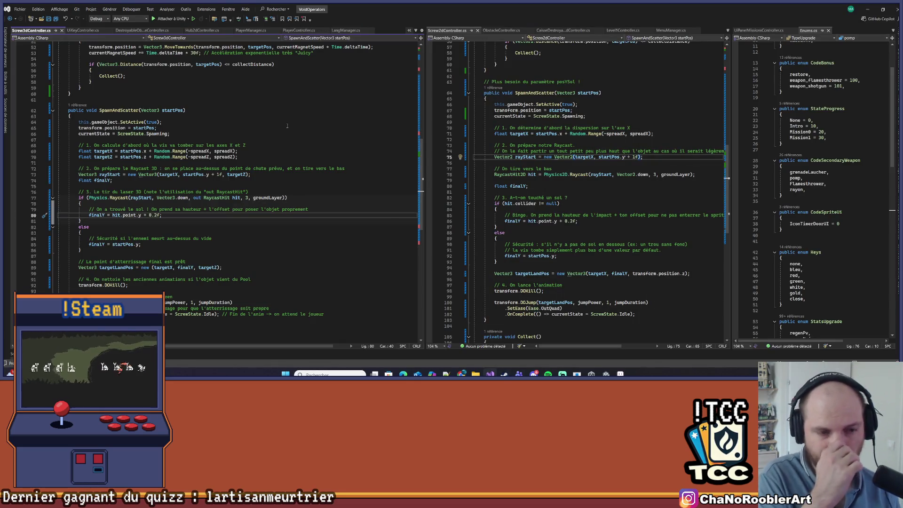
scroll(331, 125, "down", 6)
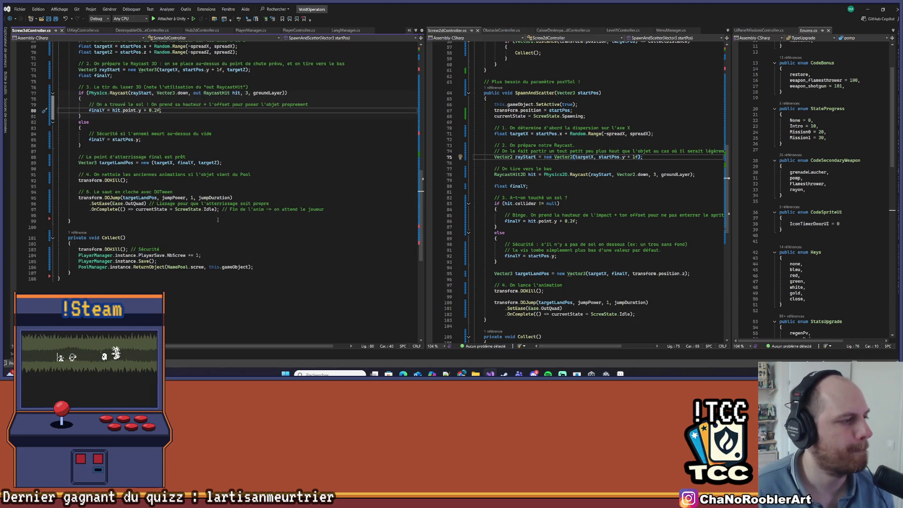
scroll(210, 188, "up", 2)
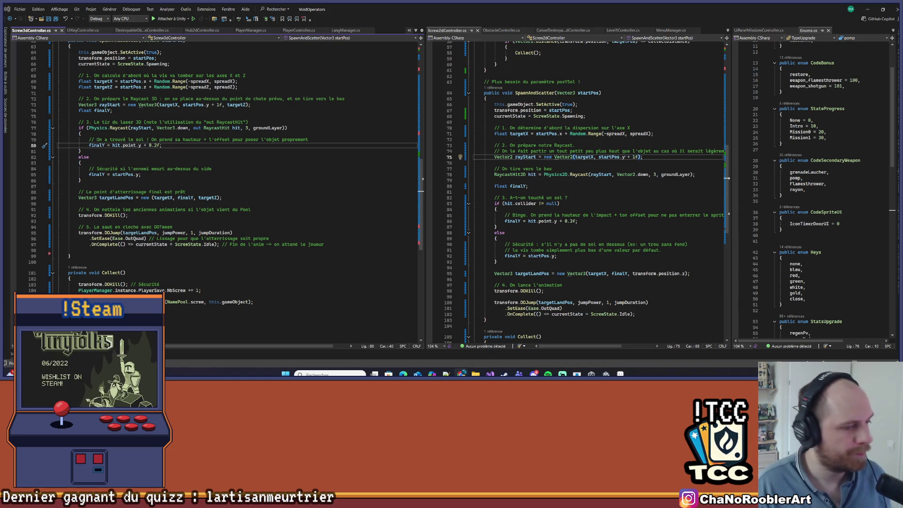
mouse_move(462, 374)
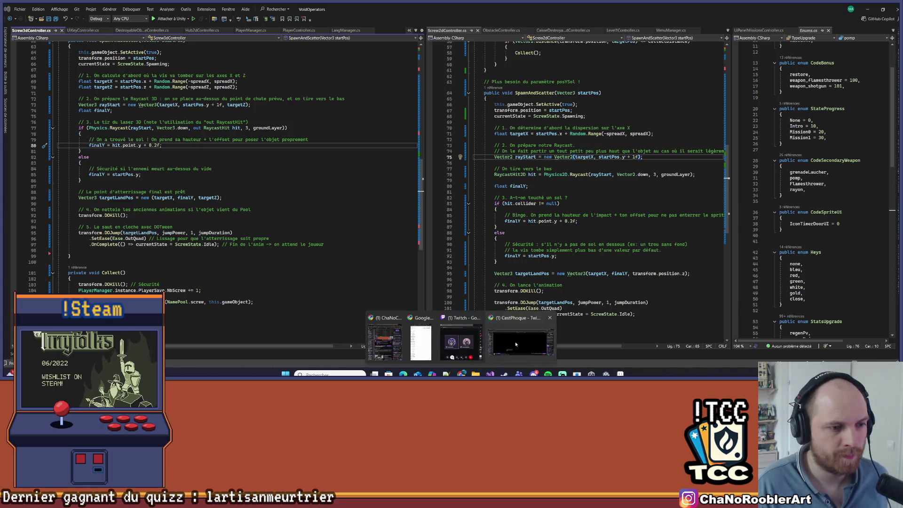
Back on Twitch, post 'Mais en vrai je vais test en live si ça vous dérange pas' in chat.
left_click(515, 342)
type("Mais")
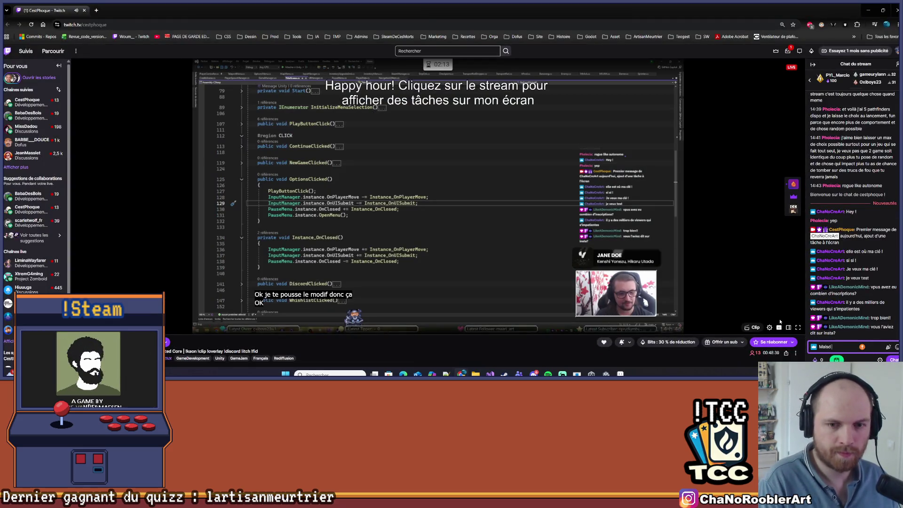
type(" en vrai je va")
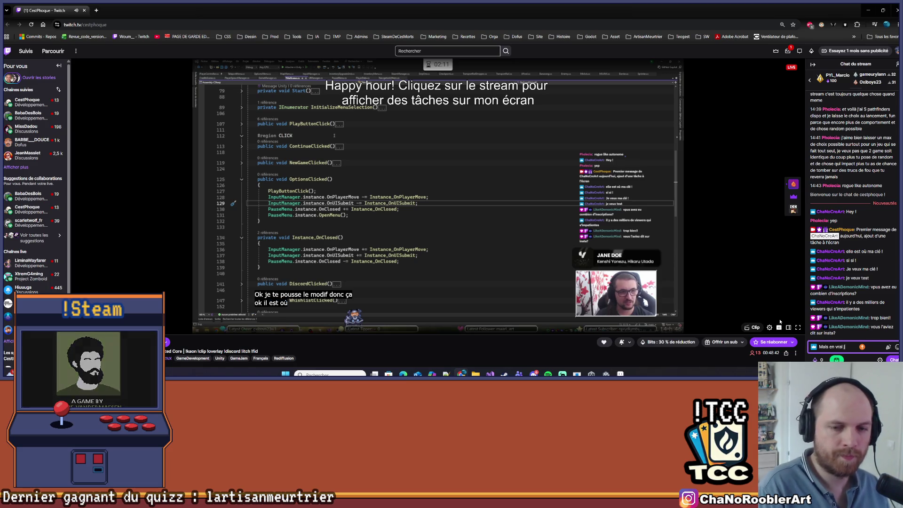
key("Return")
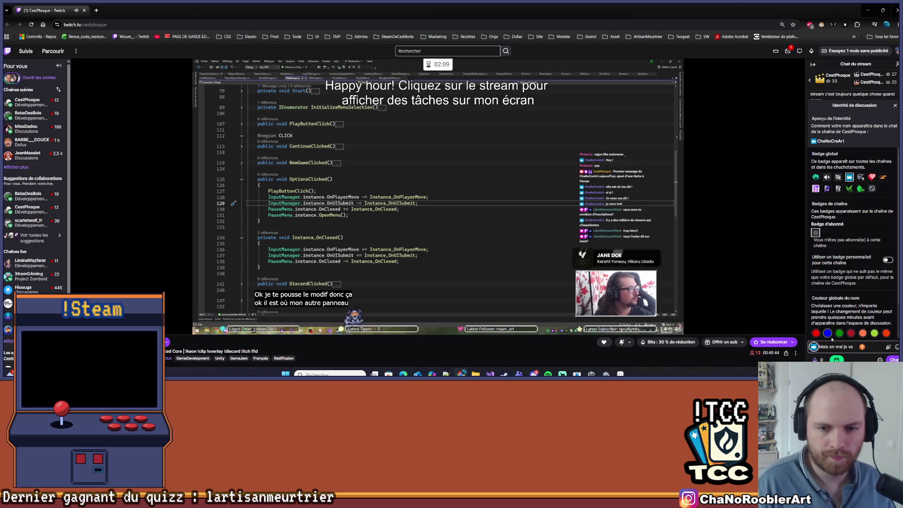
key("Escape")
type("i")
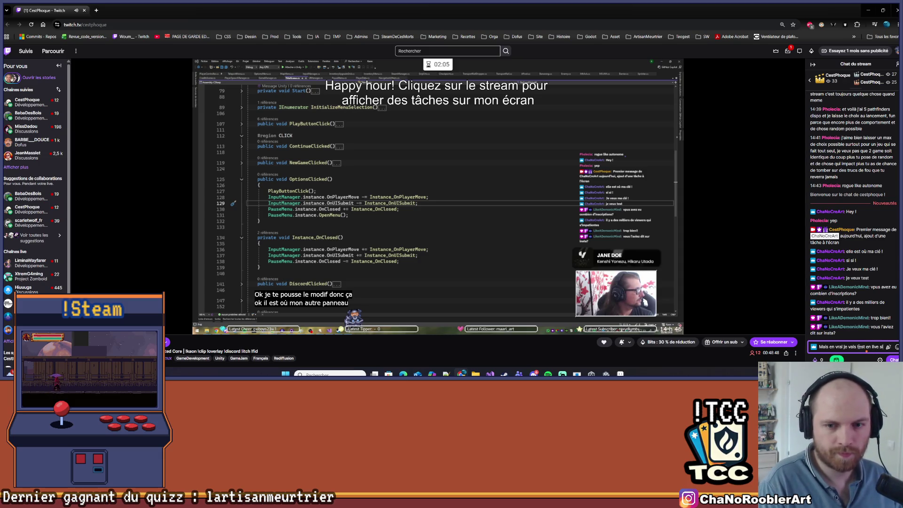
type("s ti ça vous dét")
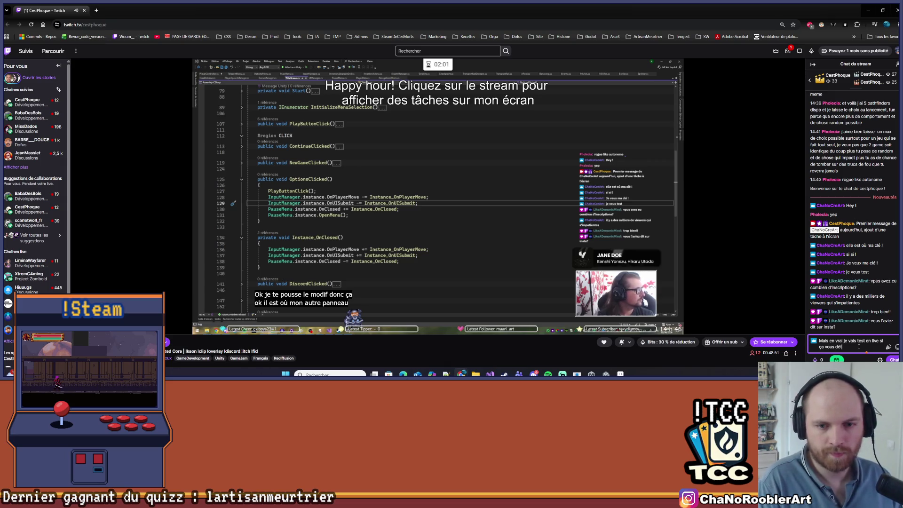
key("BackSpace")
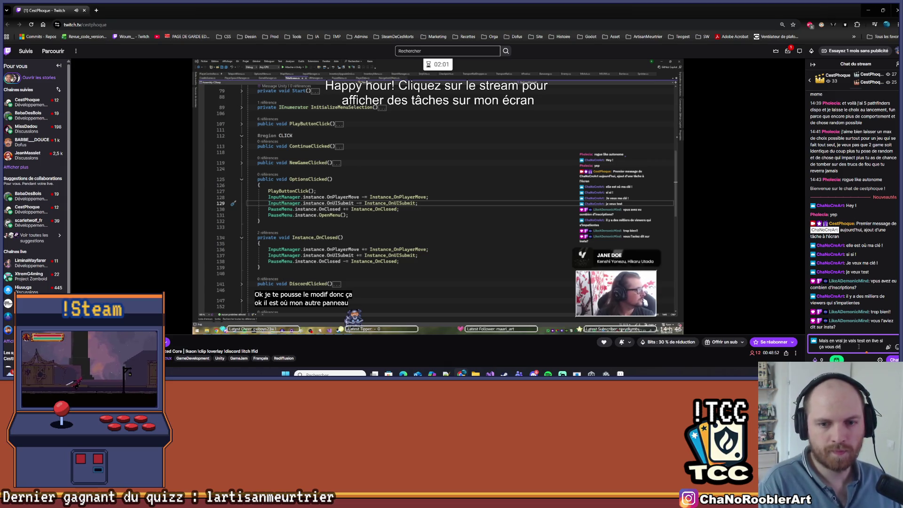
type("range pas")
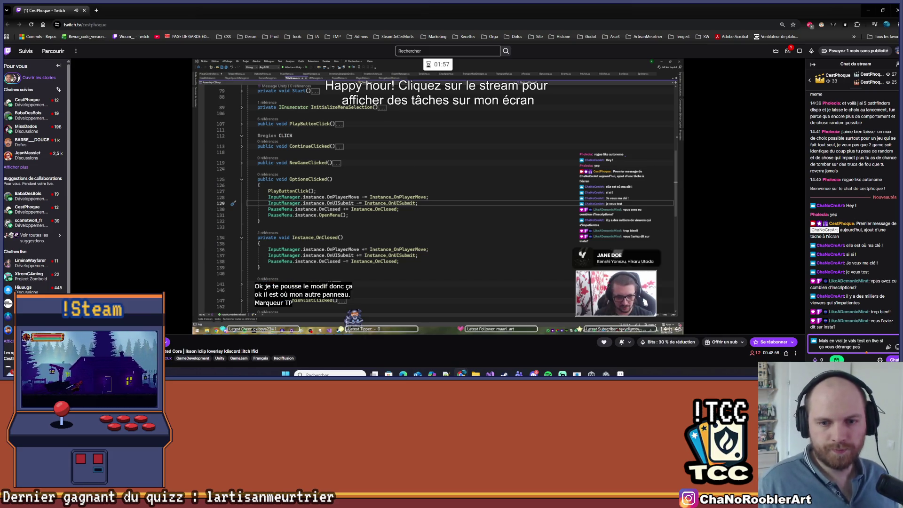
key("Return")
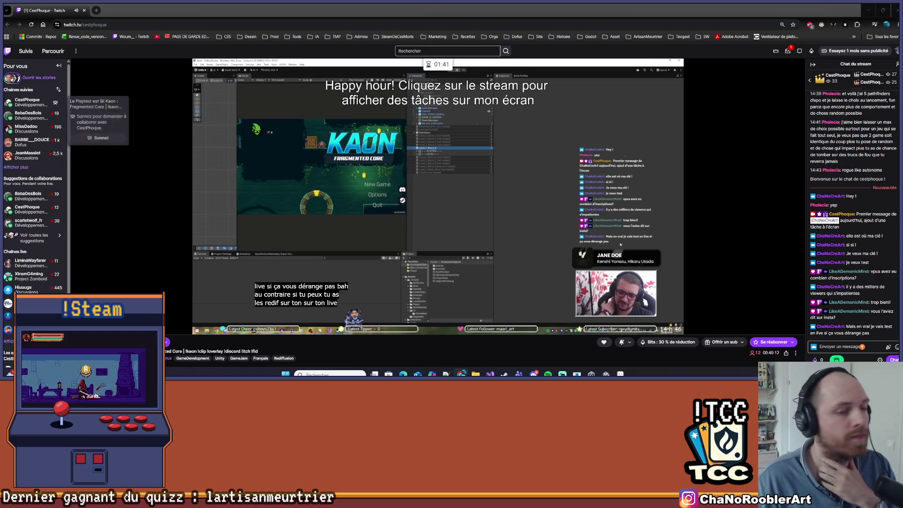
Send a chat message saying 'je peux faire un enregistrement en même temps'.
left_click(826, 347)
type("Non mais")
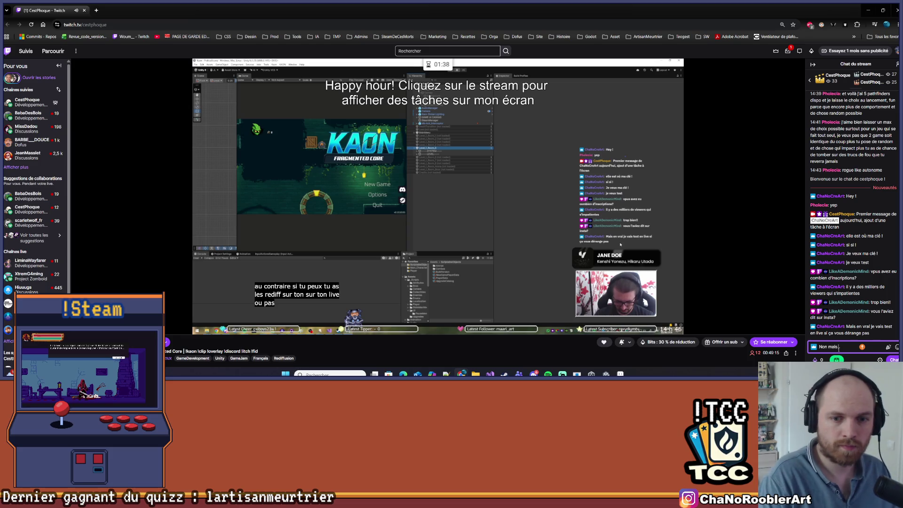
type("je peux faire un")
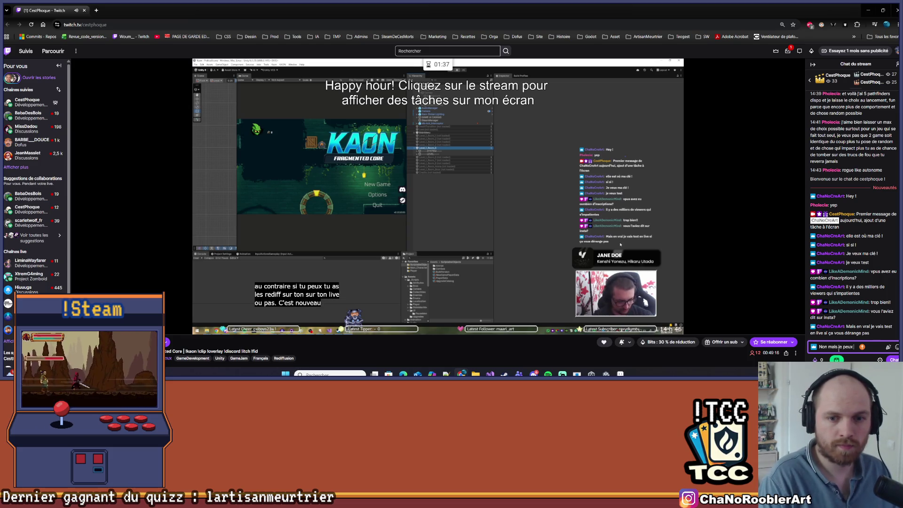
type(" e")
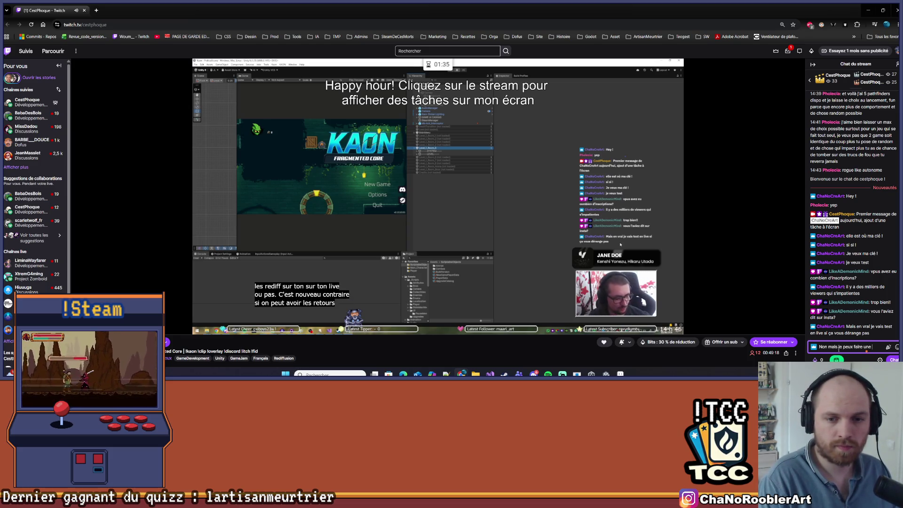
type("nregistrement en")
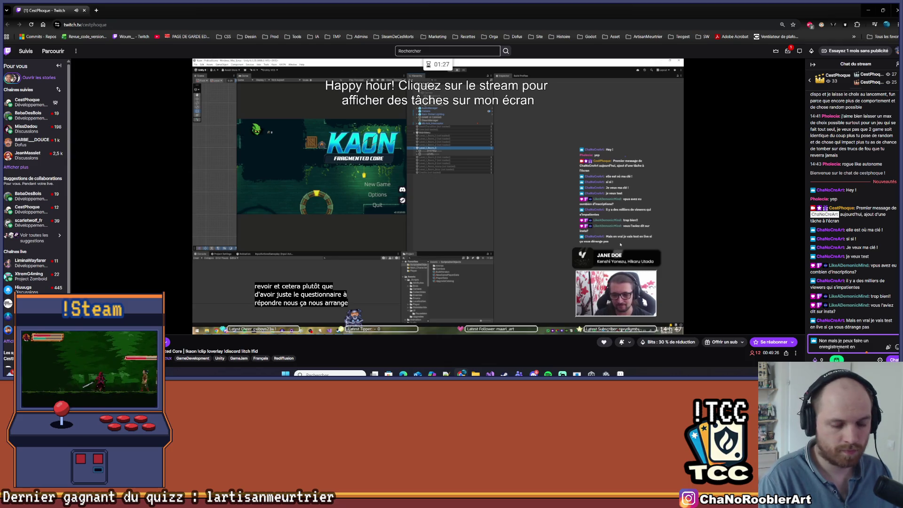
type("mps")
key("Return")
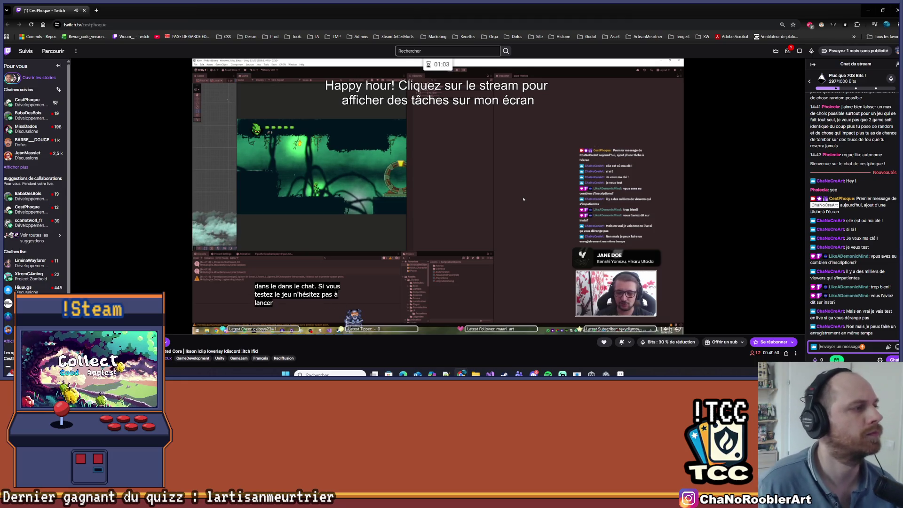
mouse_move(41, 149)
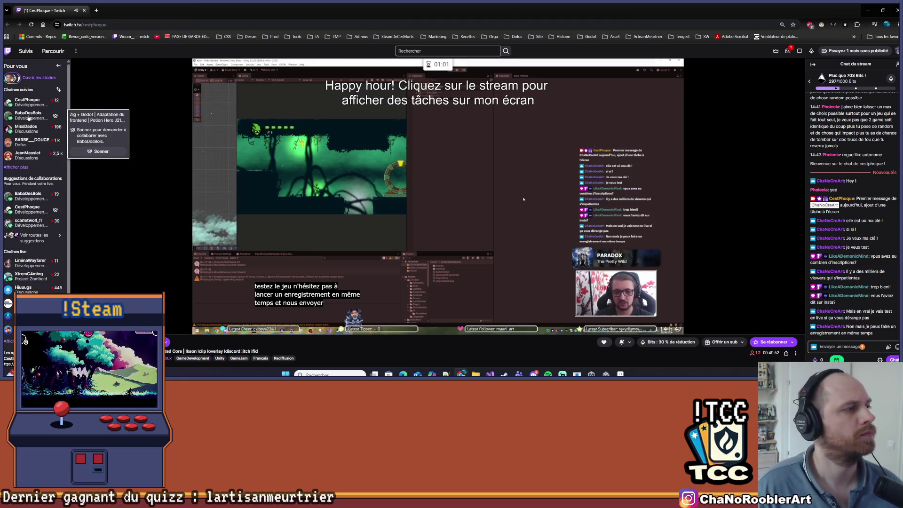
Bring Twitch back to the front and post 'Ah oui j'ai pas le droit à un mail MOI ! merci bien' in chat.
left_click(868, 10)
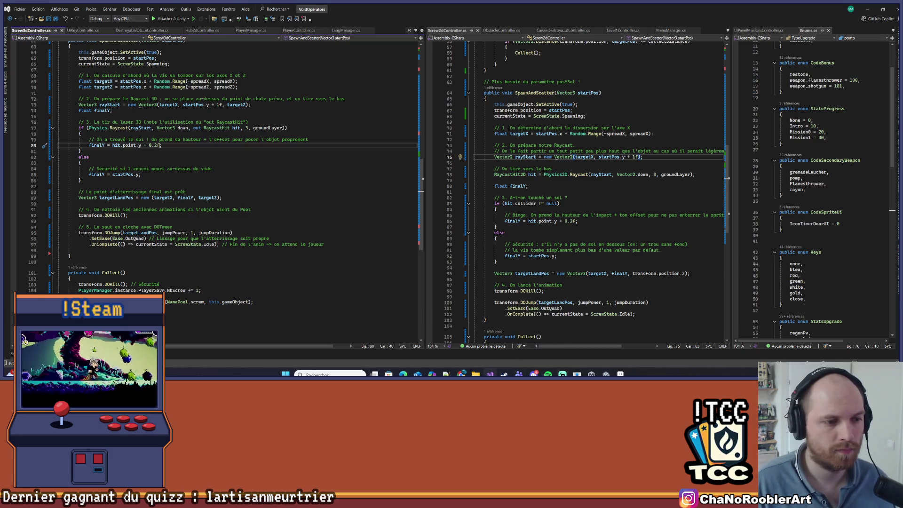
mouse_move(458, 374)
left_click(521, 351)
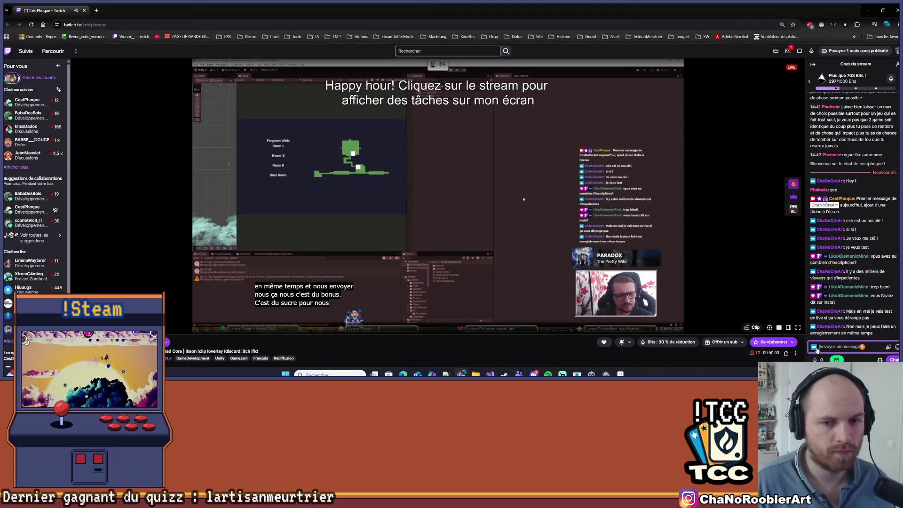
type("Ahoui j'ai pas")
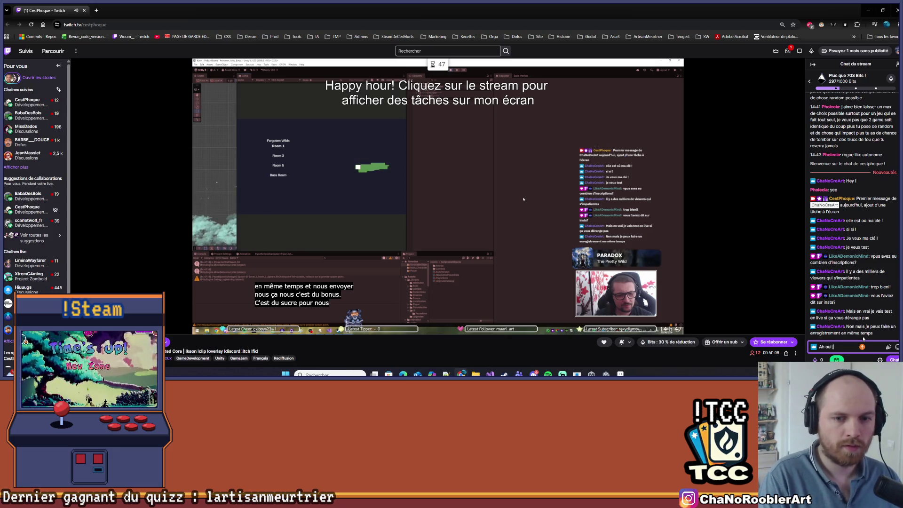
type(" le d")
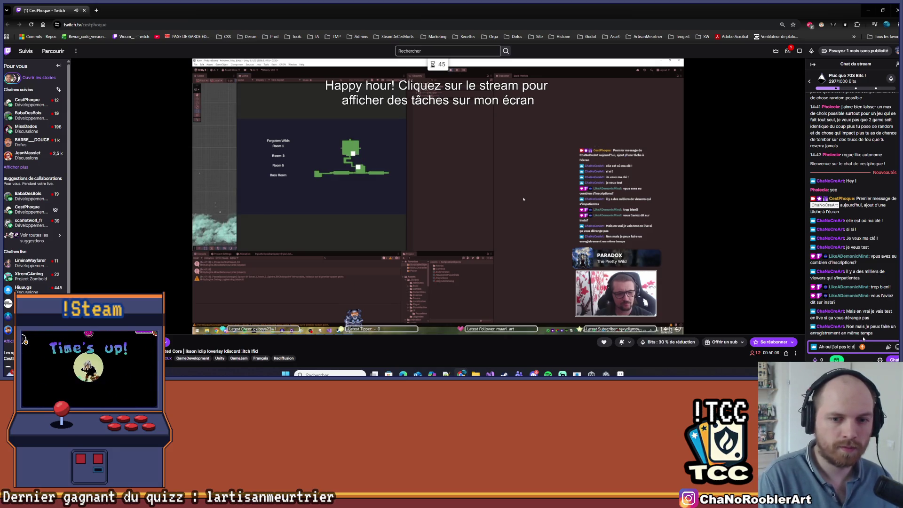
type("roit à un mail M")
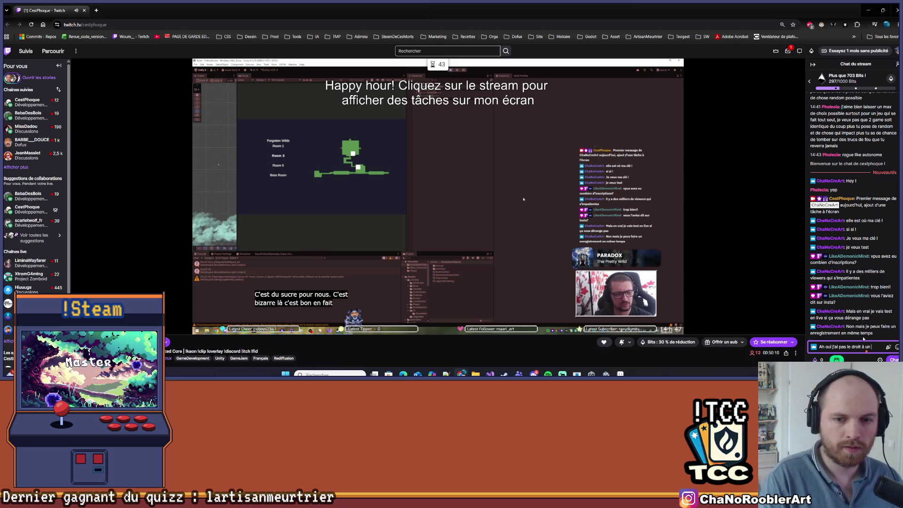
type("OI ! merci bien")
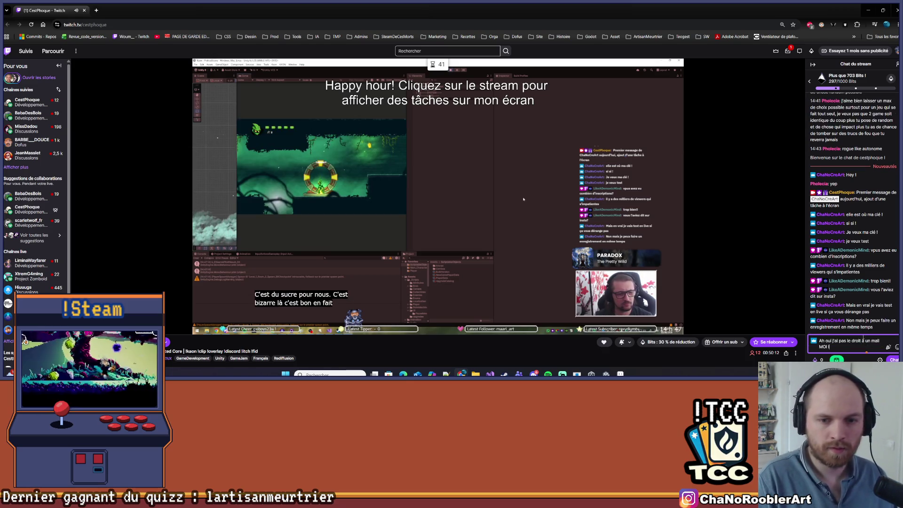
key("Return")
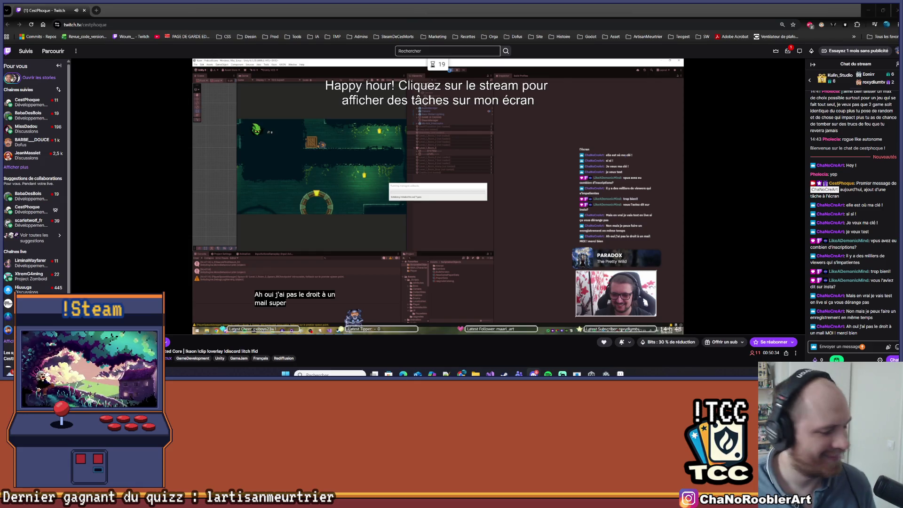
left_click(837, 347)
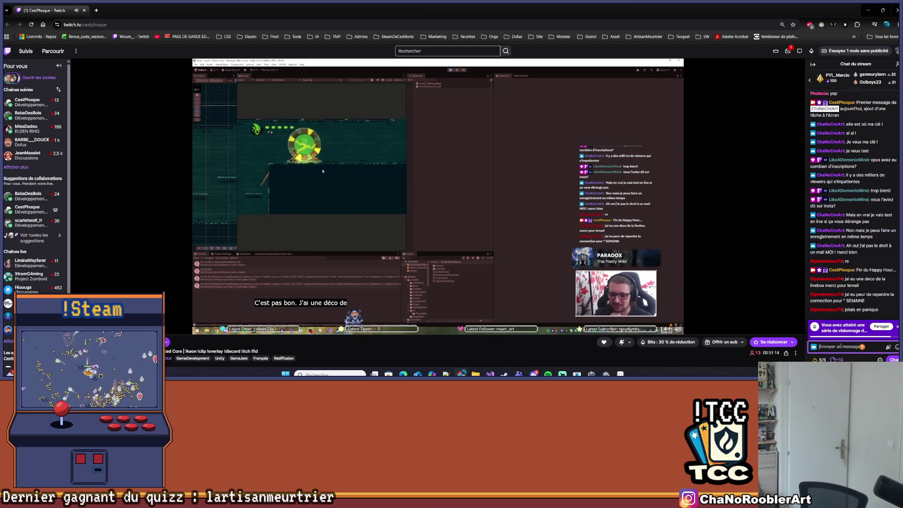
Post a chat message saying the viewers can't be held back and a revolt is coming soon.
left_click(838, 346)
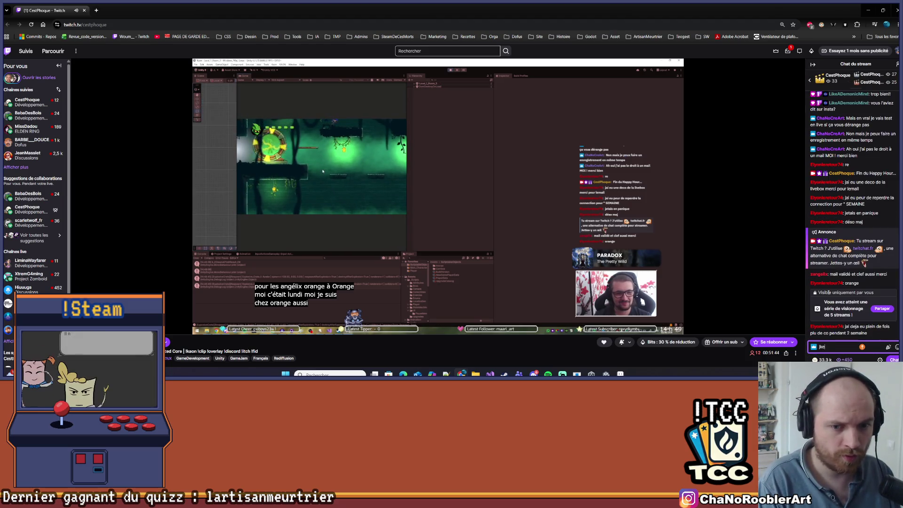
type("e n'arrive pl")
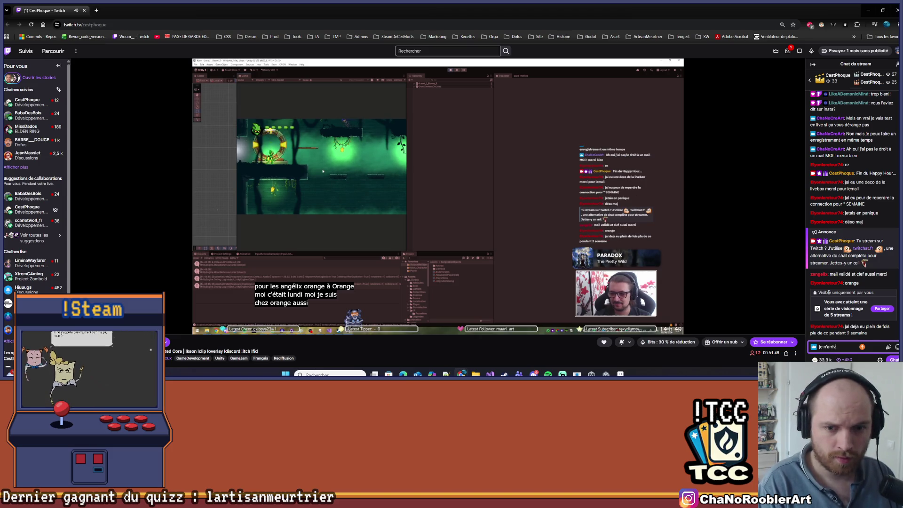
type("us à ter")
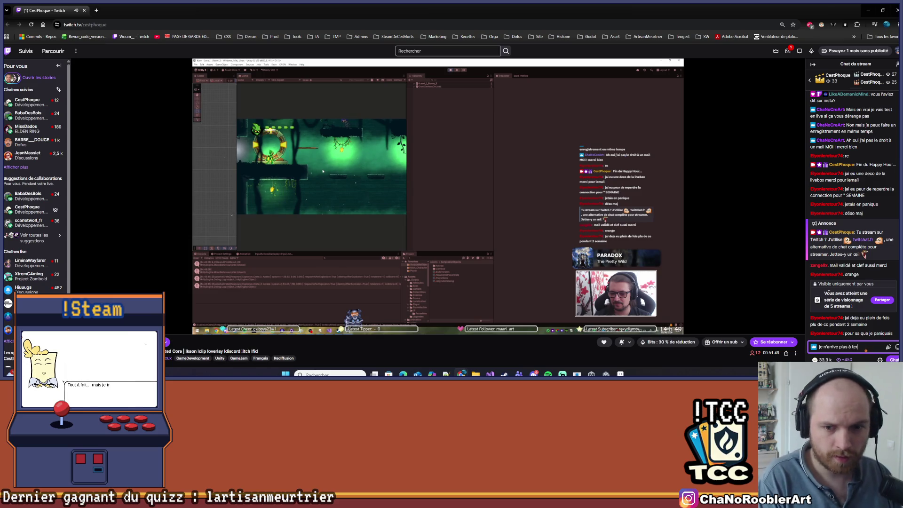
key("BackSpace")
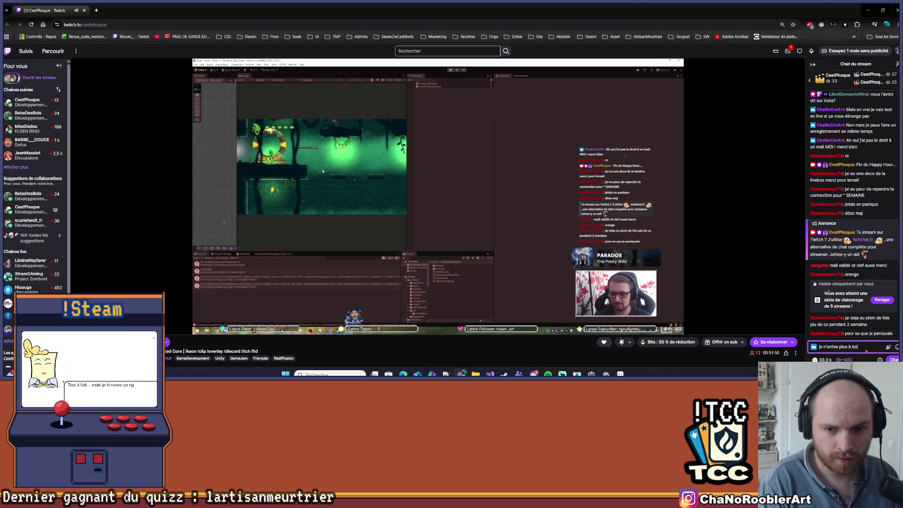
type("nir me")
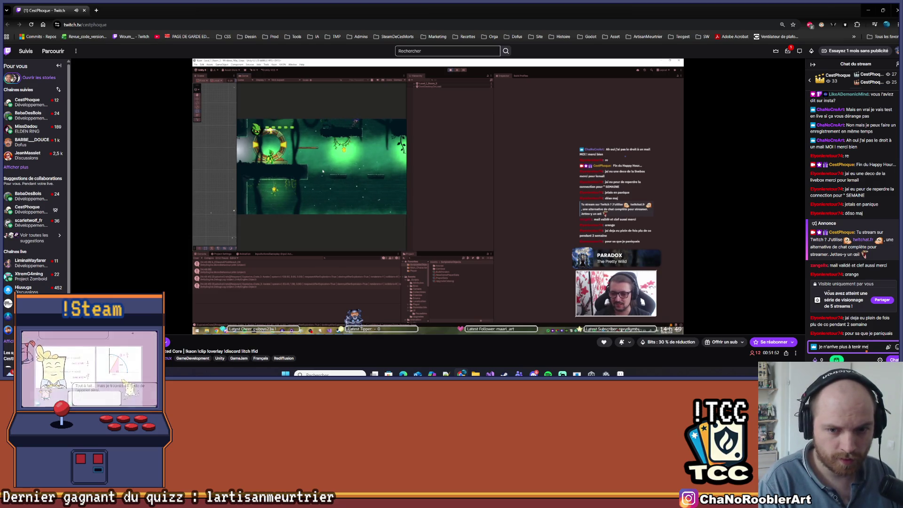
type("s viewers")
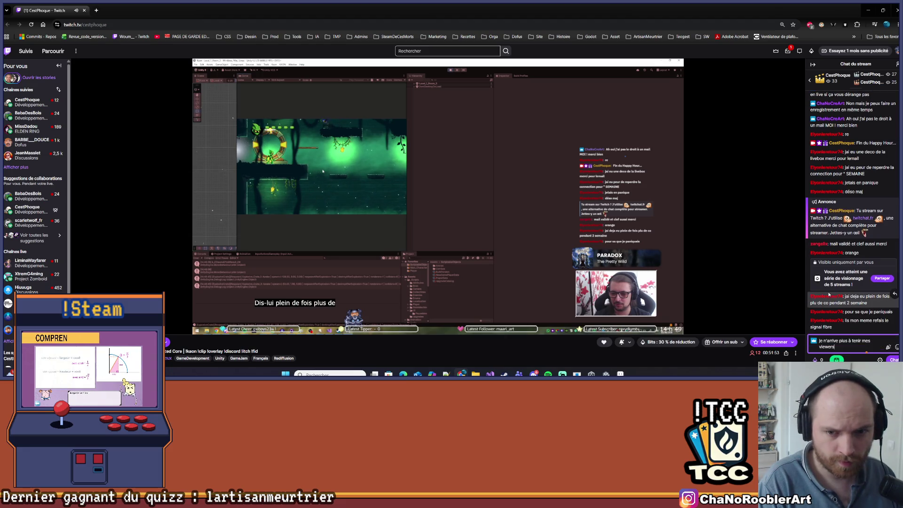
type(", ça v")
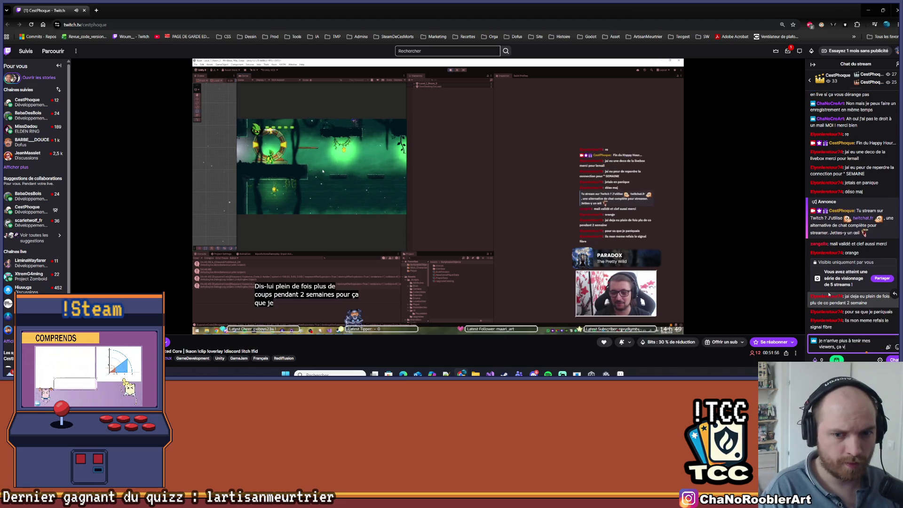
type("a bient")
type(" pet")
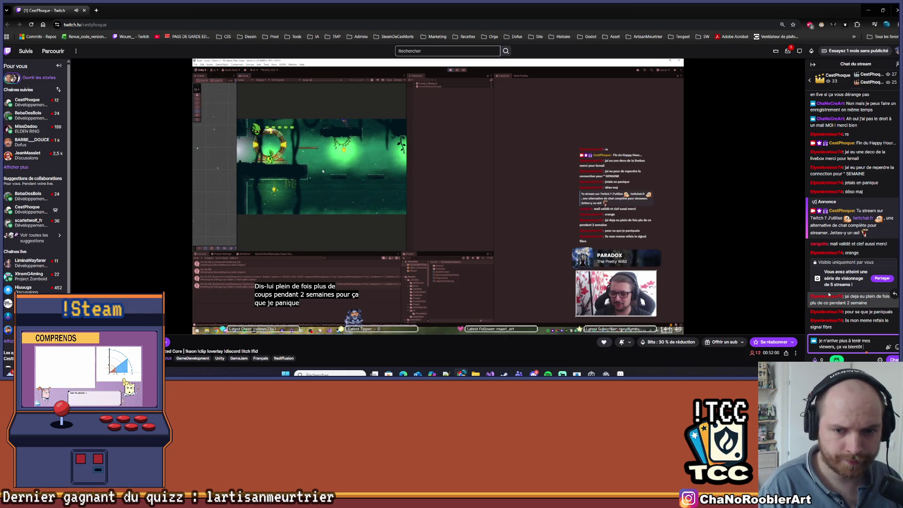
type("olte")
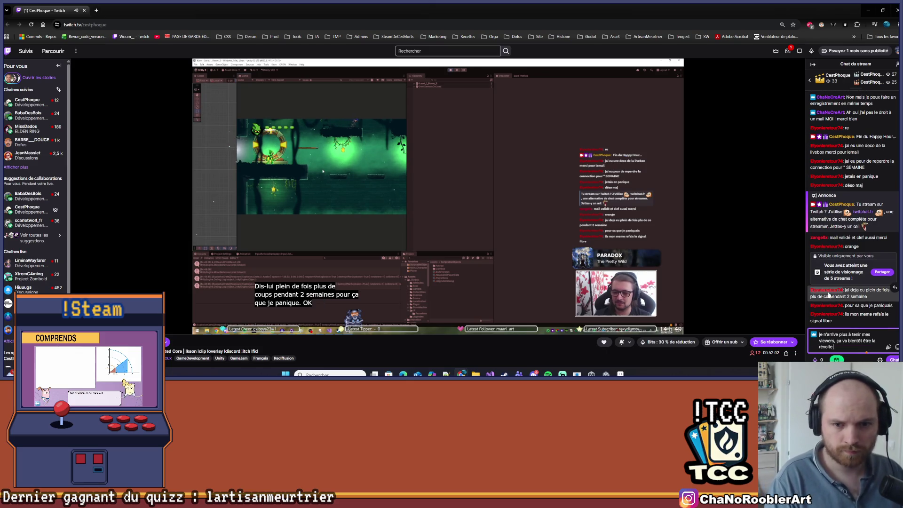
key("Return")
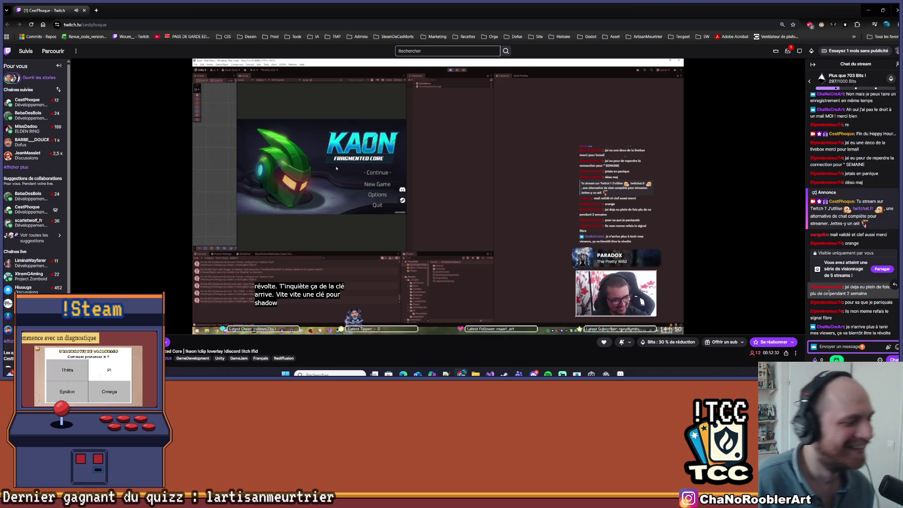
left_click(504, 374)
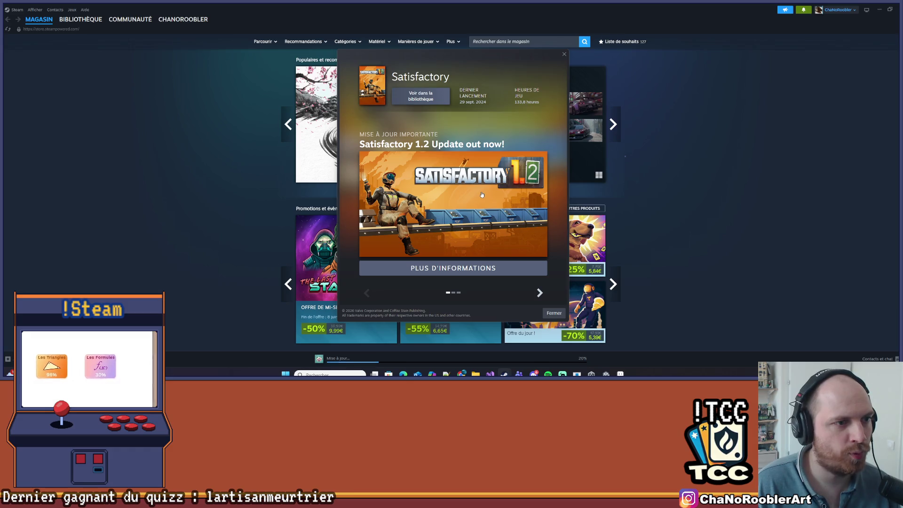
Read through Satisfactory's 1.2 update news in the Steam library, close it, and return to Twitch.
left_click(543, 268)
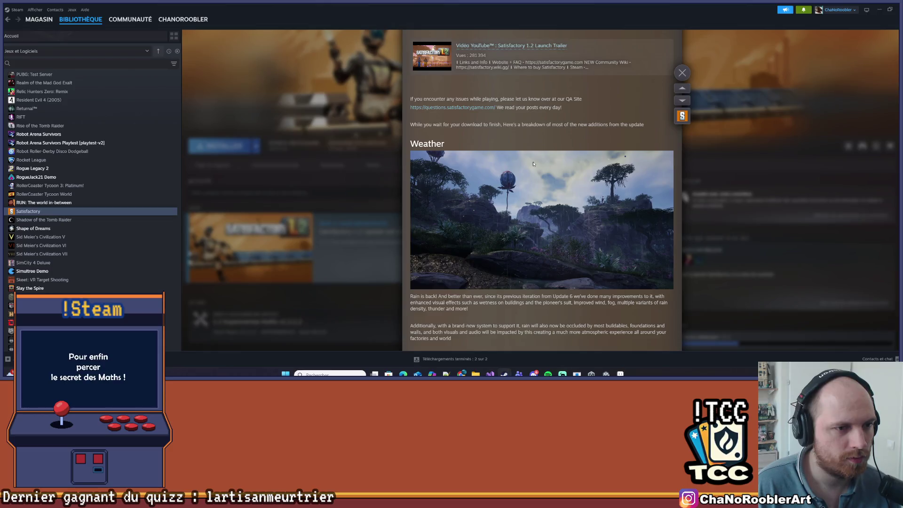
scroll(534, 163, "down", 5)
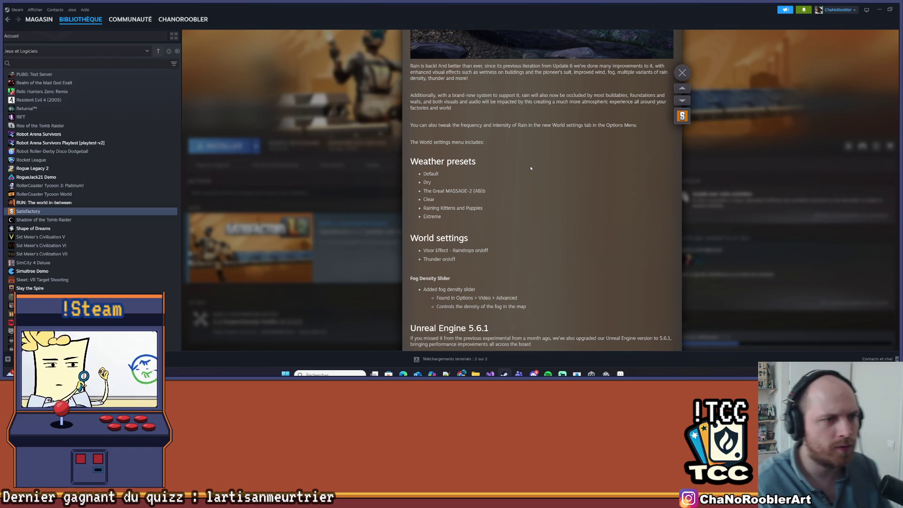
scroll(577, 175, "down", 2)
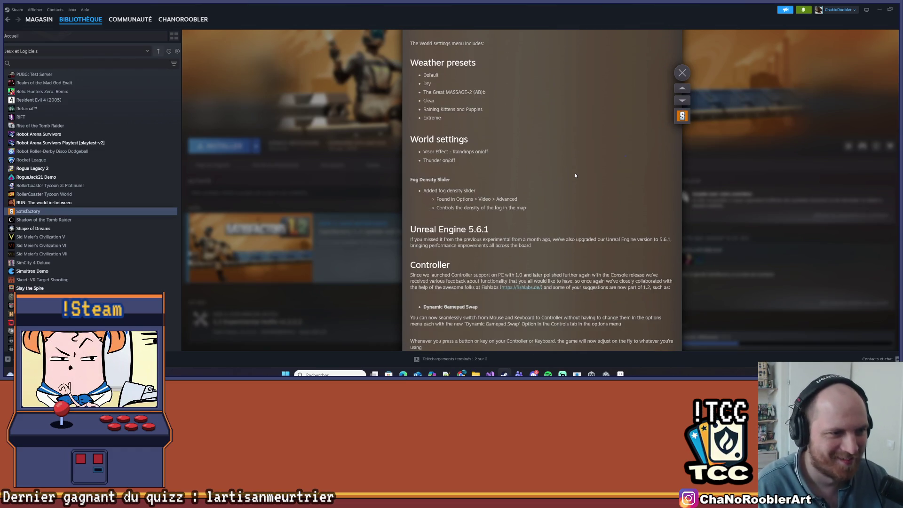
scroll(574, 173, "down", 6)
scroll(574, 177, "down", 1)
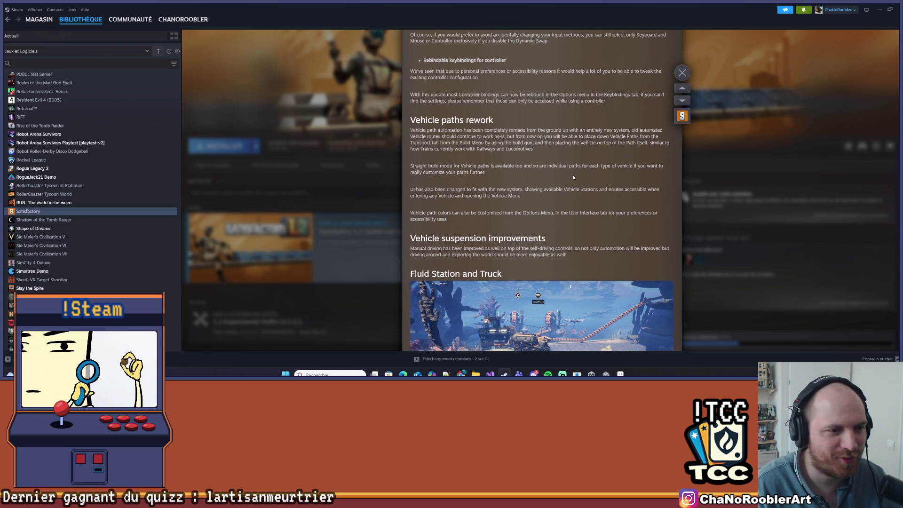
scroll(574, 177, "down", 3)
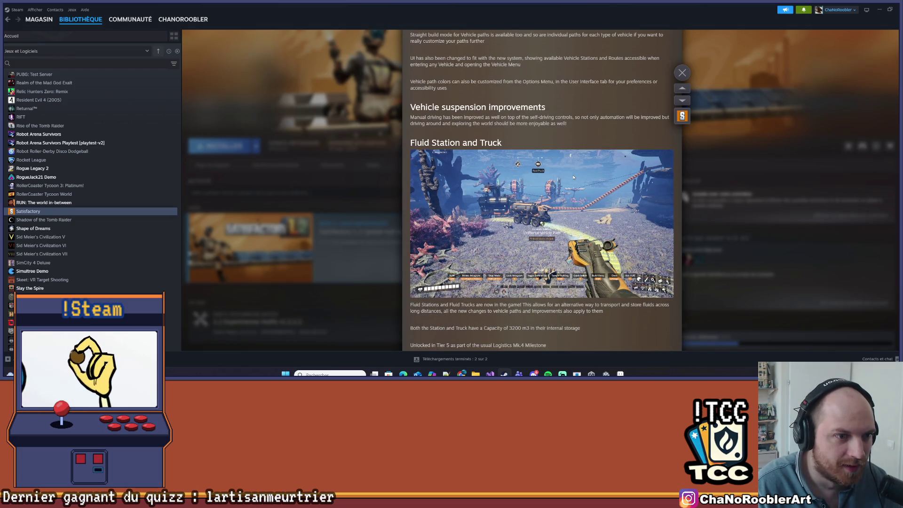
scroll(574, 177, "down", 6)
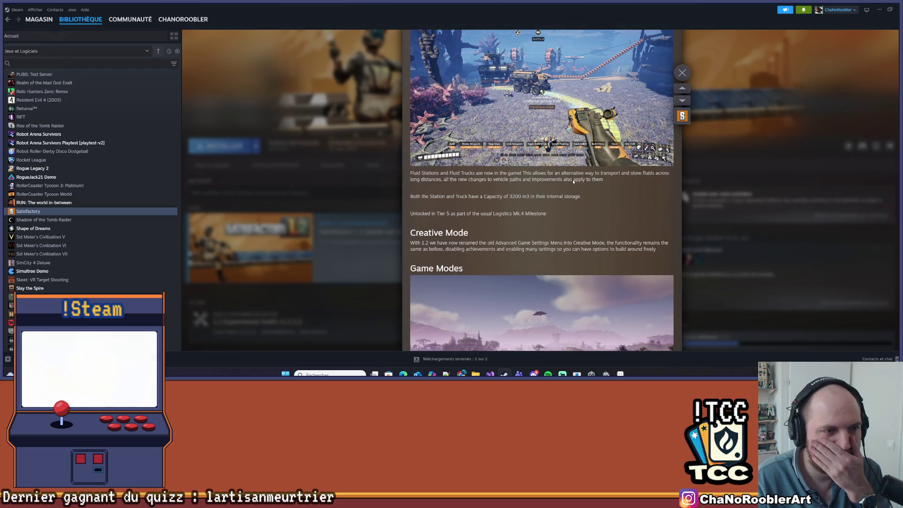
scroll(572, 181, "down", 6)
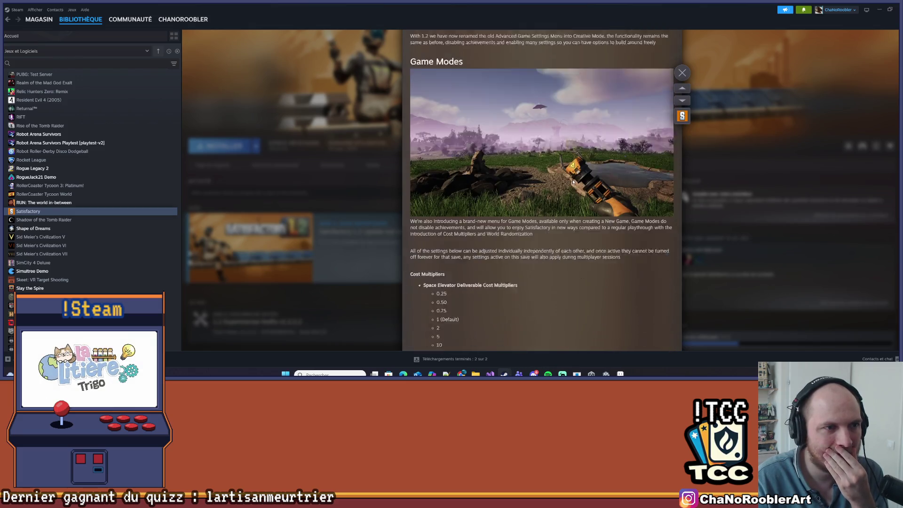
scroll(573, 182, "down", 5)
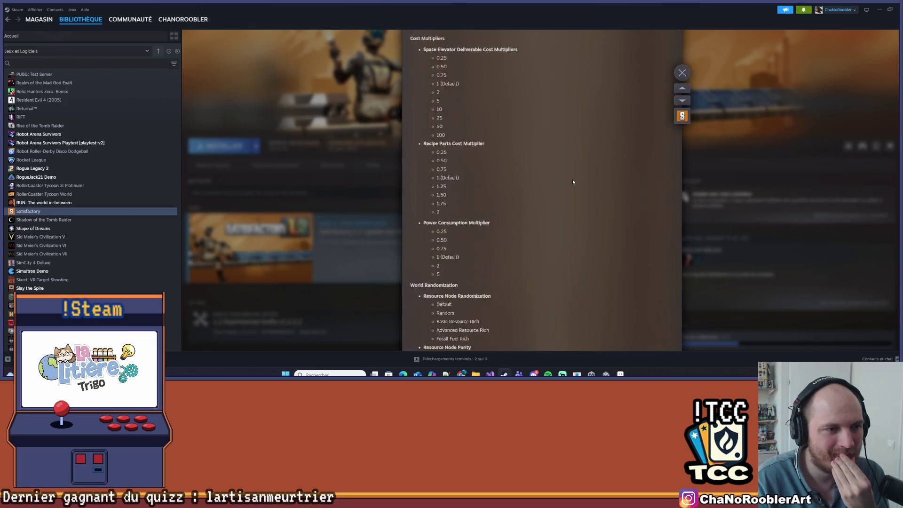
key("Escape")
key("alt+Tab")
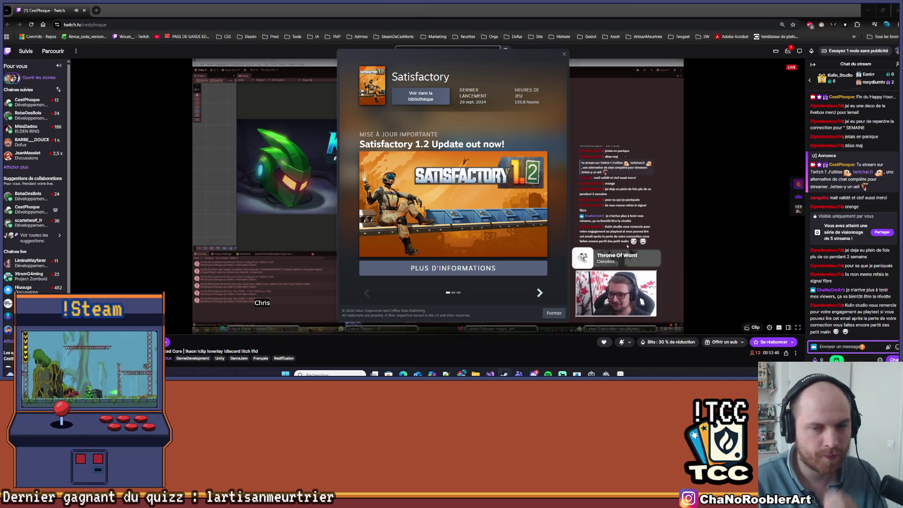
Post 'Merci !' in the stream chat and return to the code editor.
left_click(831, 348)
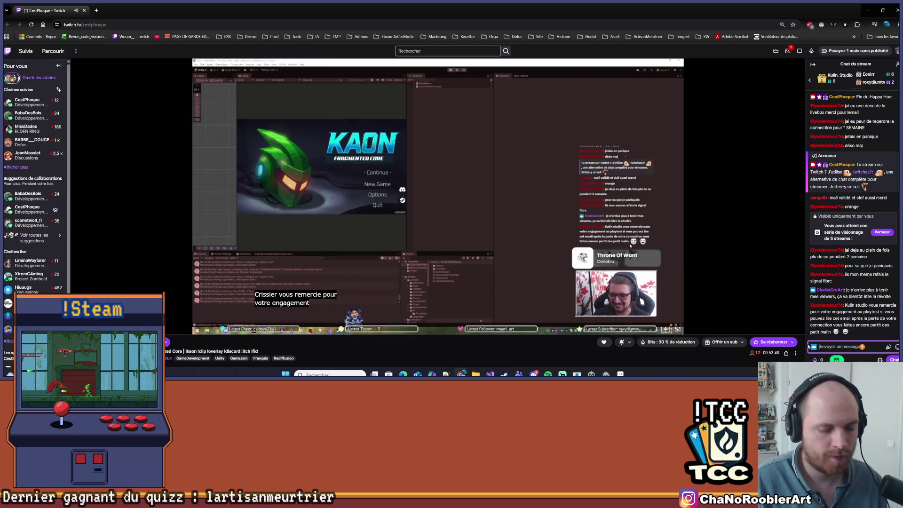
type("Merci")
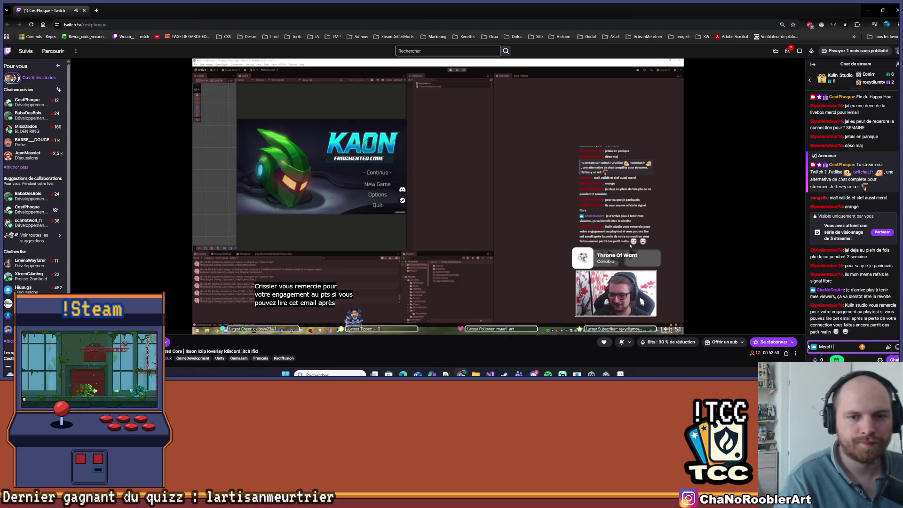
type(" ! je p")
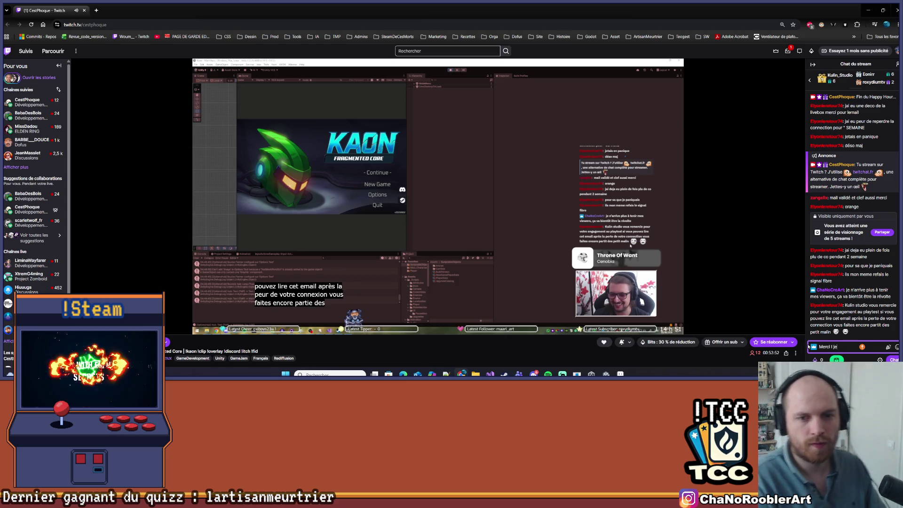
key("BackSpace")
key("BackSpace")
key("BackSpace")
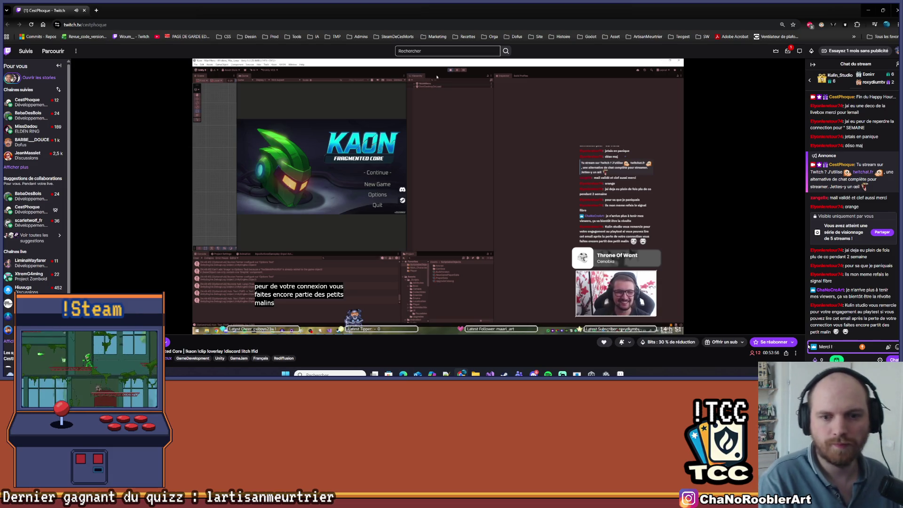
key("Return")
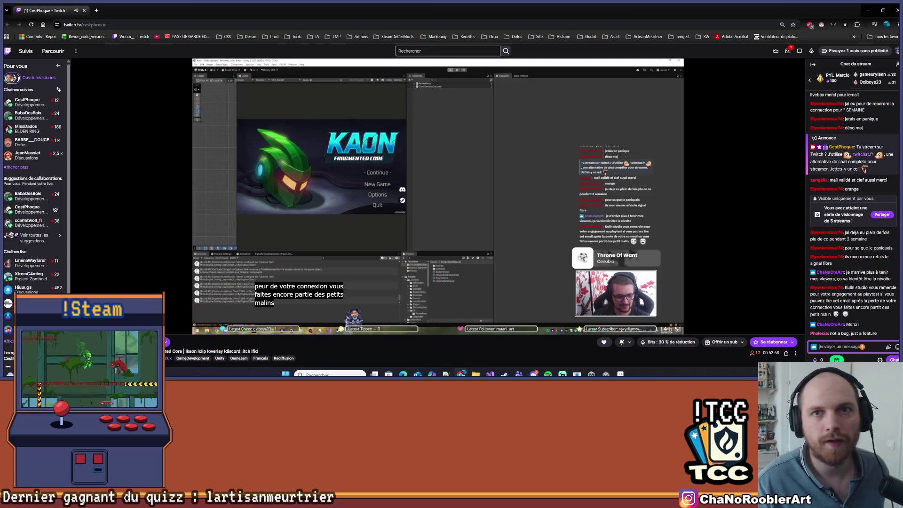
key("alt+Tab")
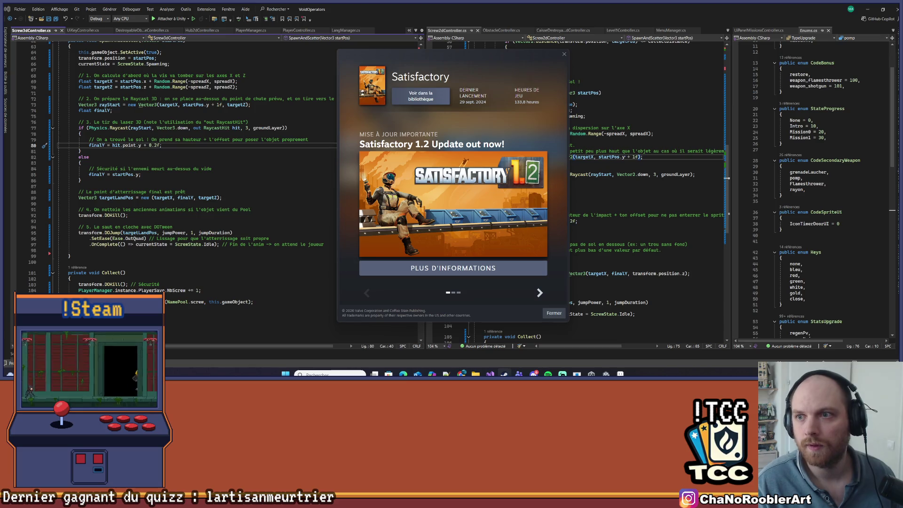
Install KAON: Fragmented Core Playtest from the Steam library onto the D: drive.
left_click(420, 95)
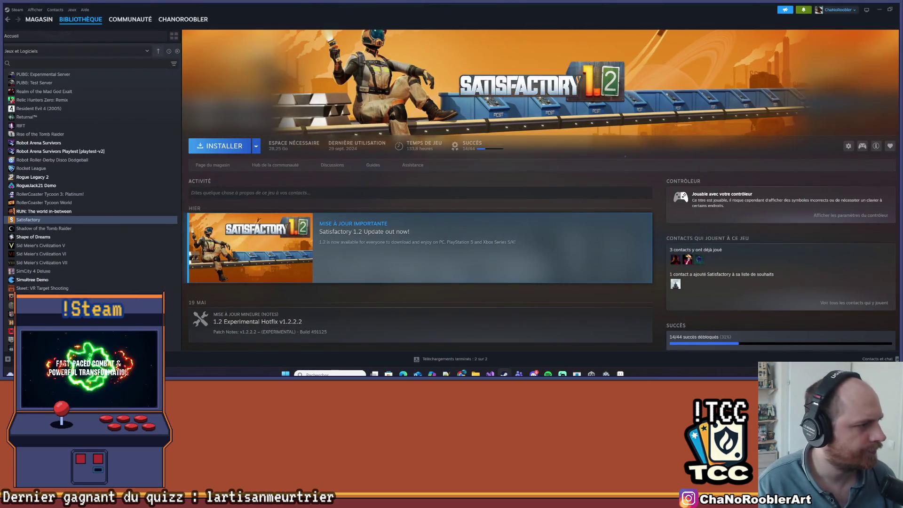
scroll(86, 231, "down", 5)
scroll(86, 230, "up", 15)
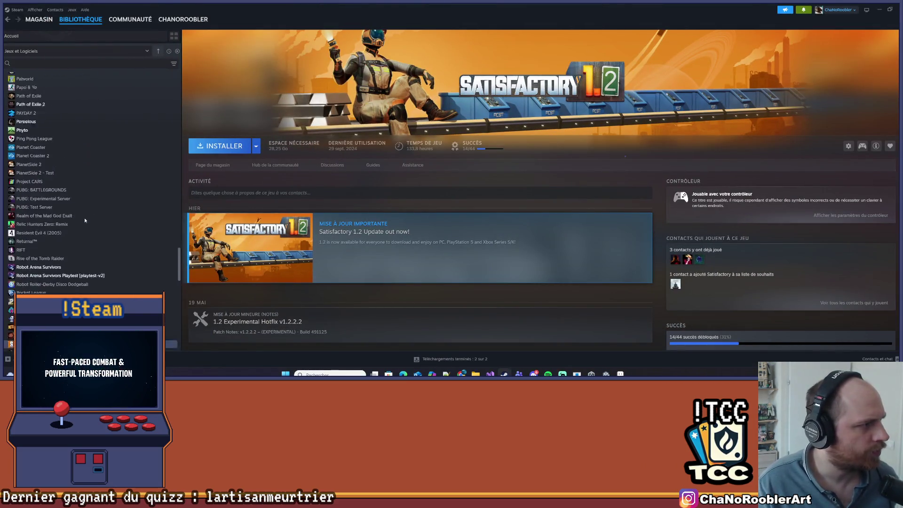
scroll(81, 219, "up", 7)
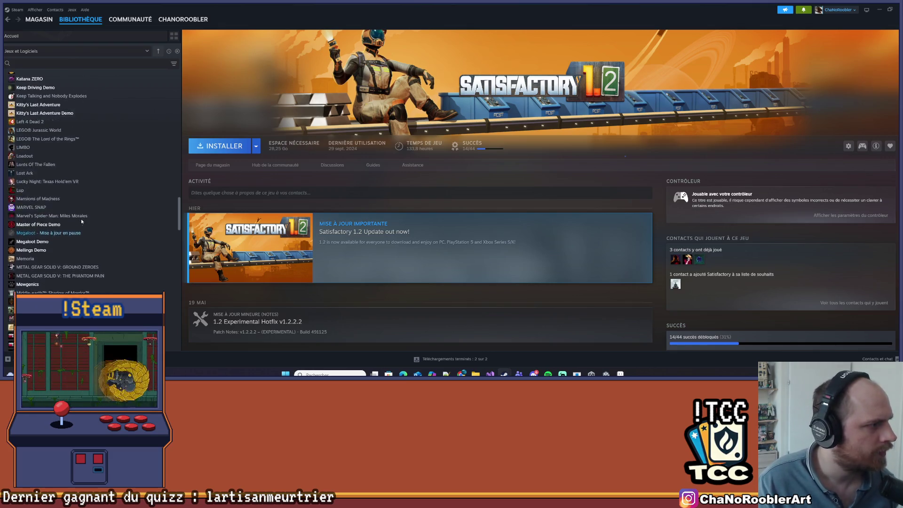
scroll(79, 235, "down", 1)
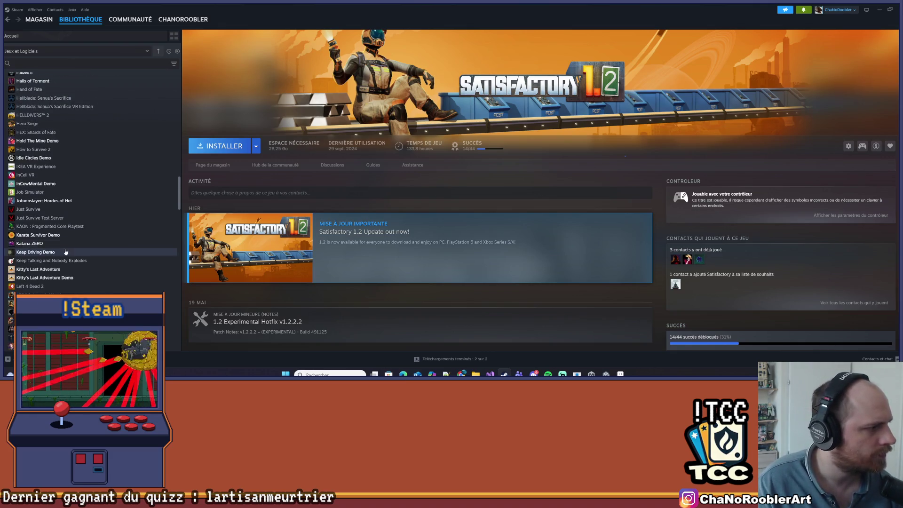
scroll(79, 261, "up", 4)
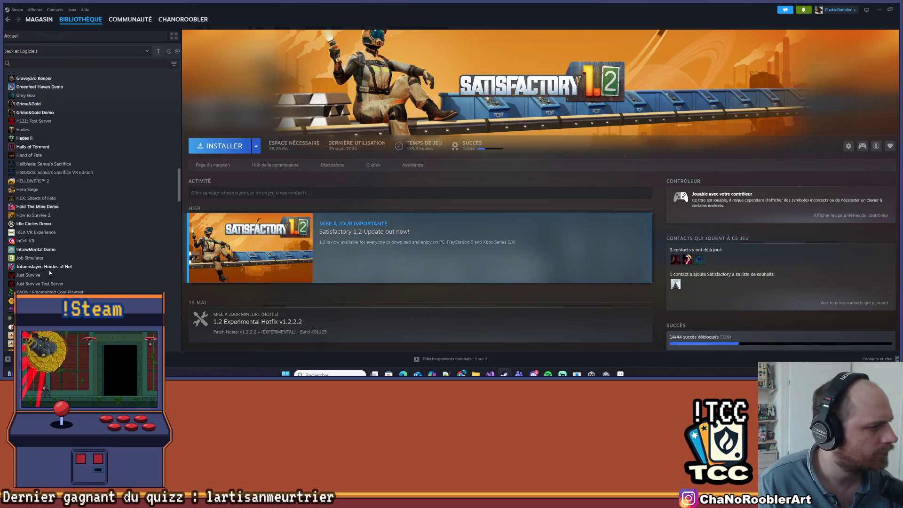
scroll(49, 270, "down", 4)
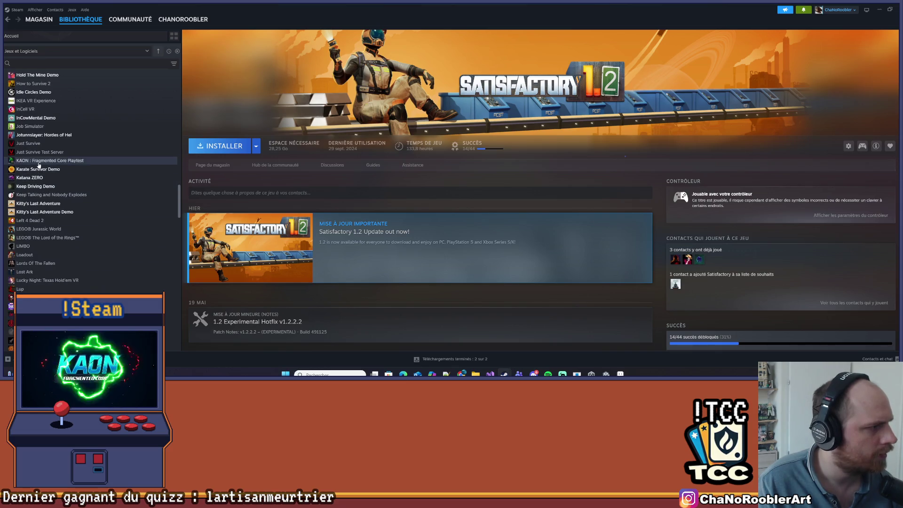
left_click(42, 161)
left_click(217, 146)
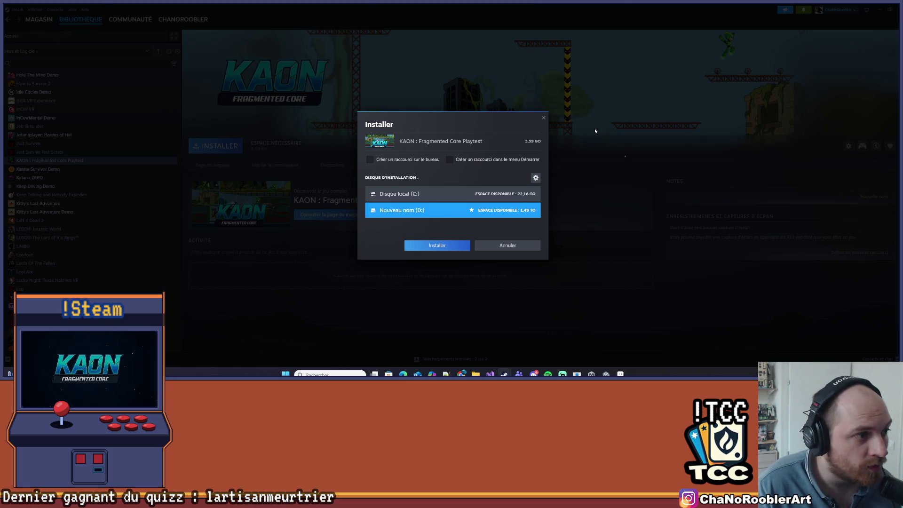
left_click(439, 249)
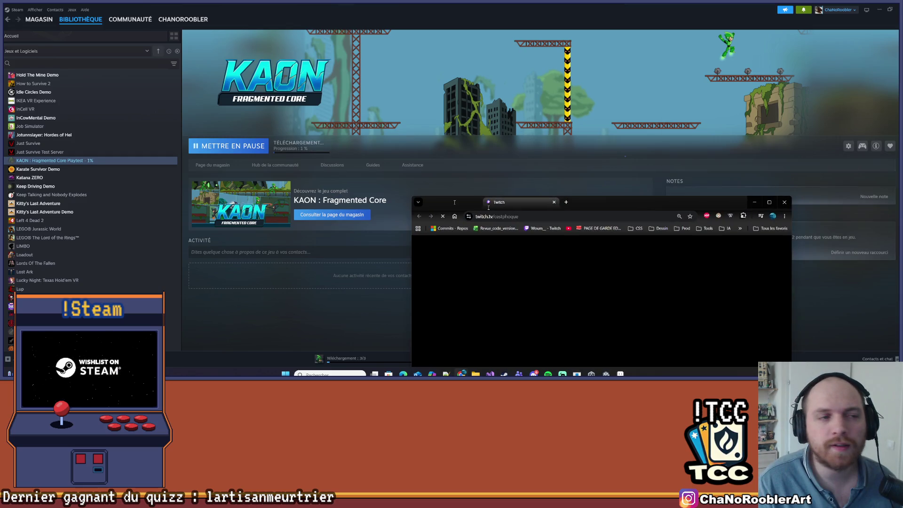
Maximize the Twitch browser and send the download-size message '.6 GO !!!' in chat.
double_click(454, 202)
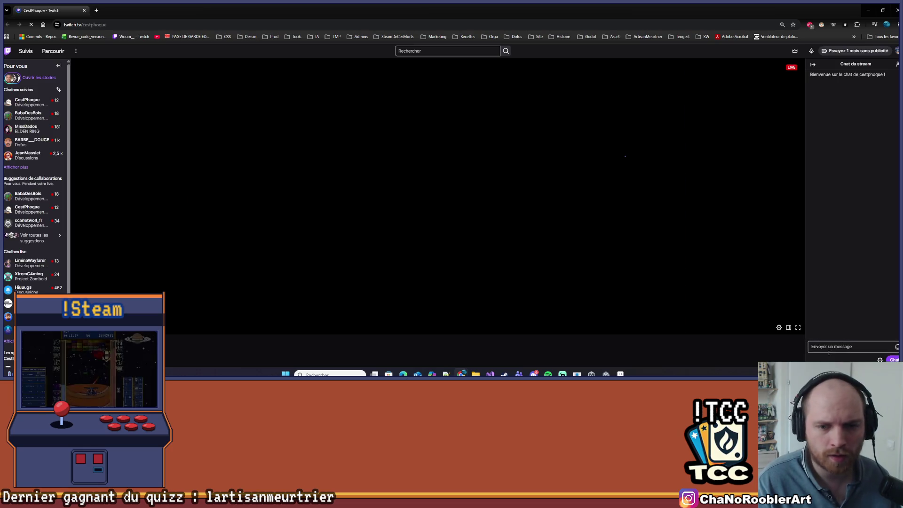
left_click(829, 349)
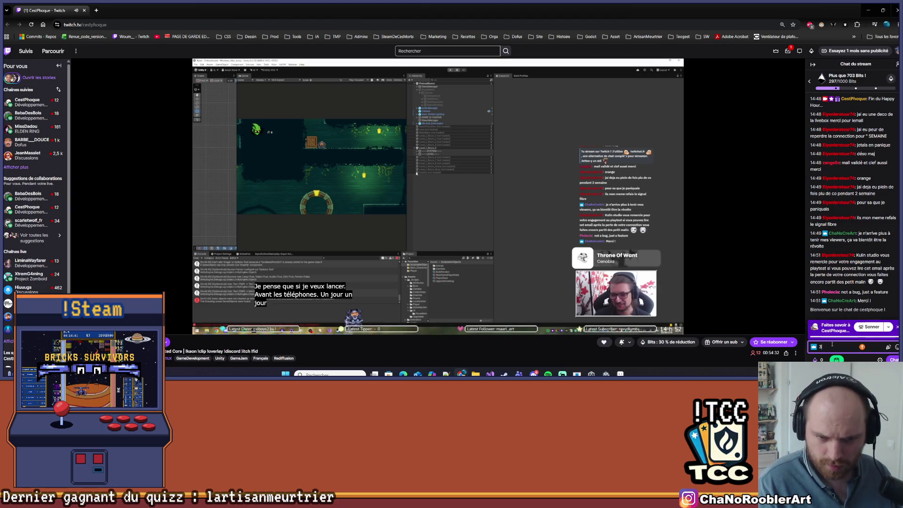
type(".6 GO")
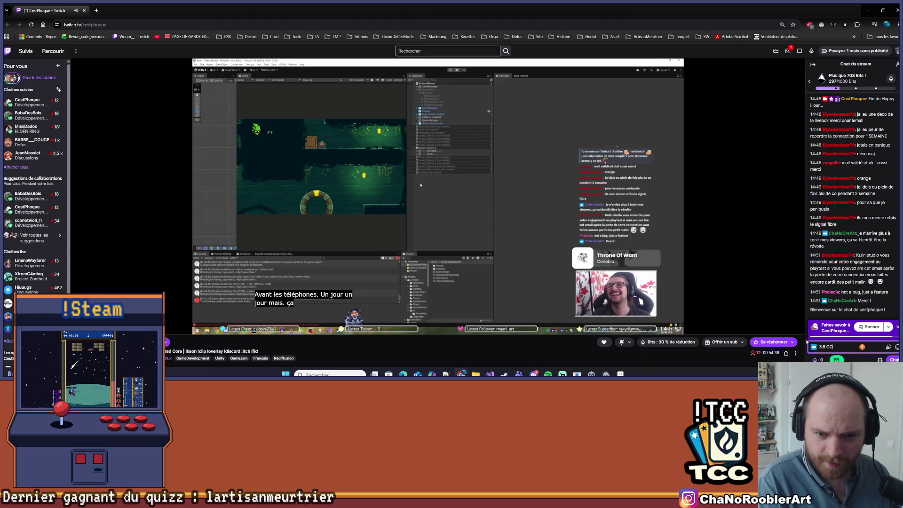
type(" !!!")
key("Return")
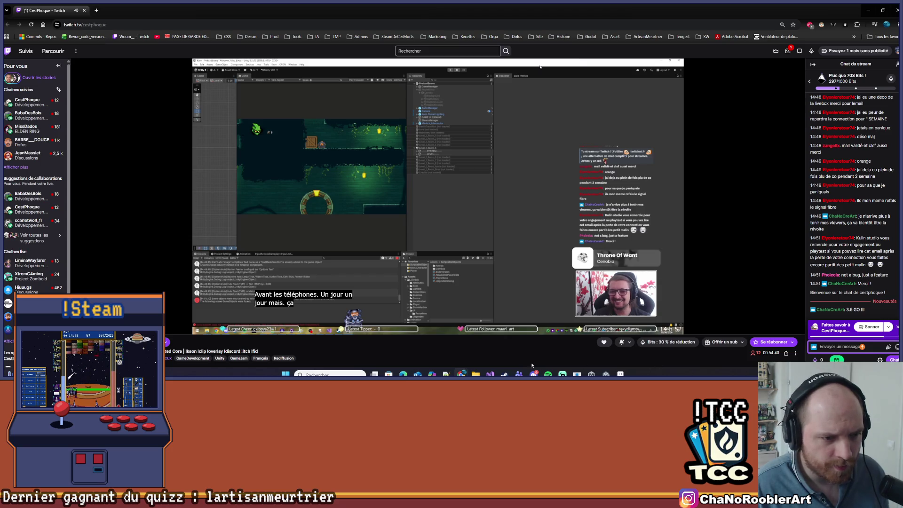
Check the Steam download, then minimize the Twitch browser so the Steam download page shows.
left_click(504, 374)
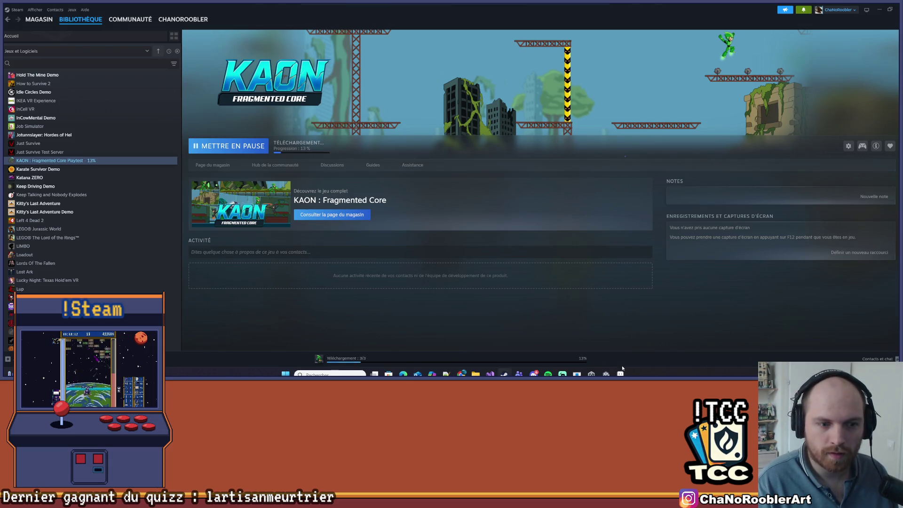
mouse_move(461, 374)
left_click(523, 342)
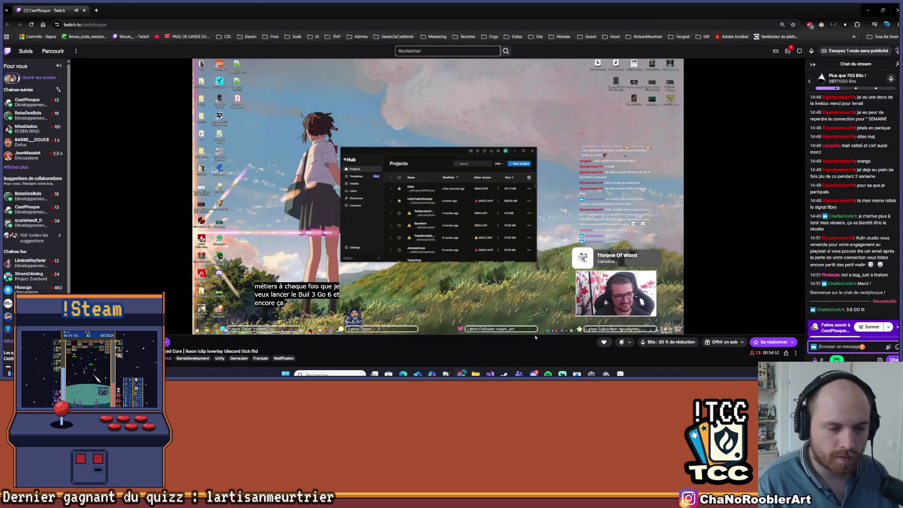
left_click(867, 8)
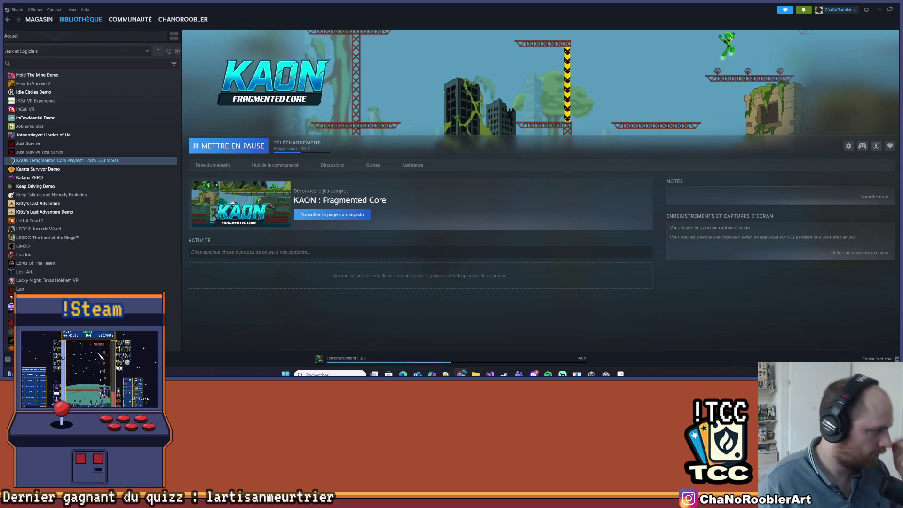
Close the Twitch browser window and launch the downloaded KAON playtest with JOUER.
mouse_move(462, 374)
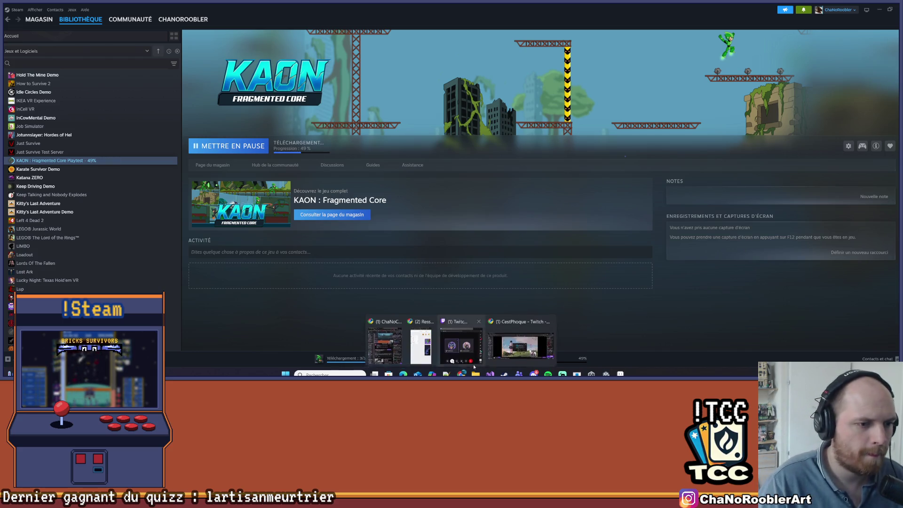
left_click(447, 339)
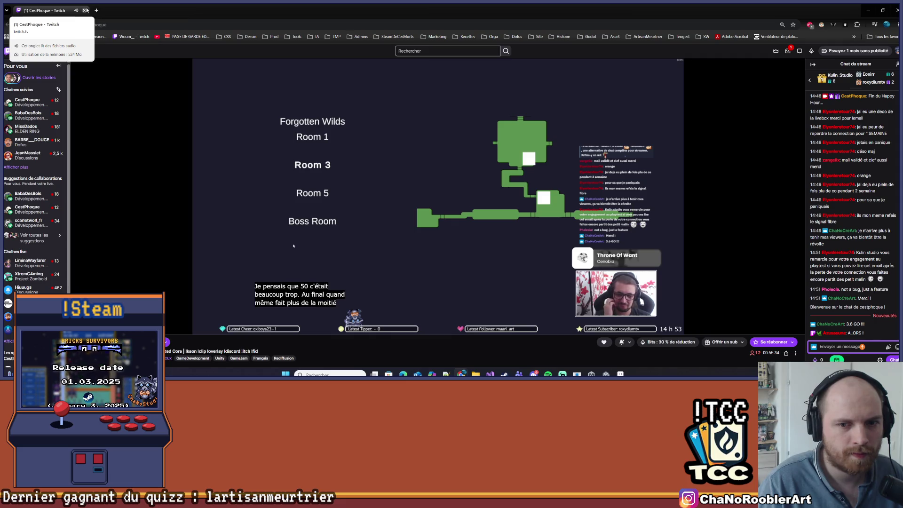
left_click(85, 10)
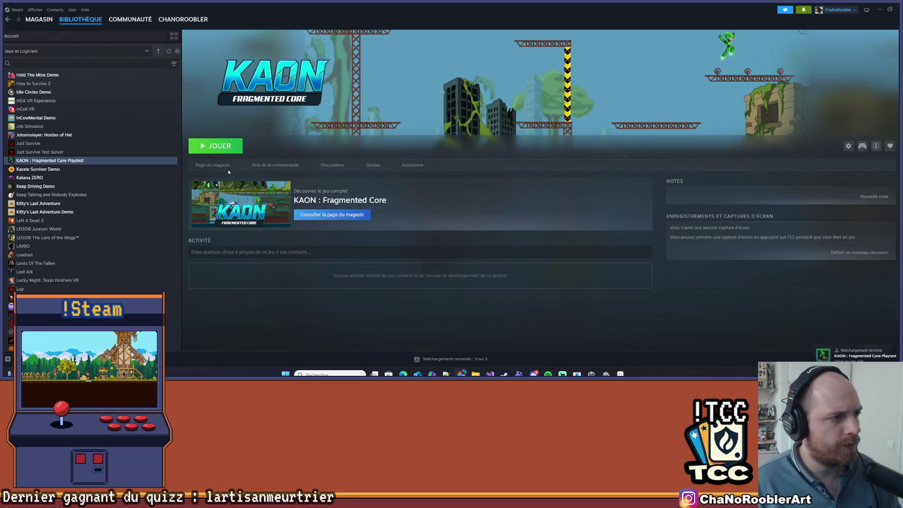
left_click(224, 147)
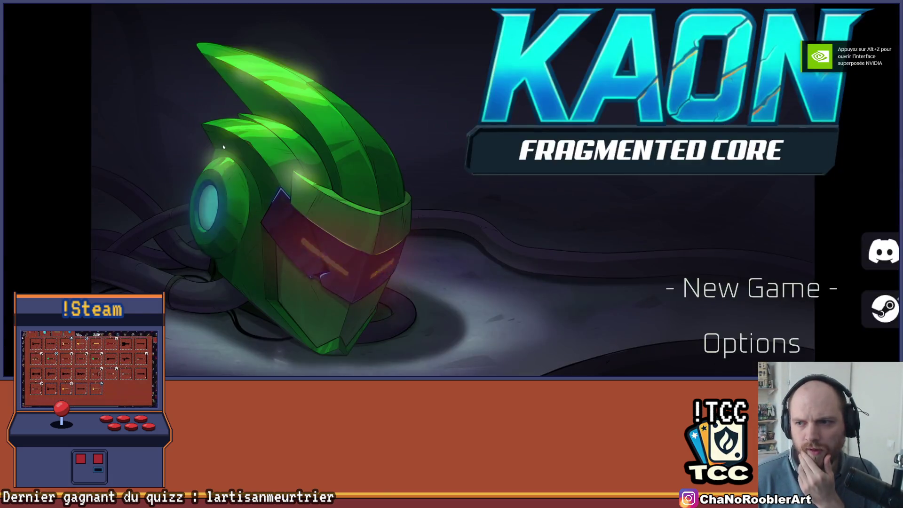
Open Options from the title menu, peek at the language choices, then back out.
key("Down")
key("Up")
key("Down")
key("Return")
key("Down")
key("Down")
key("Down")
key("Down")
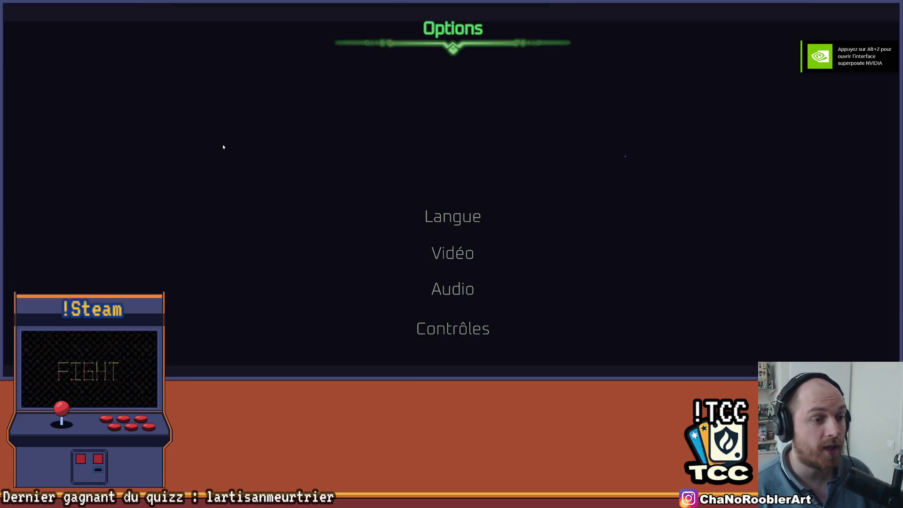
key("Return")
key("Return")
key("Escape")
key("Escape")
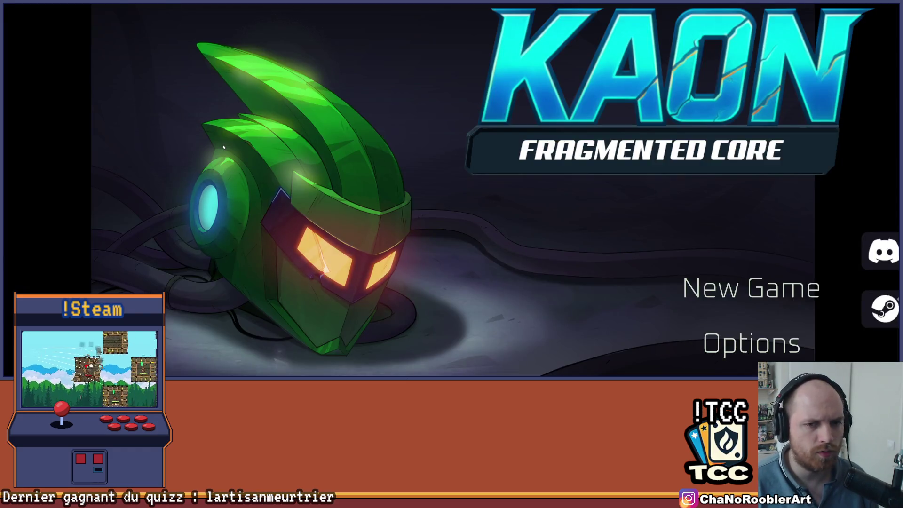
Move between New Game and Options on the title menu and reopen Options.
key("Up")
key("Down")
key("Up")
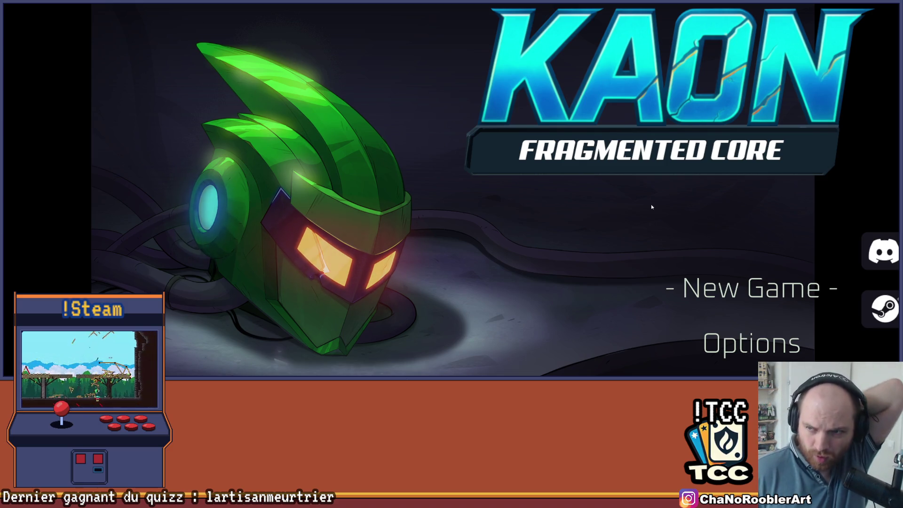
key("Down")
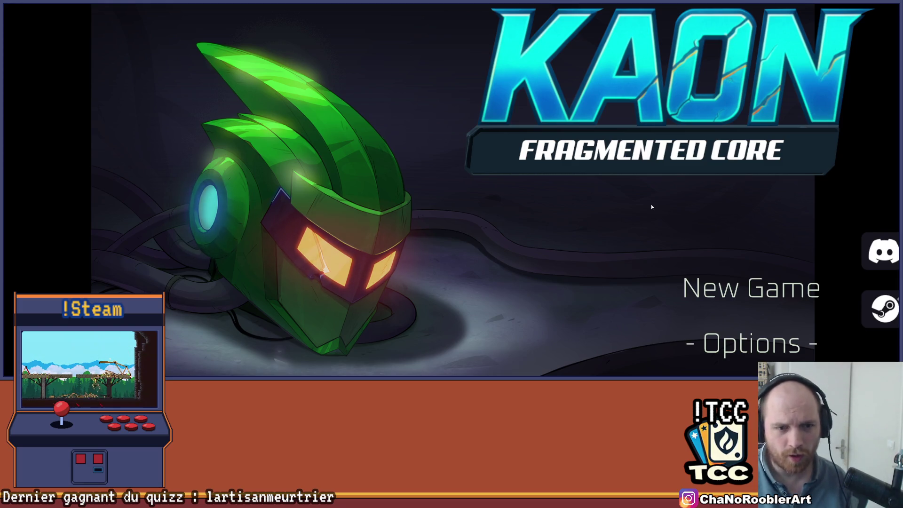
key("Up")
key("Down")
key("Return")
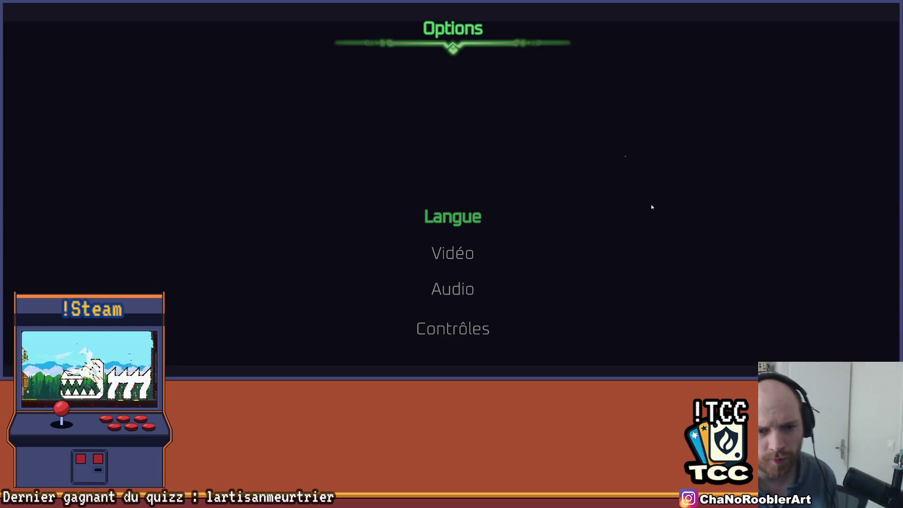
Browse the Langue setting's available languages several times without changing the language.
key("Down")
key("Up")
key("Return")
key("Down")
key("Up")
key("Down")
key("Up")
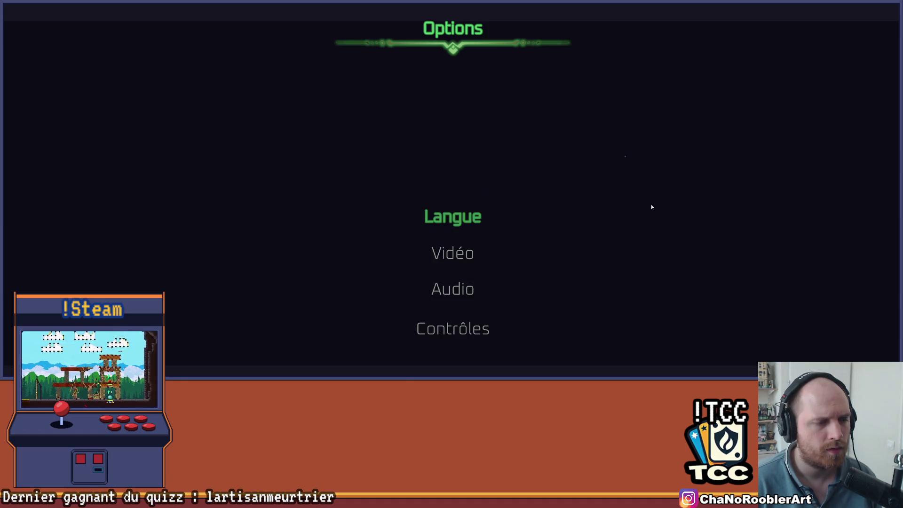
key("Return")
key("Return")
key("Escape")
key("Return")
key("Escape")
key("Escape")
key("Return")
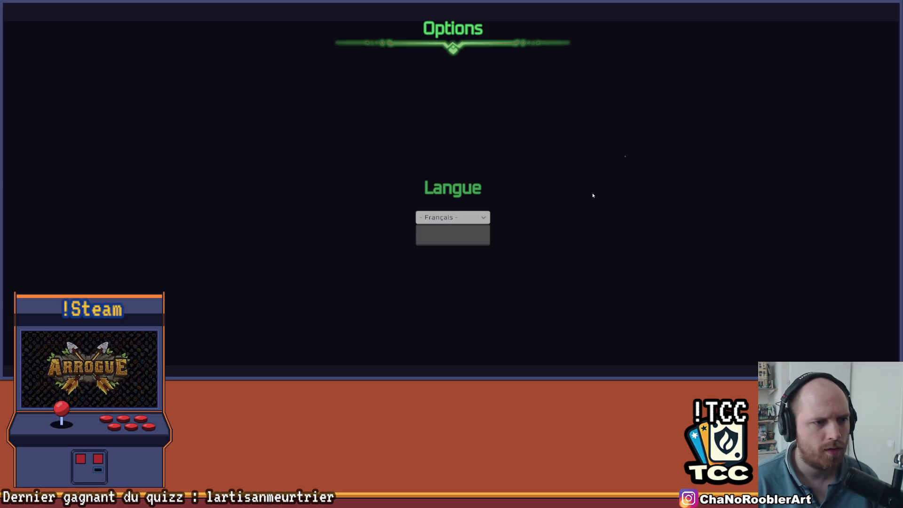
key("Return")
key("Escape")
key("Escape")
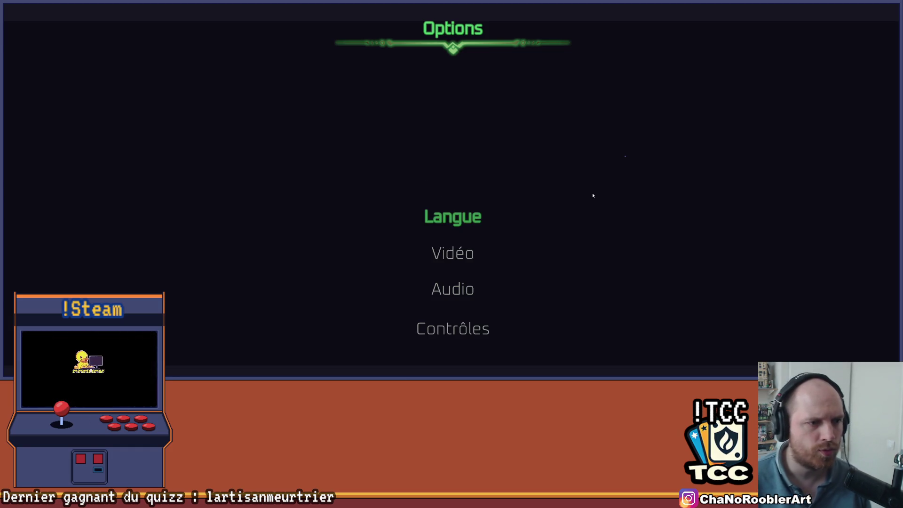
View the audio volumes (SFX 60%, Musique 80%) unchanged, scroll to controls, and return to the title menu.
key("Down")
key("Down")
key("Return")
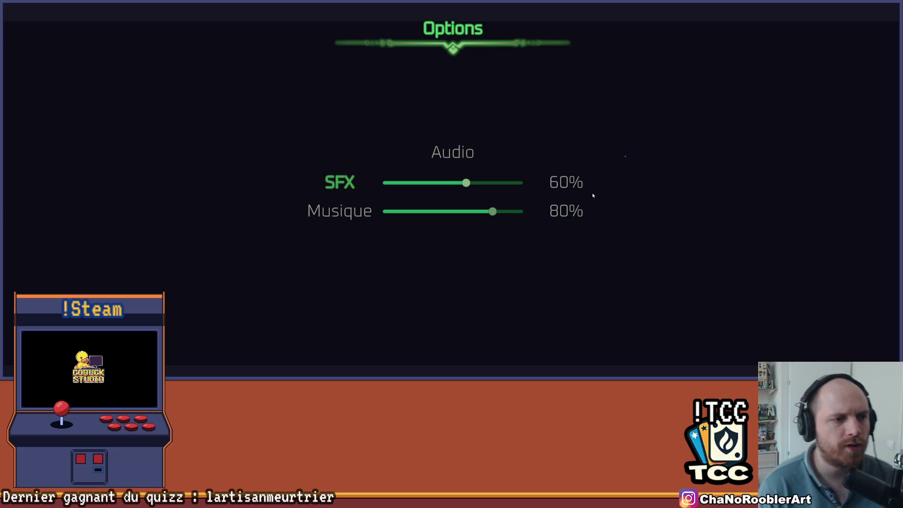
key("Escape")
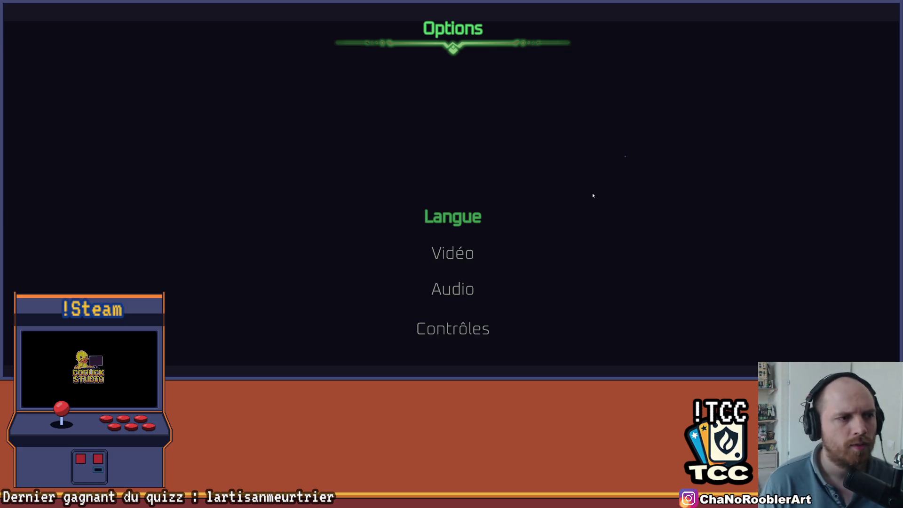
key("Down")
key("Down")
key("Down")
key("Up")
key("Up")
key("Down")
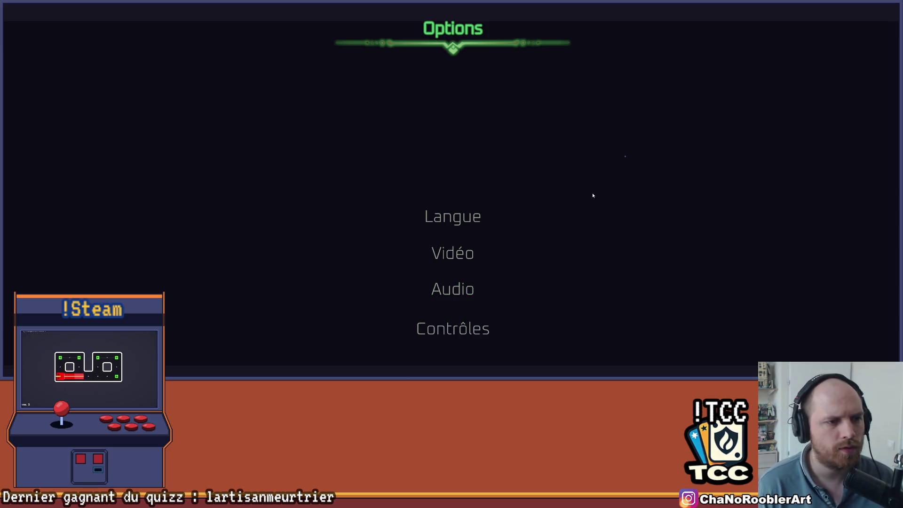
key("Down")
key("Down")
key("Down")
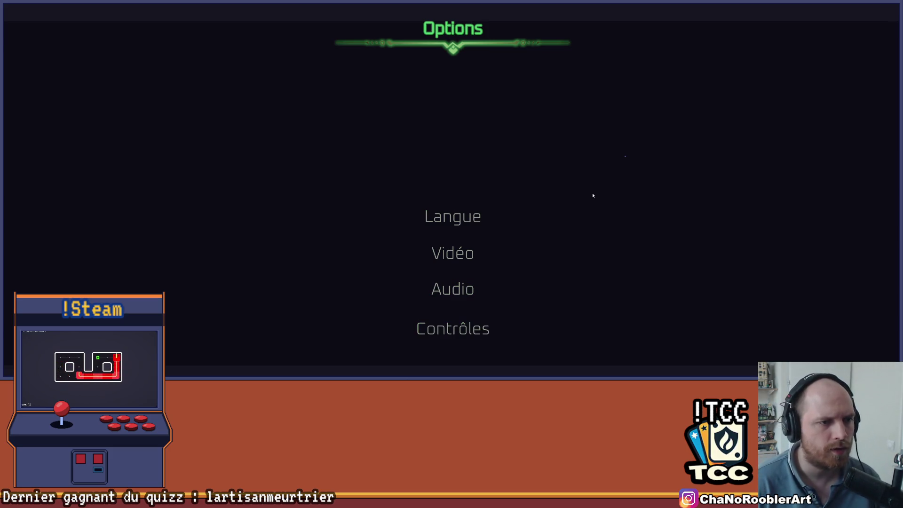
key("Down")
key("Down")
key("Down")
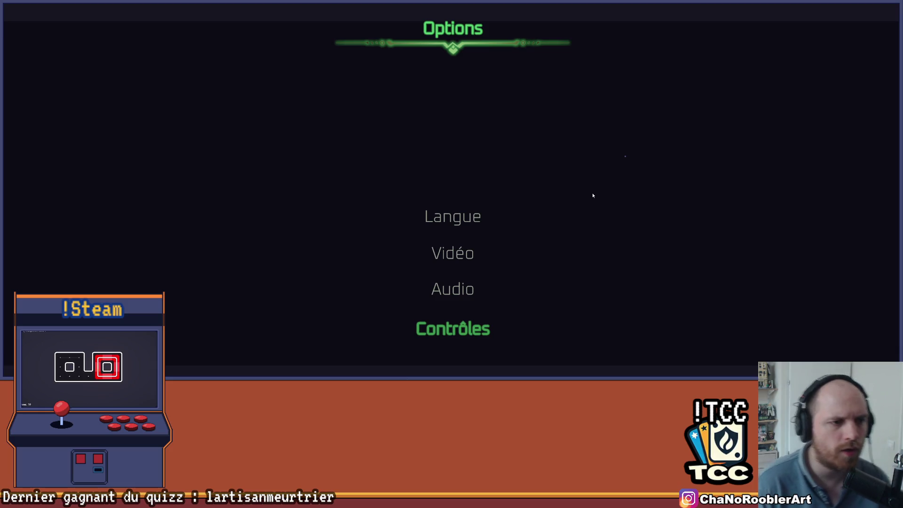
key("Escape")
key("Up")
key("Down")
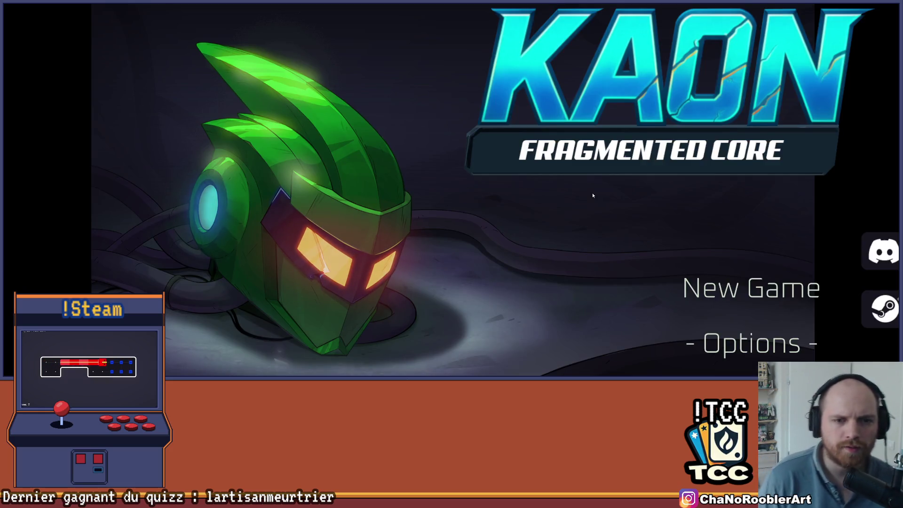
Start a new game and walk and jump in and out of the teleport ring.
key("Up")
key("Return")
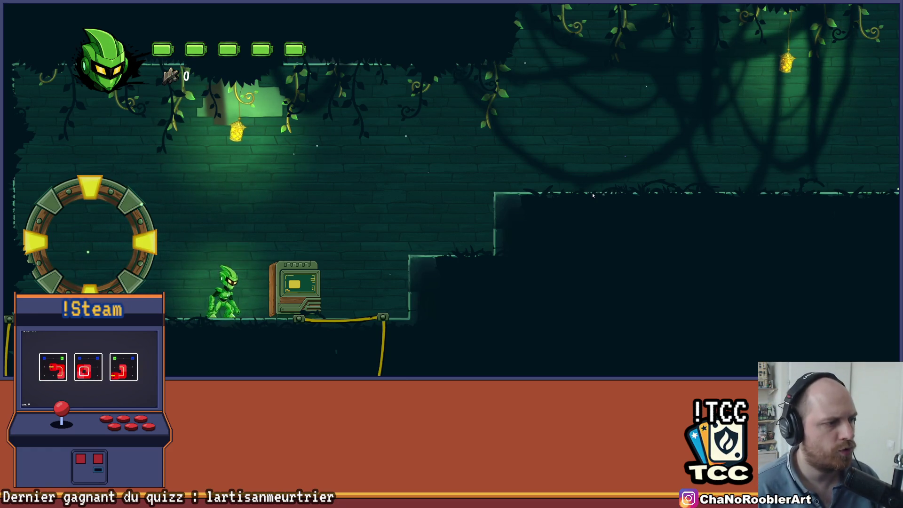
key("Left")
key("Right")
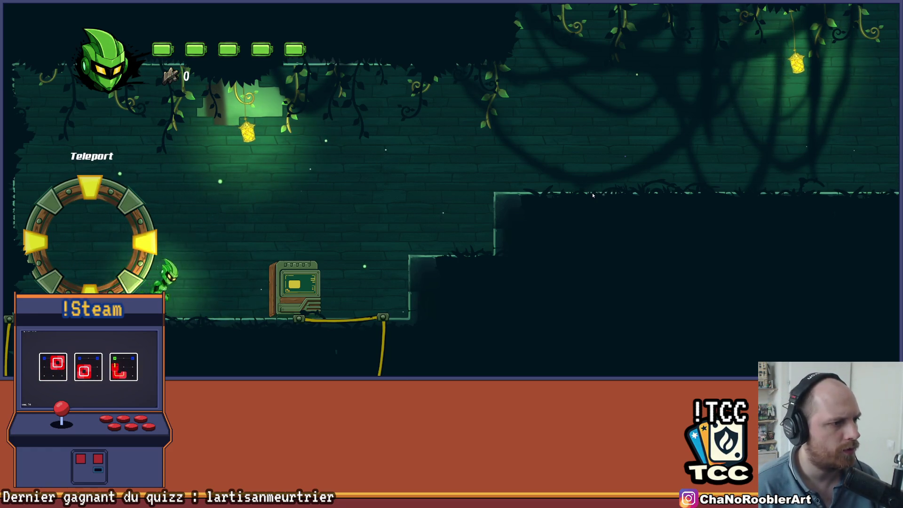
key("space")
key("Left")
key("space")
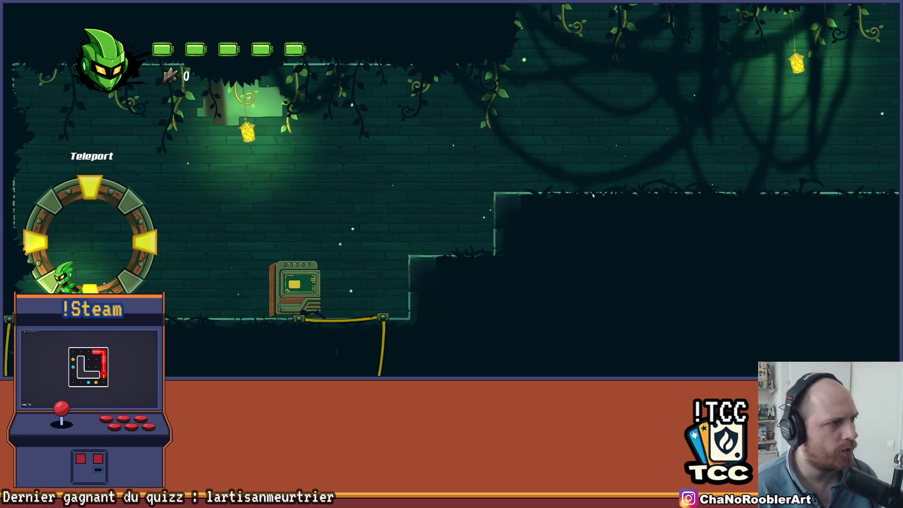
Jump to the ring's right side, use the terminal to teleport back, and pause the game.
key("Right")
key("space")
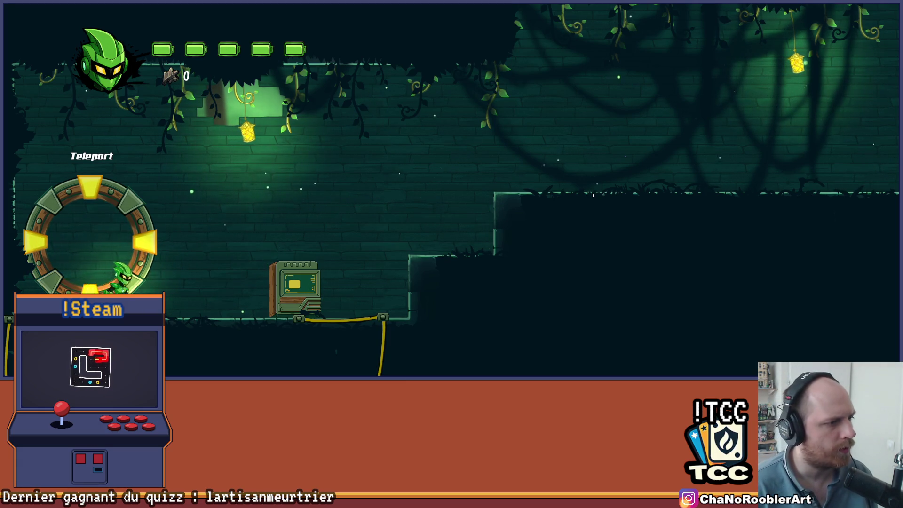
key("Right")
key("e")
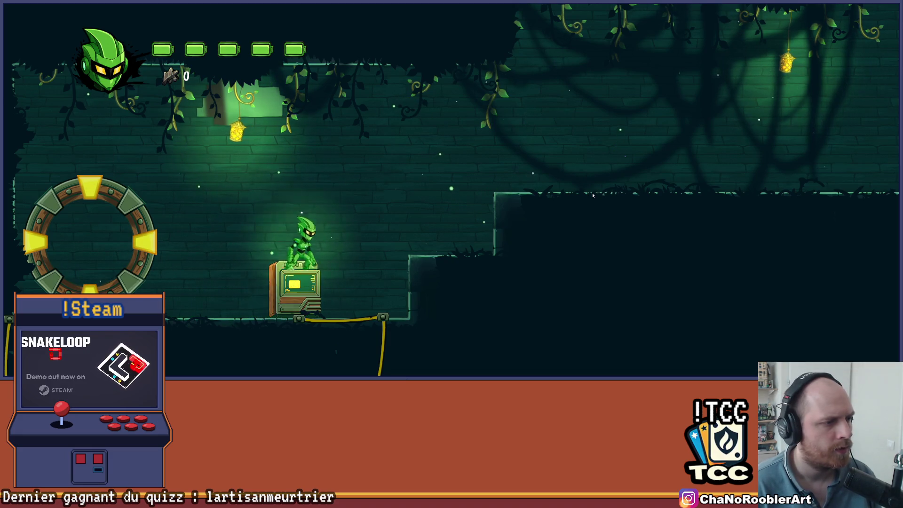
key("Escape")
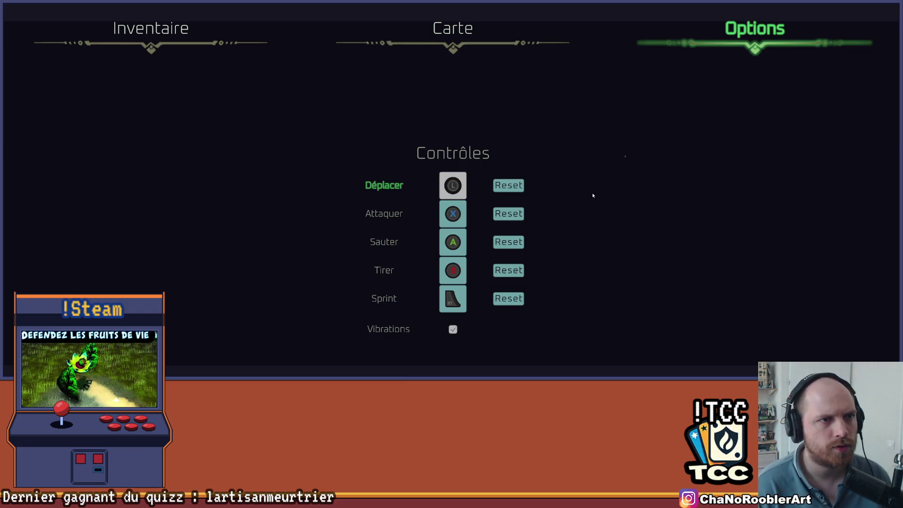
View the Lame énergétique and Téléportation éclair upgrades under Inventaire, then open Options > Vidéo.
key("Left")
key("Right")
key("Right")
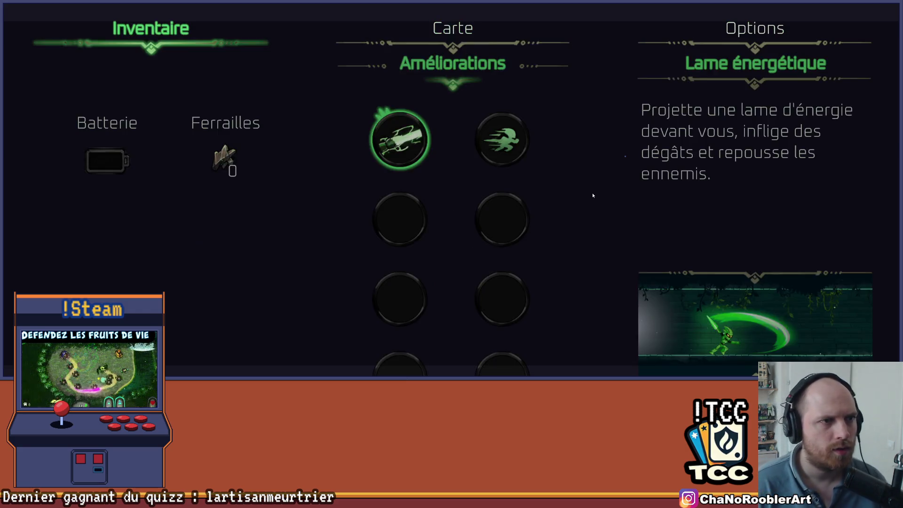
key("Right")
key("Left")
key("Left")
key("Right")
key("Right")
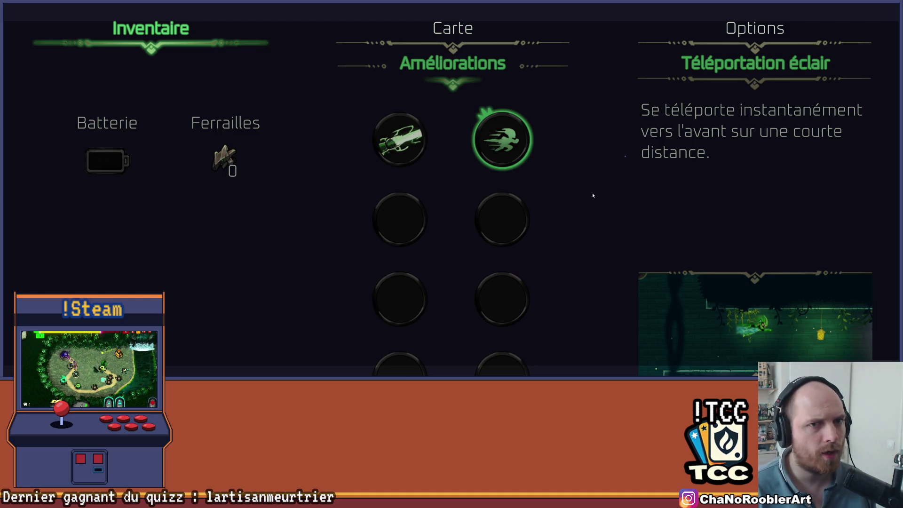
key("Right")
key("Right")
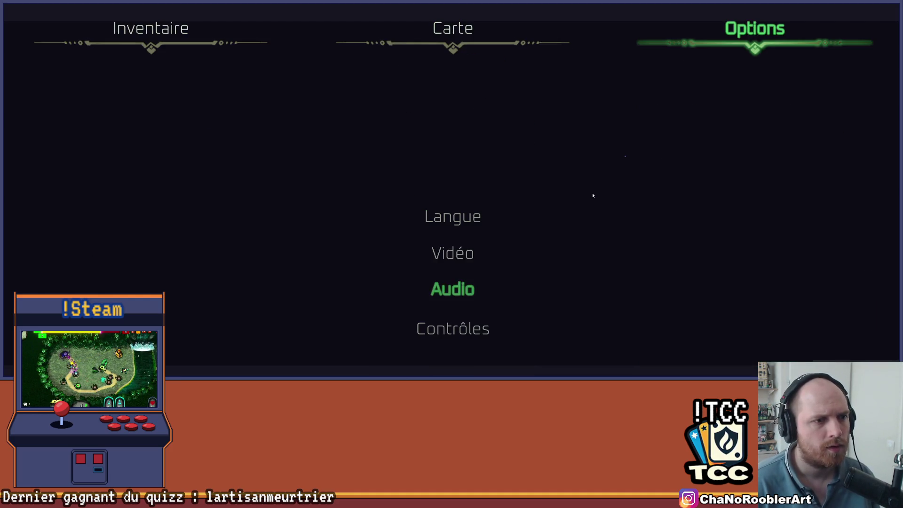
key("Return")
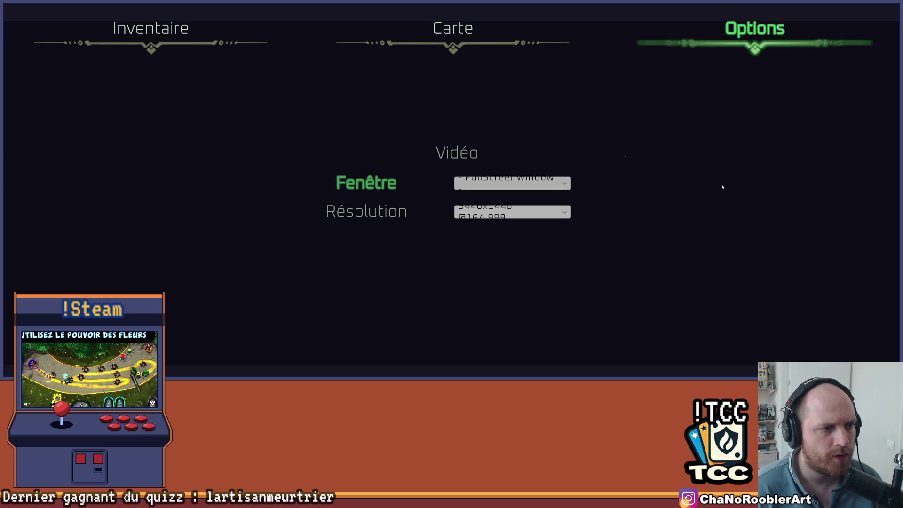
Focus the resolution setting, dismiss the Windows start menu, and switch to the Carte tab.
key("Down")
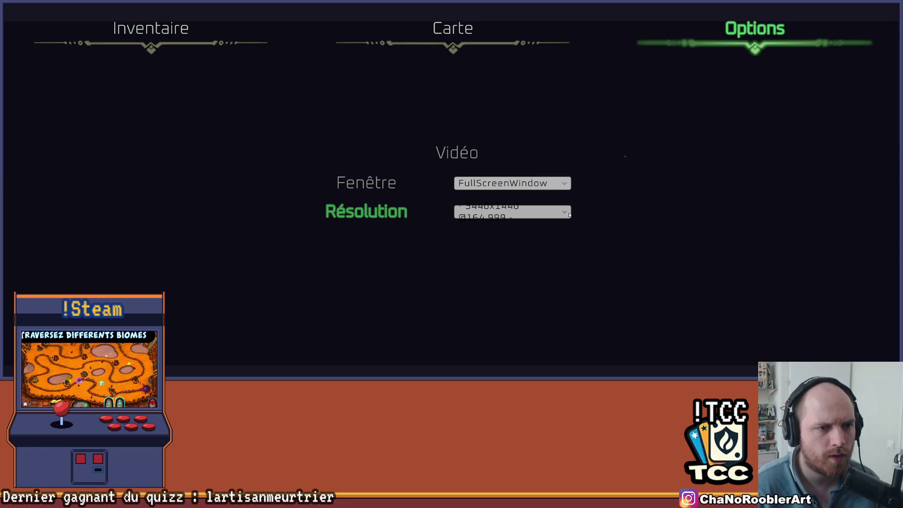
key("super")
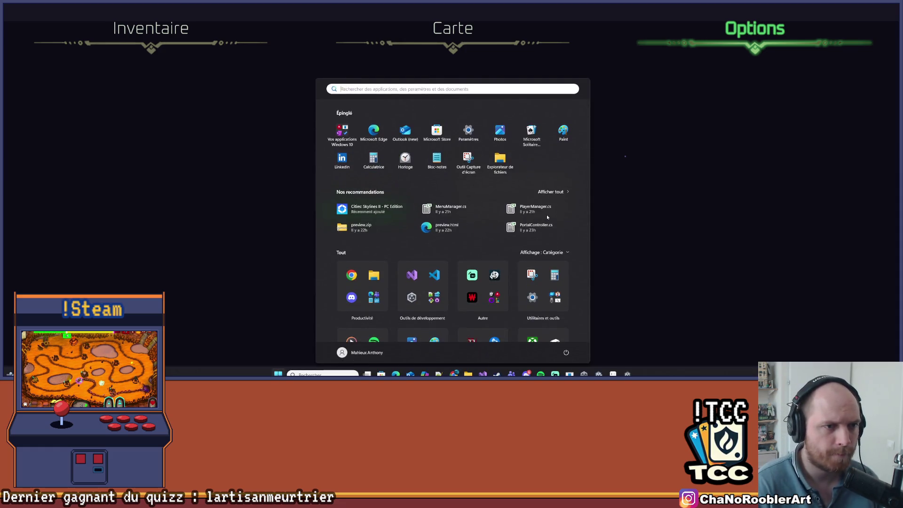
key("super")
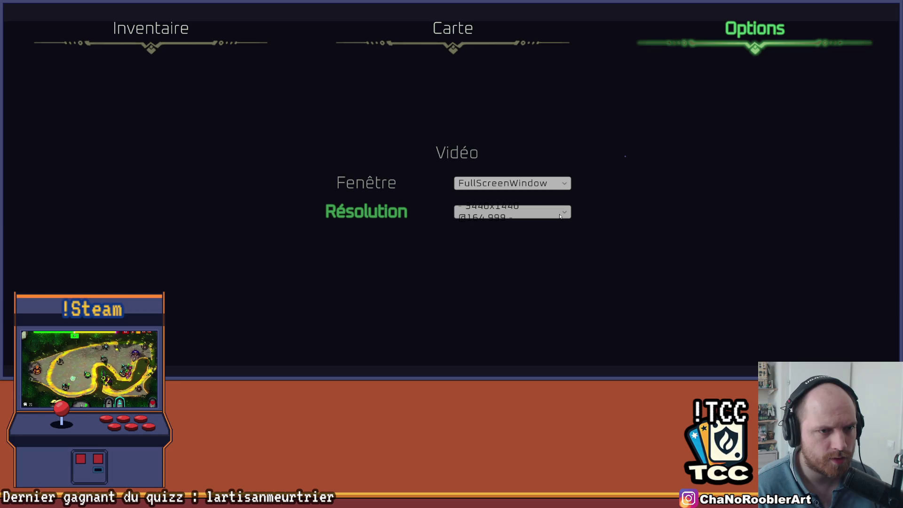
left_click(458, 38)
Browse the inventory upgrades, moving between Batterie and Téléportation éclair.
key("q")
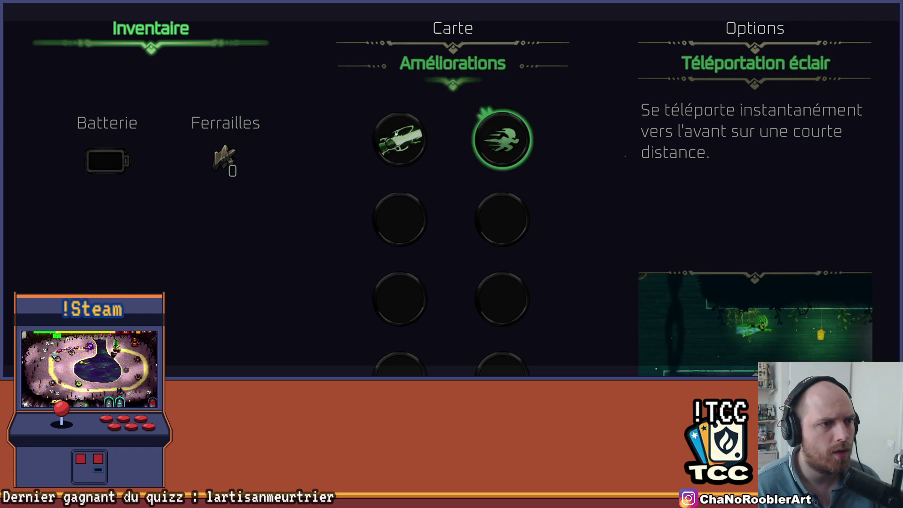
key("Right")
key("Left")
key("Right")
key("Right")
key("Left")
key("Right")
key("Left")
key("Right")
key("Left")
key("Right")
Go to the Options tab, open Vidéo, and move between Fenêtre and Résolution.
key("e")
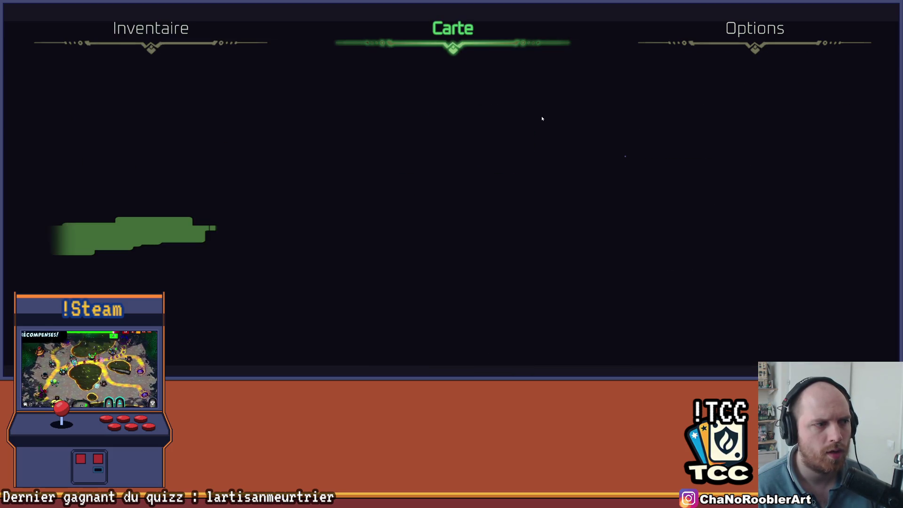
key("e")
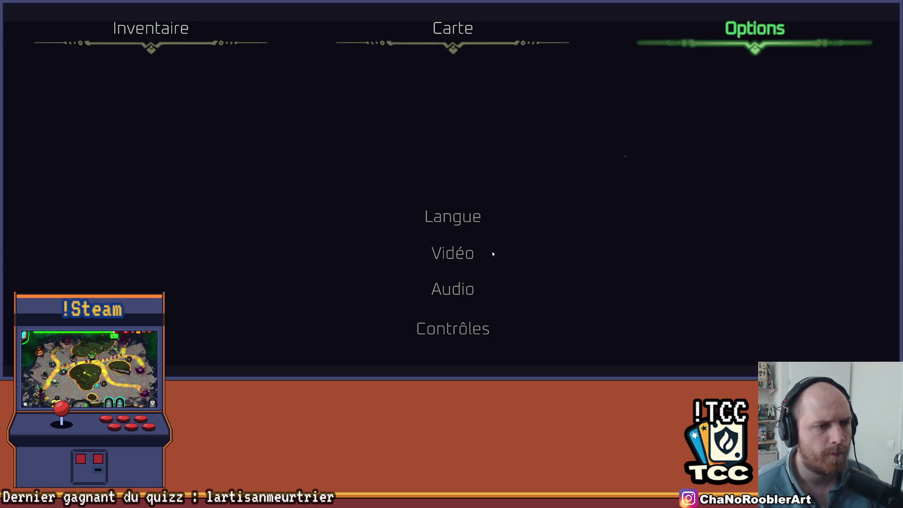
key("Down")
key("Up")
key("Down")
key("Return")
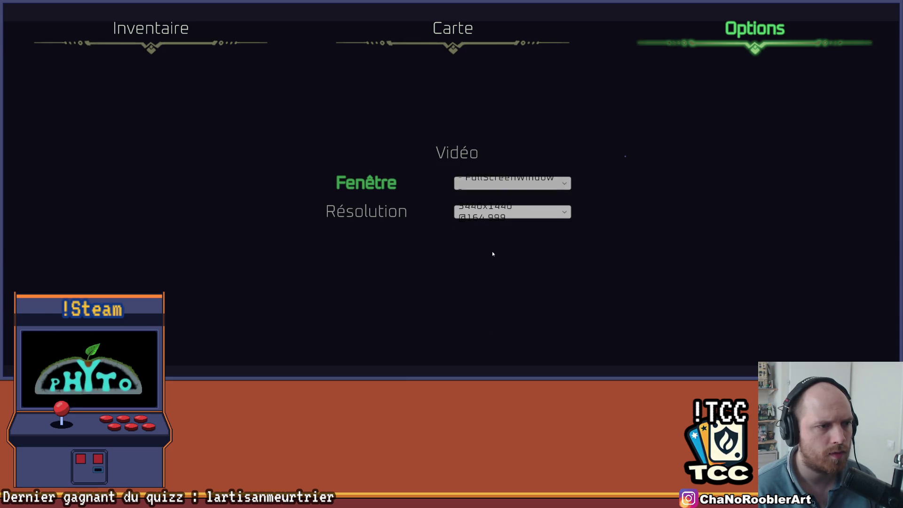
key("Down")
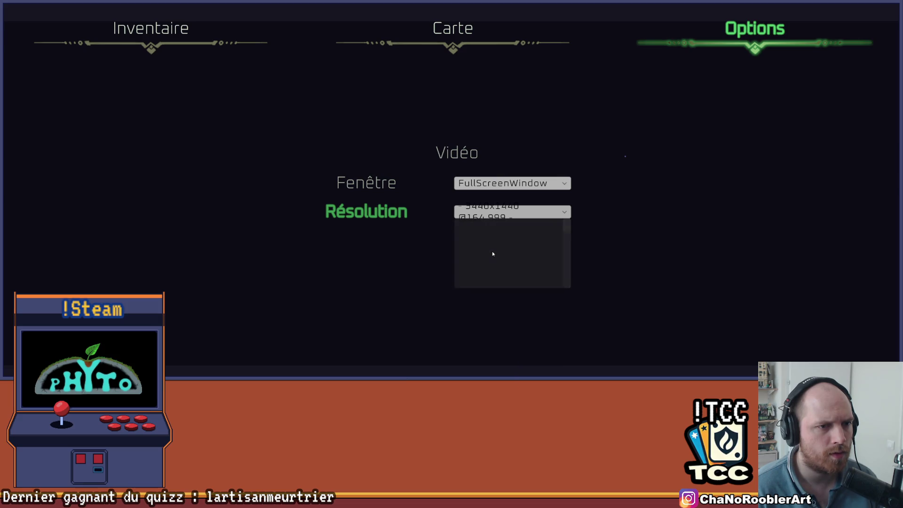
key("Up")
Back out of the video settings and close the pause menu to resume play.
key("Escape")
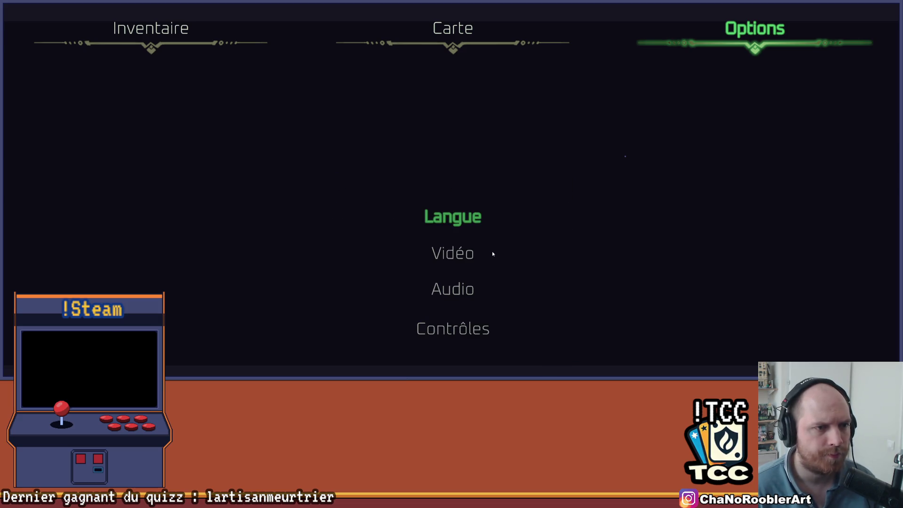
key("Up")
key("Down")
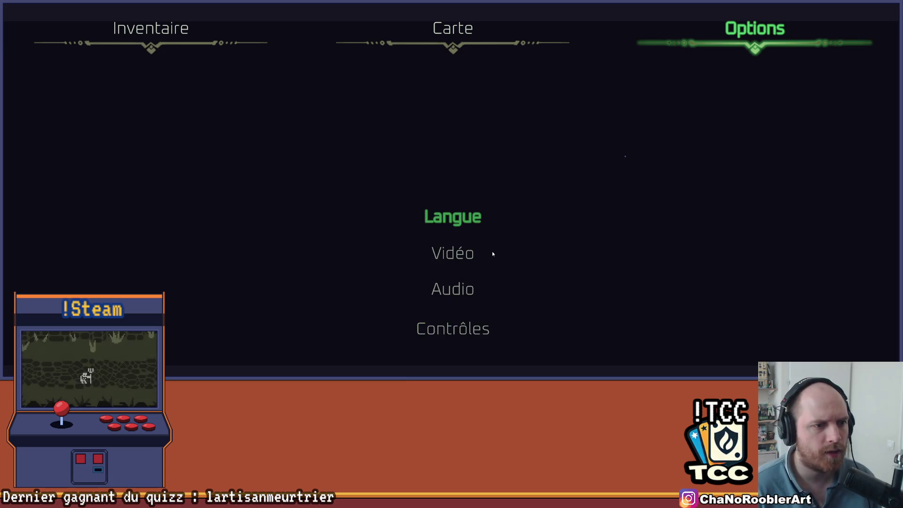
key("Escape")
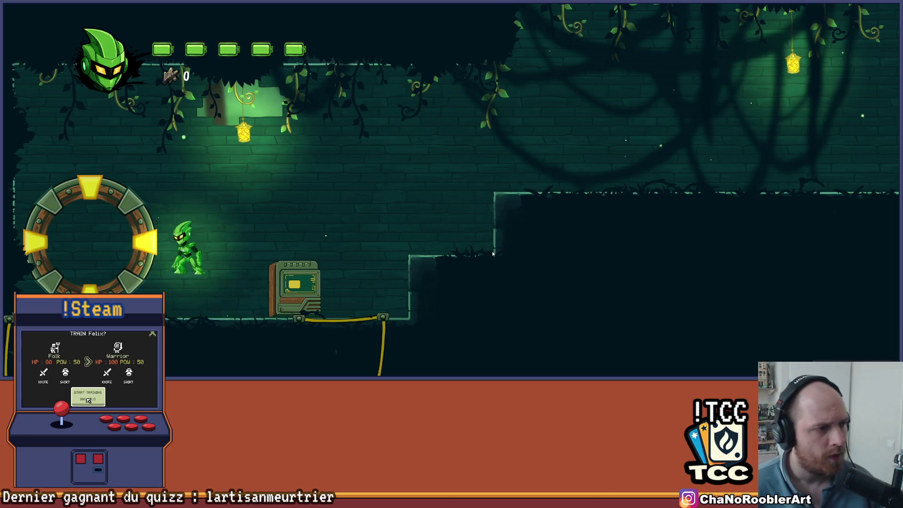
Check the pause menu's options and inventory pages, then resume play.
key("Escape")
key("Escape")
key("Escape")
key("q")
key("q")
key("q")
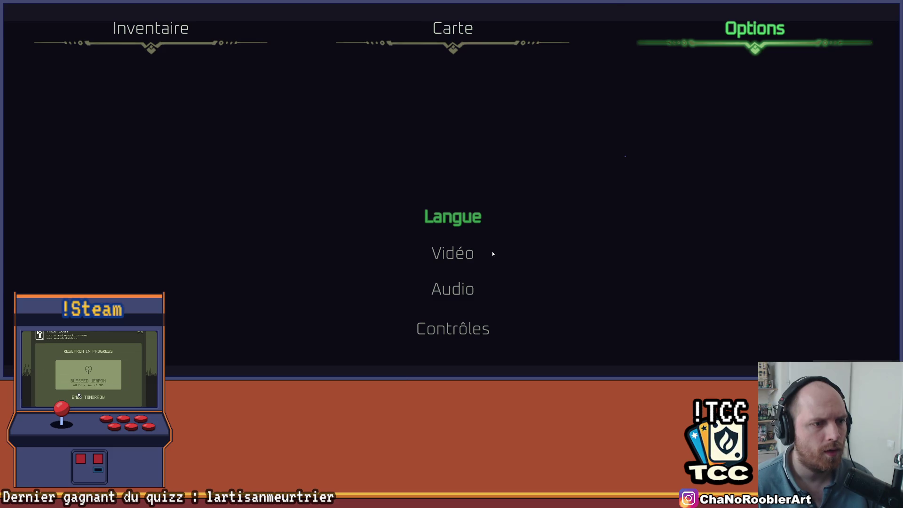
key("Escape")
Run right and repeatedly jump up and drop off the first ledges.
key("Right")
key("space")
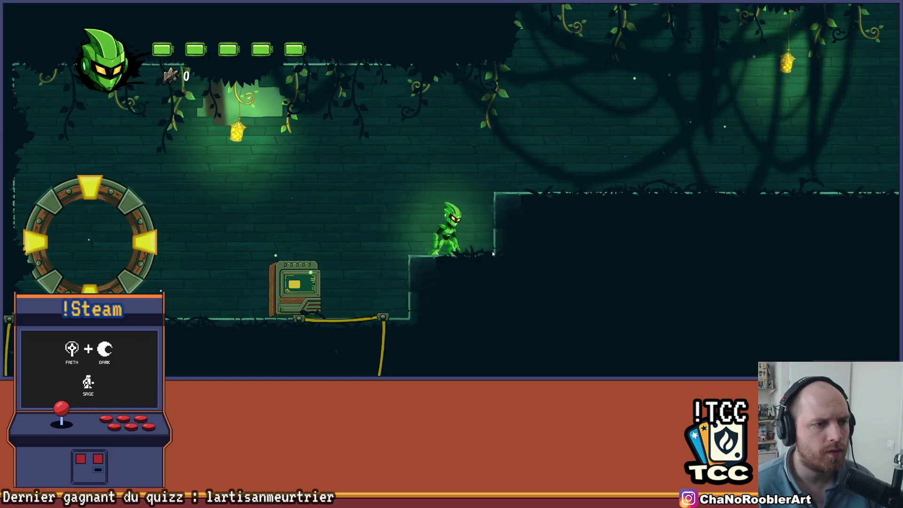
key("space")
key("Left")
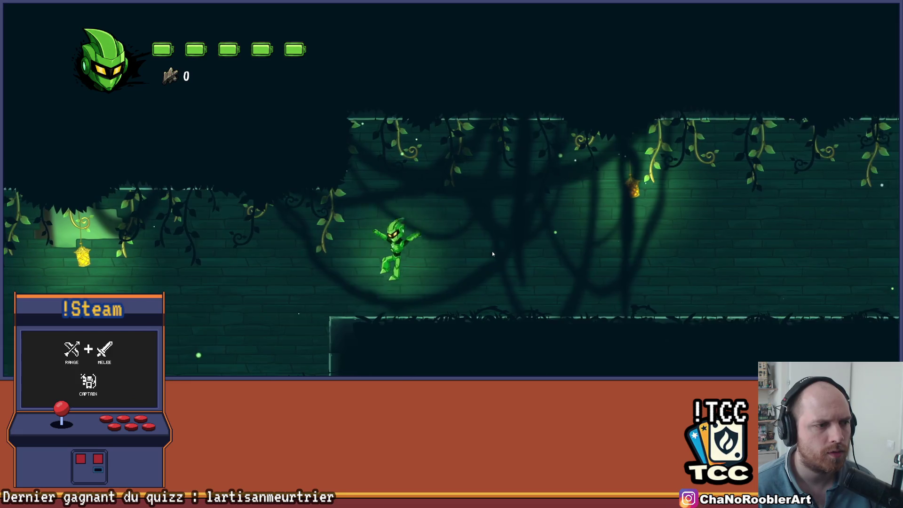
key("space")
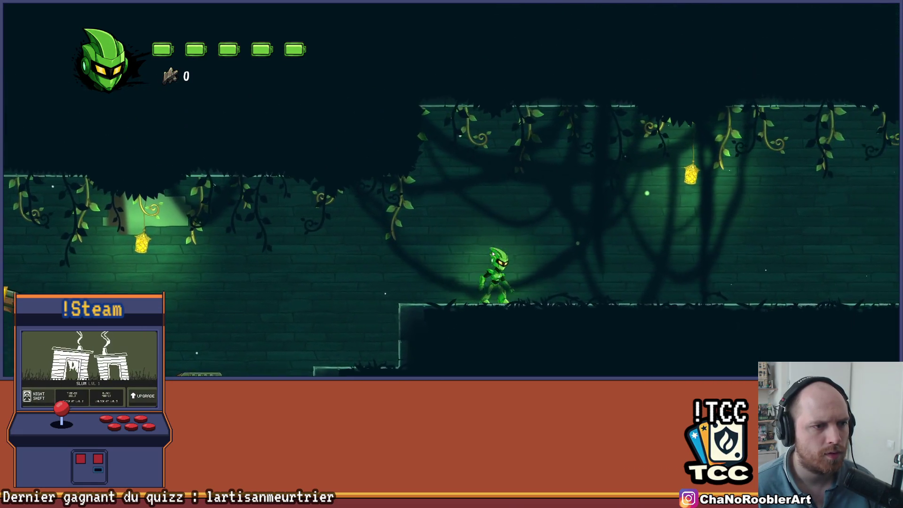
key("Left")
key("space")
key("Right")
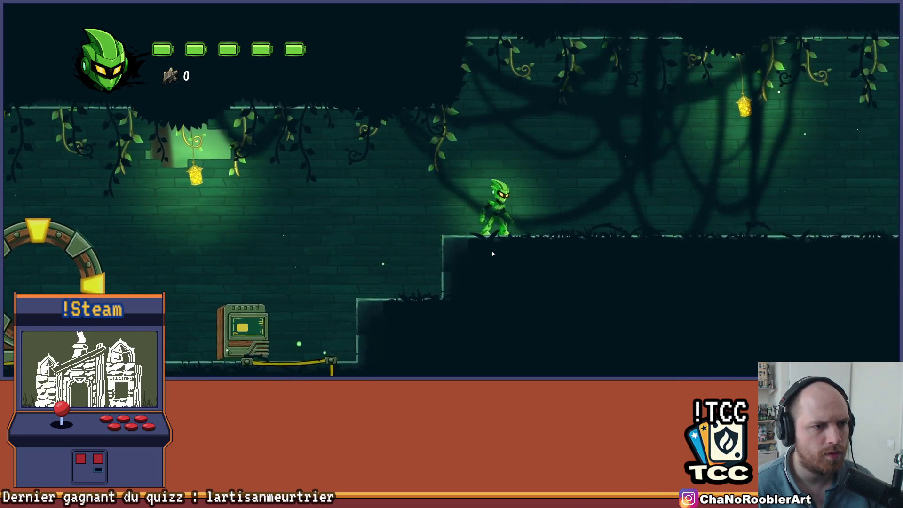
key("Left")
key("space")
key("Right")
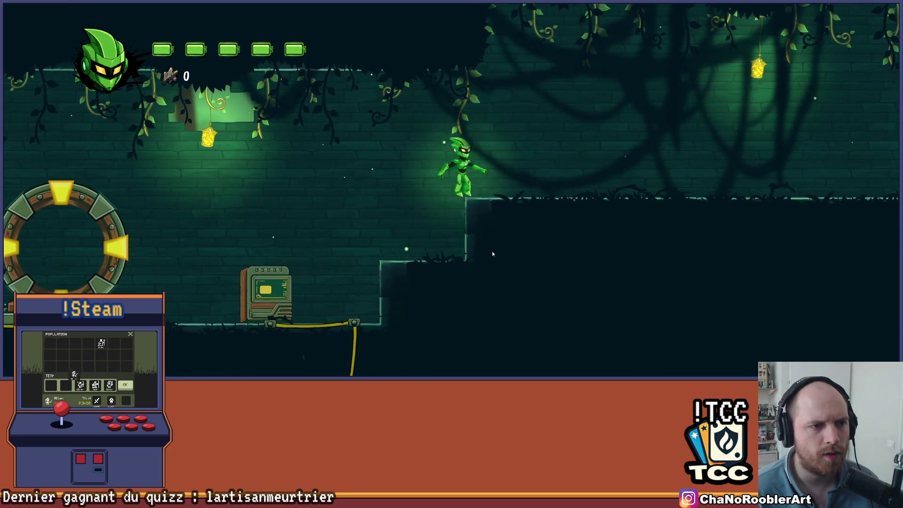
key("Left")
key("space")
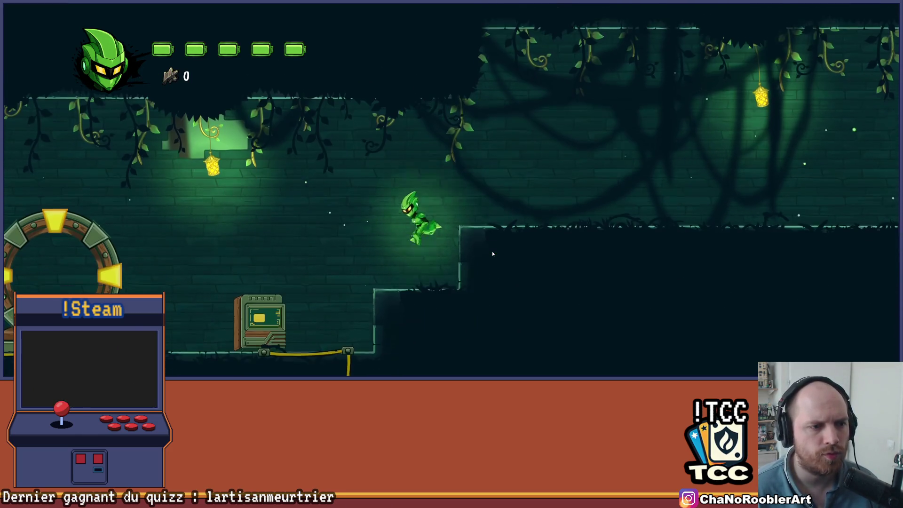
key("Right")
key("Left")
key("space")
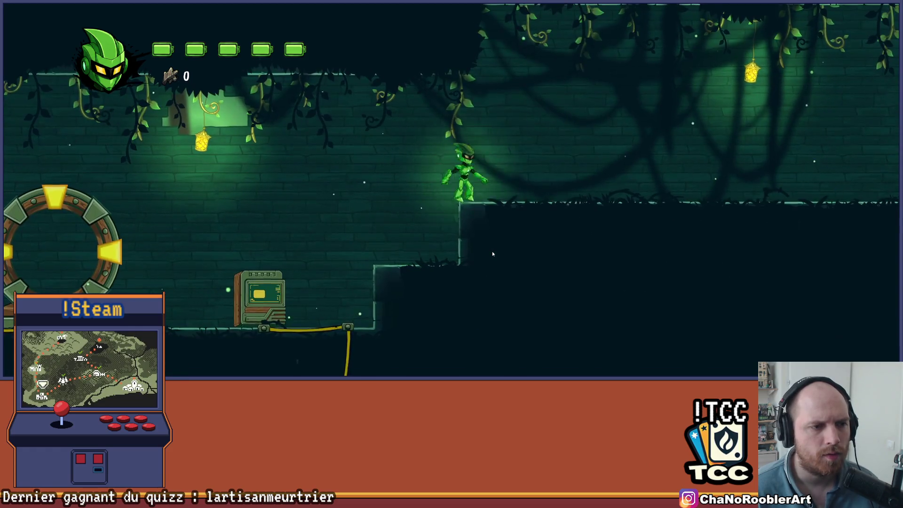
key("Right")
key("Right")
Slash while running right, then jump onto the wooden ledge and into the next room.
key("x")
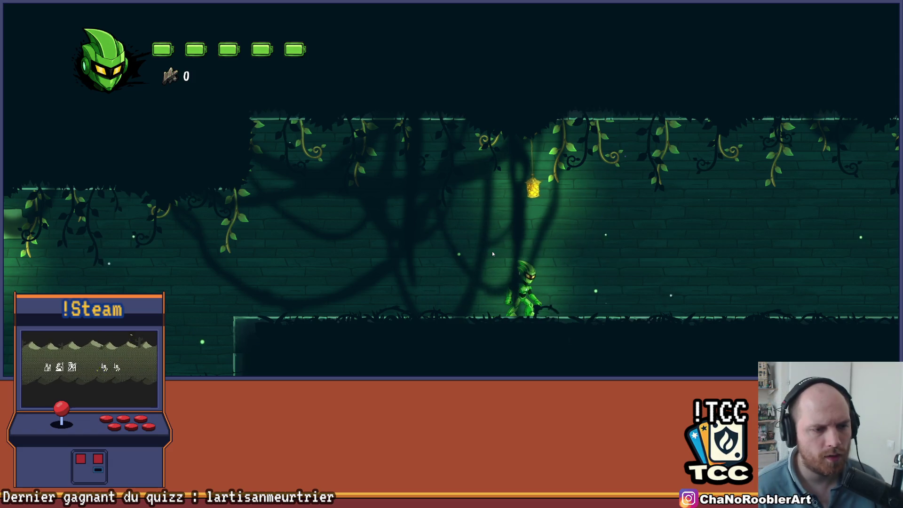
key("x")
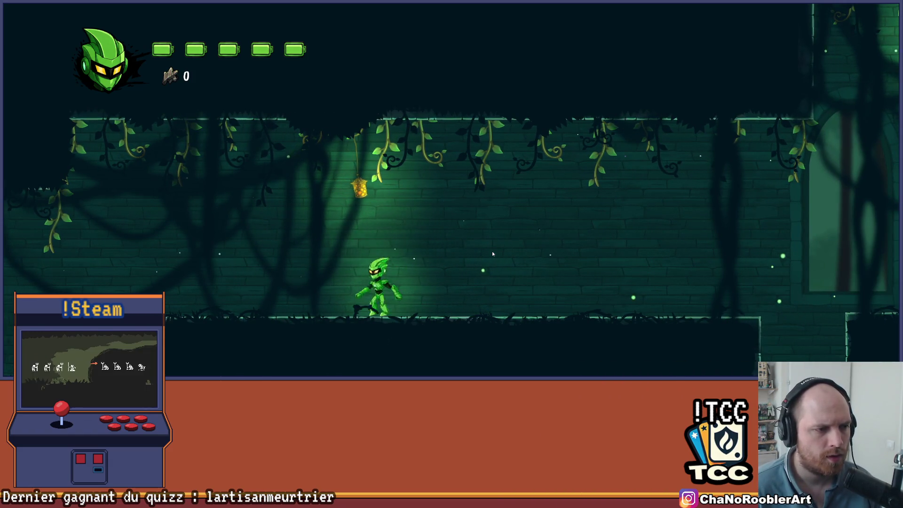
key("x")
key("space")
key("Right")
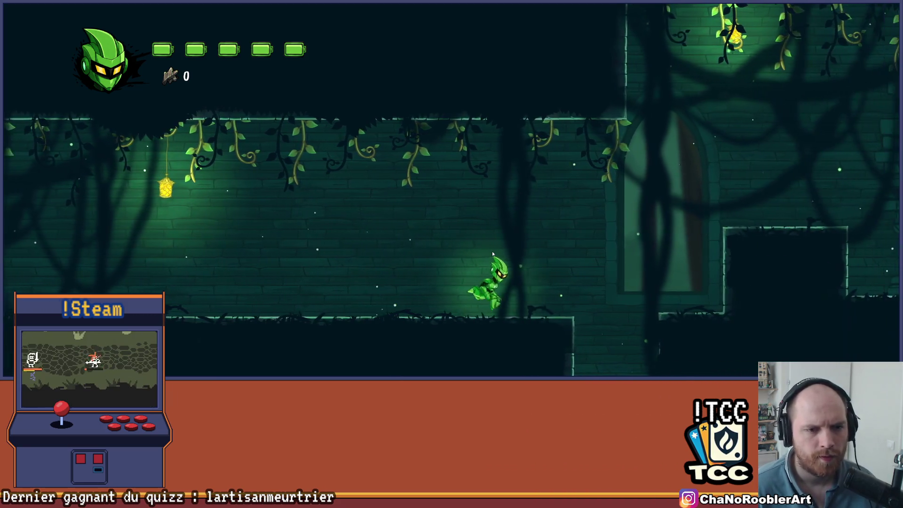
key("Right")
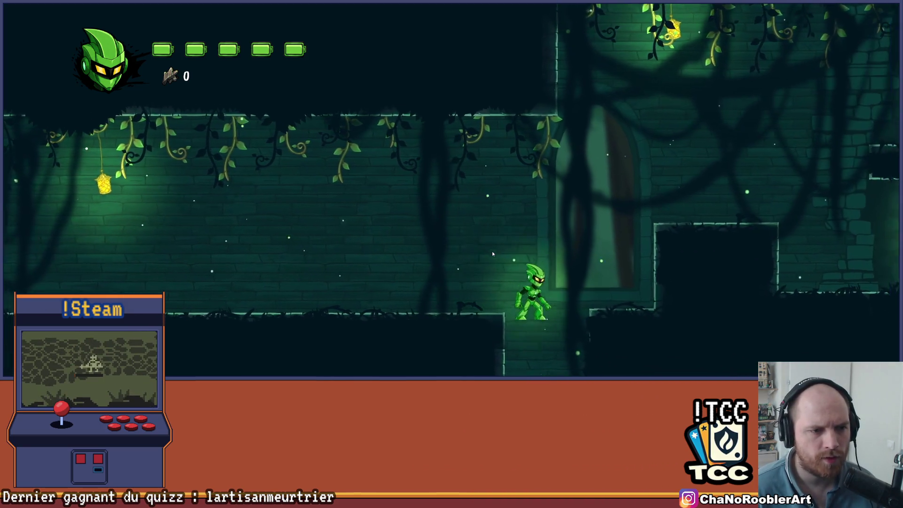
key("space")
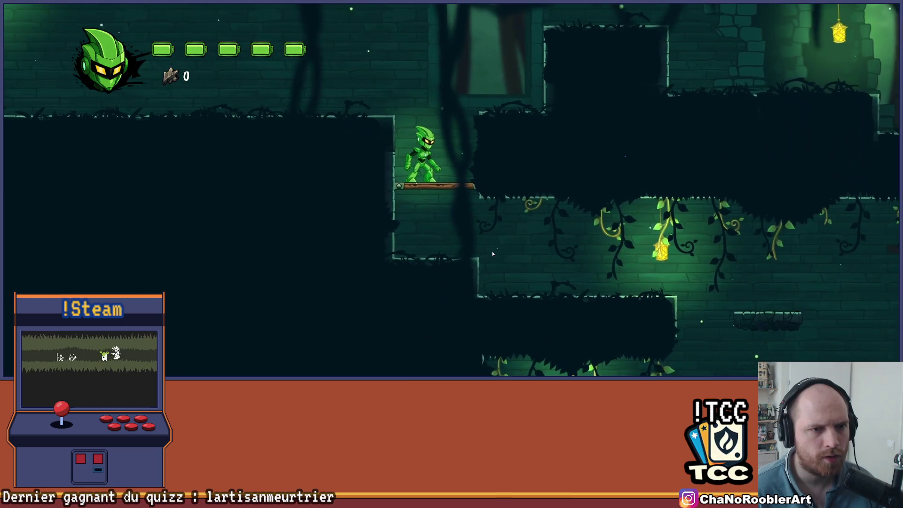
key("space")
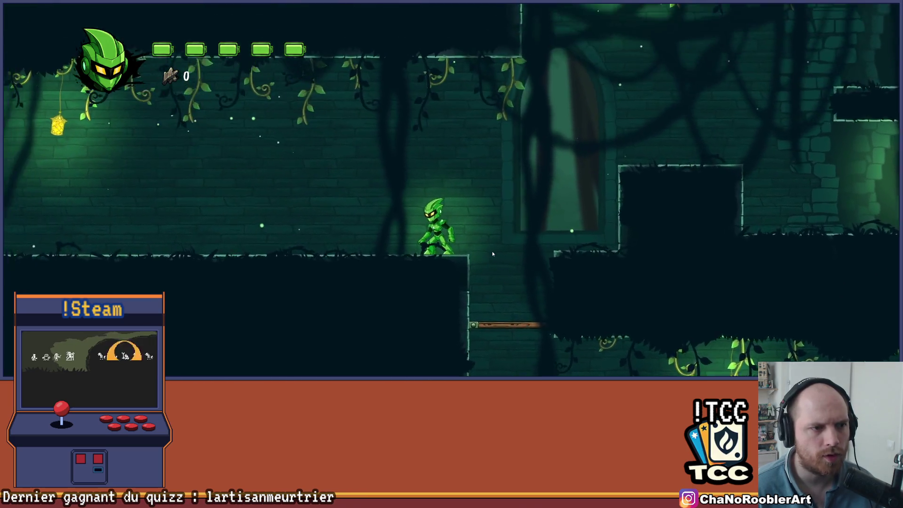
key("Right")
key("Right")
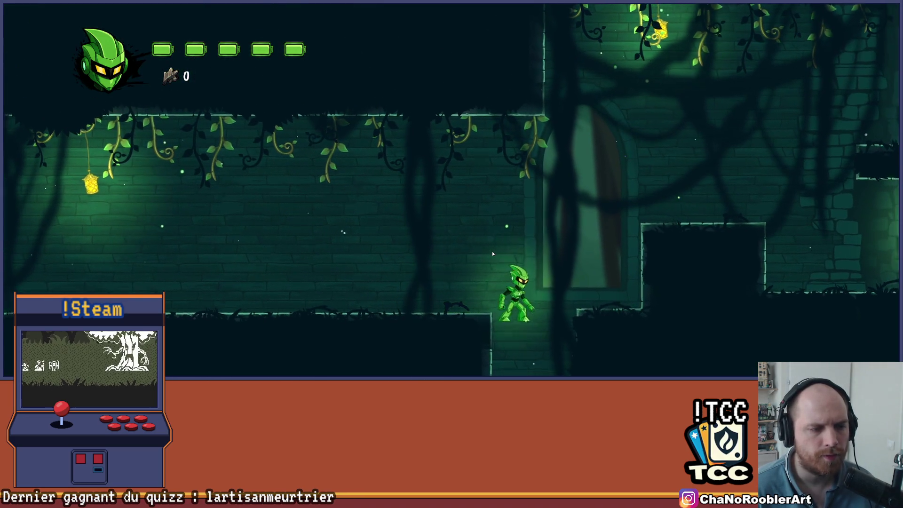
key("space")
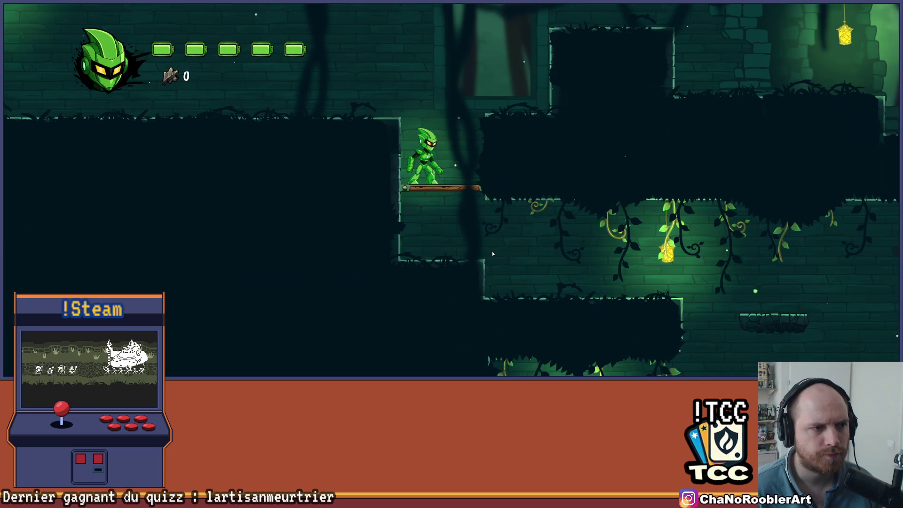
key("space")
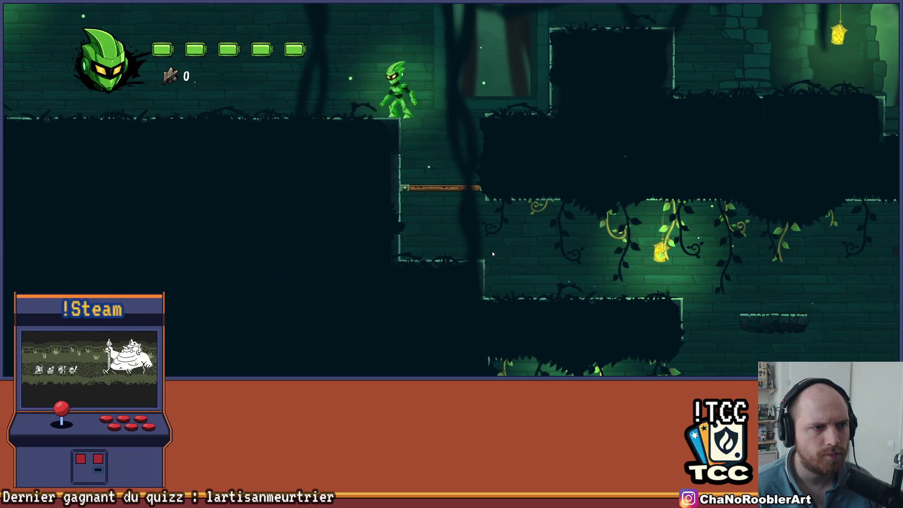
Run back and forth, drop into the lower area and get onto the wooden plank.
key("Left")
key("Right")
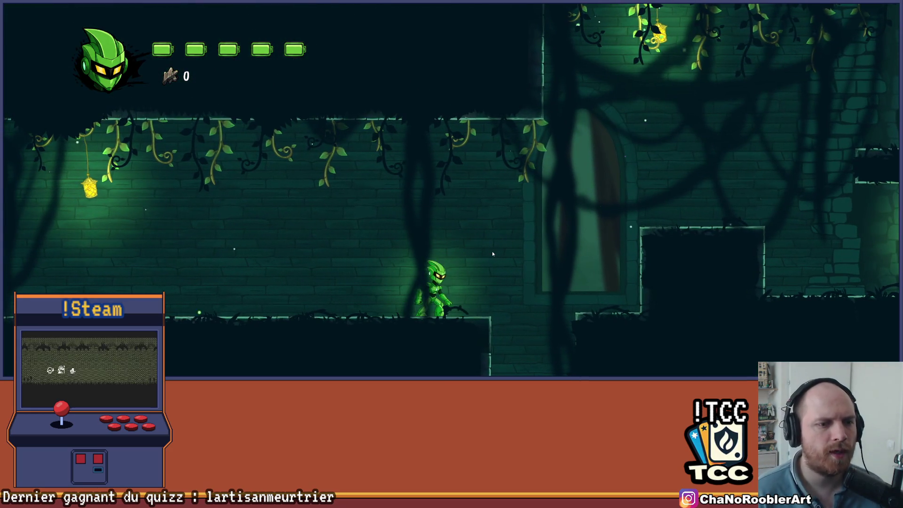
key("Right")
key("Right")
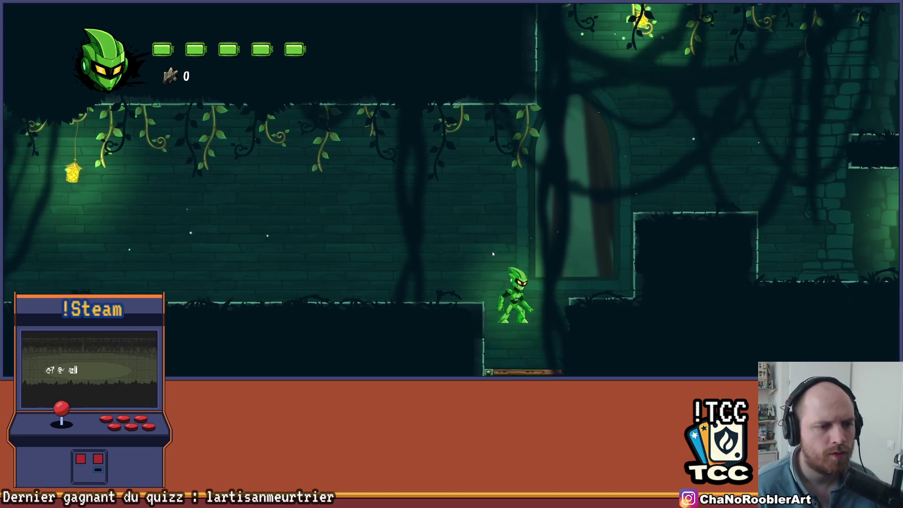
key("Right")
key("space")
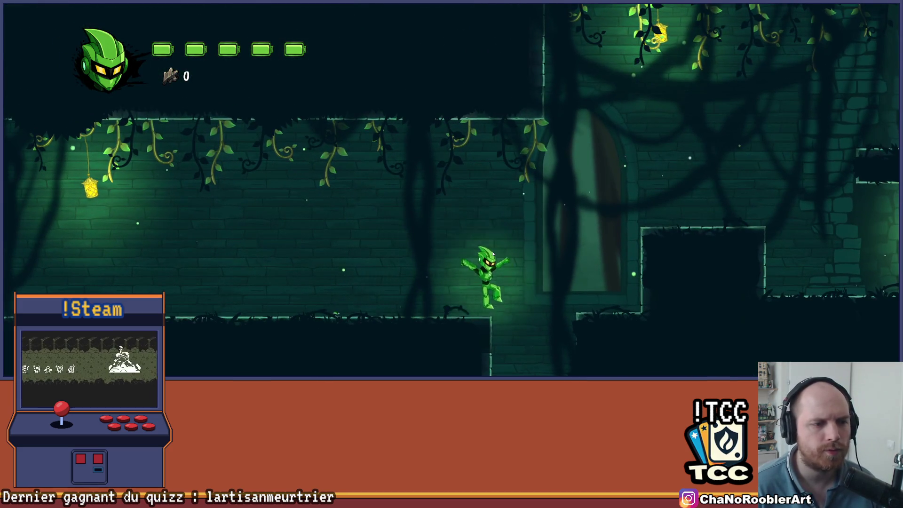
key("Right")
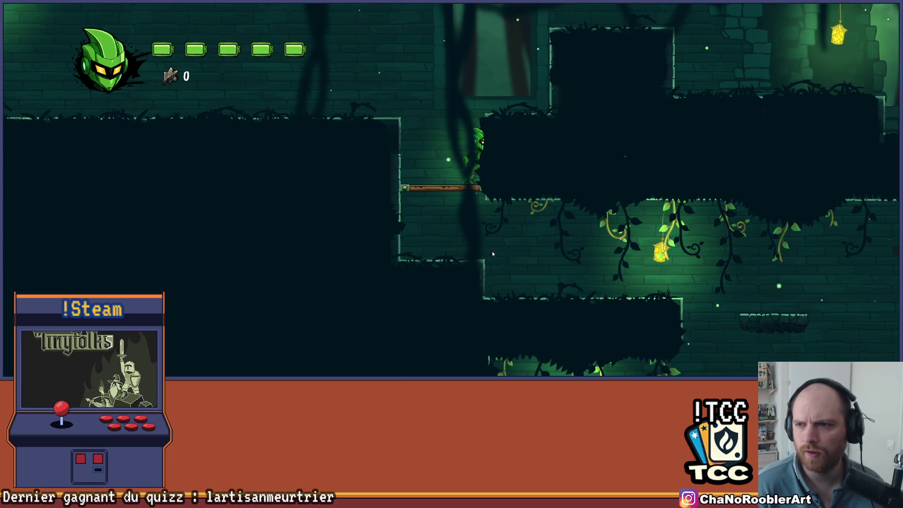
key("Left")
key("Down")
key("space")
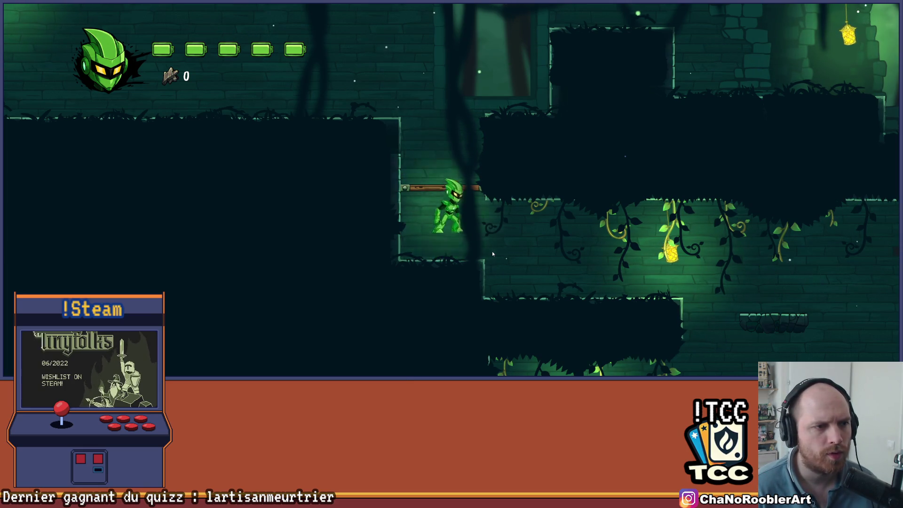
key("space")
key("space")
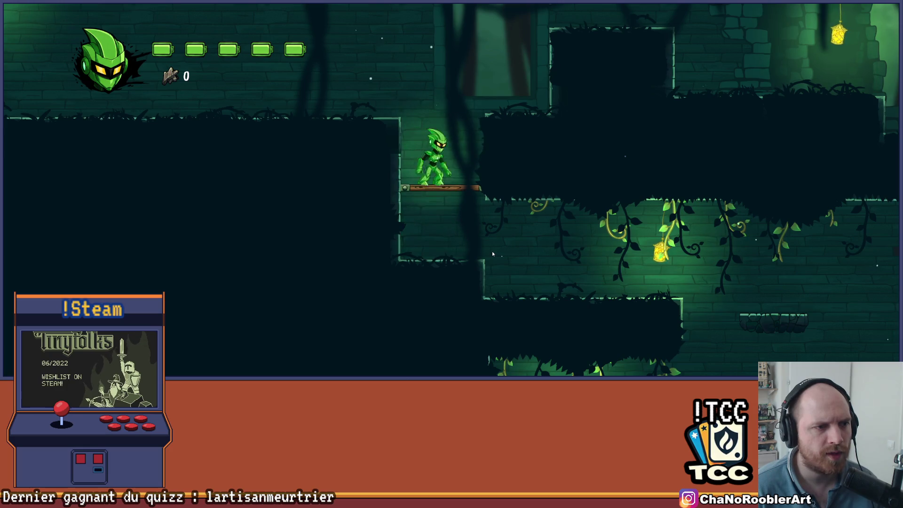
Walk in and out of the dark wall section at the plank's right end.
key("Right")
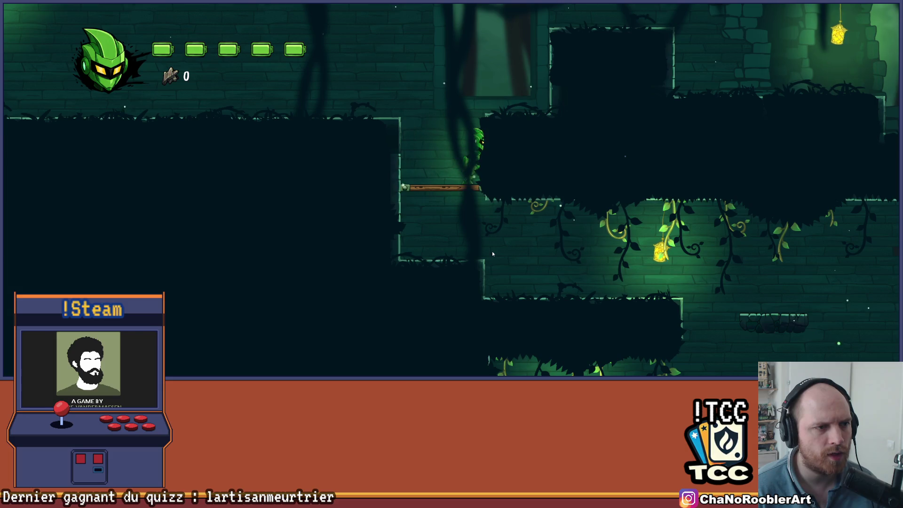
key("Left")
key("Right")
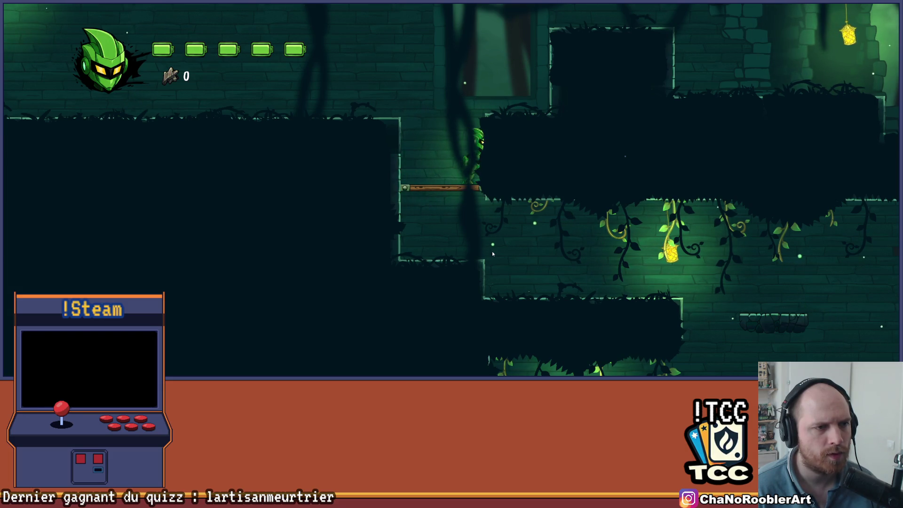
key("Left")
key("Right")
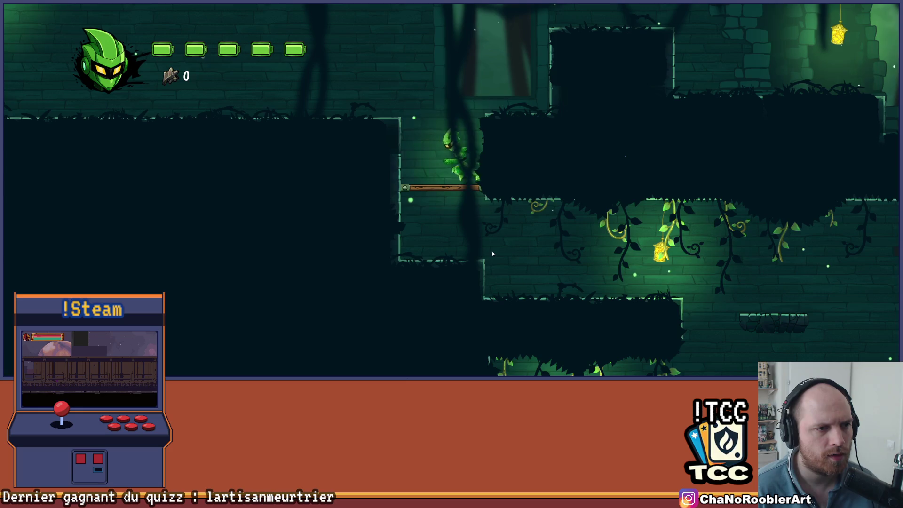
key("Left")
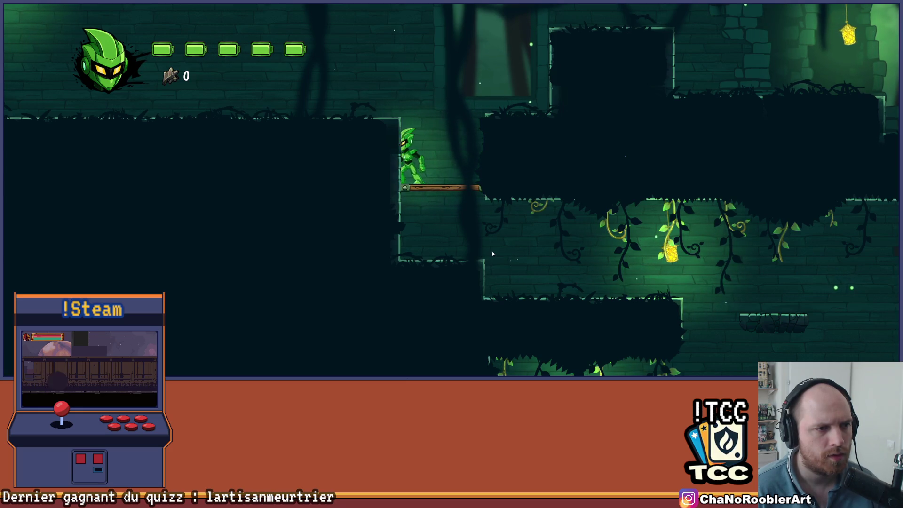
key("Right")
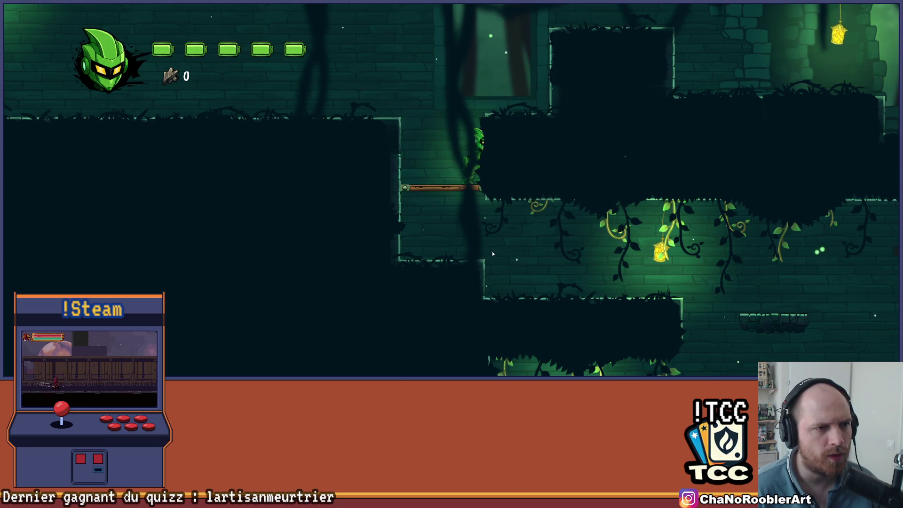
key("Left")
key("Right")
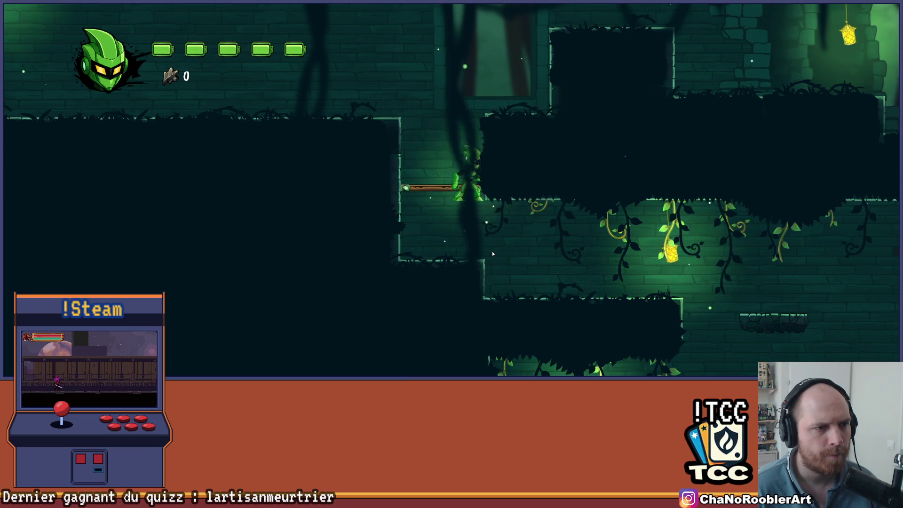
Drop through the plank to the floor below and climb a ledge in the lower area.
key("Down")
key("space")
key("Left")
key("Right")
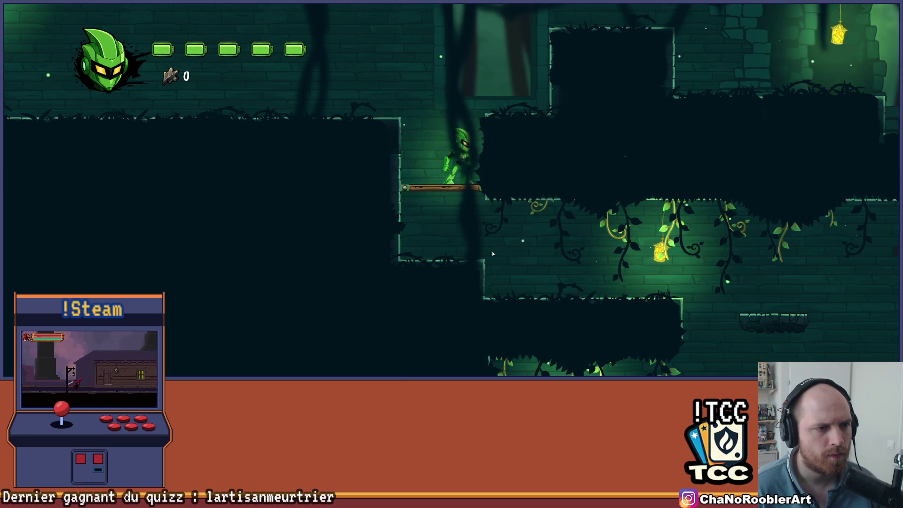
key("Down")
key("Left")
key("Right")
key("space")
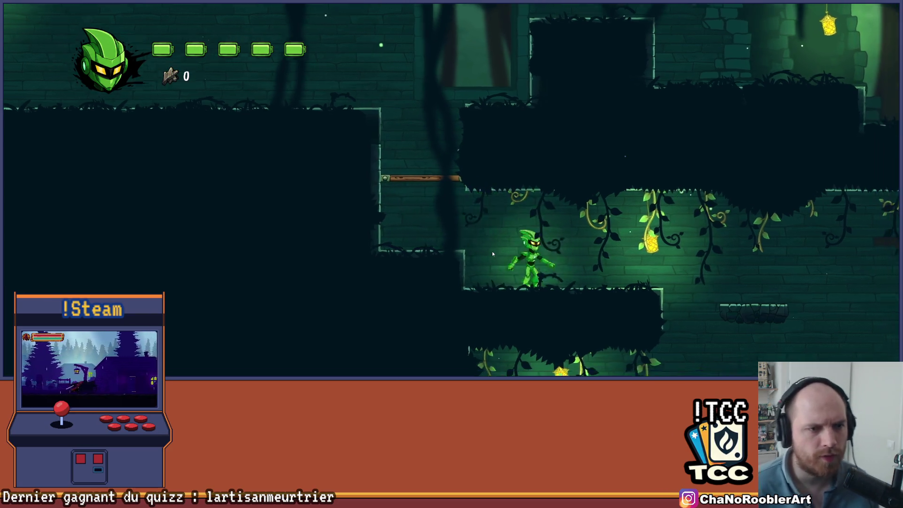
key("Right")
key("space")
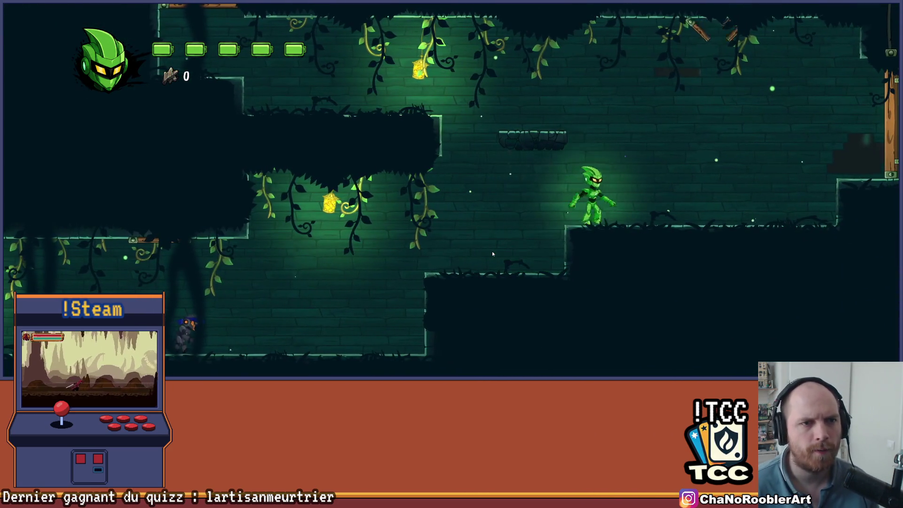
Jump and slash at the chain-hung enemy, collecting shurikens on the lower platform.
key("space")
key("Right")
key("space")
key("x")
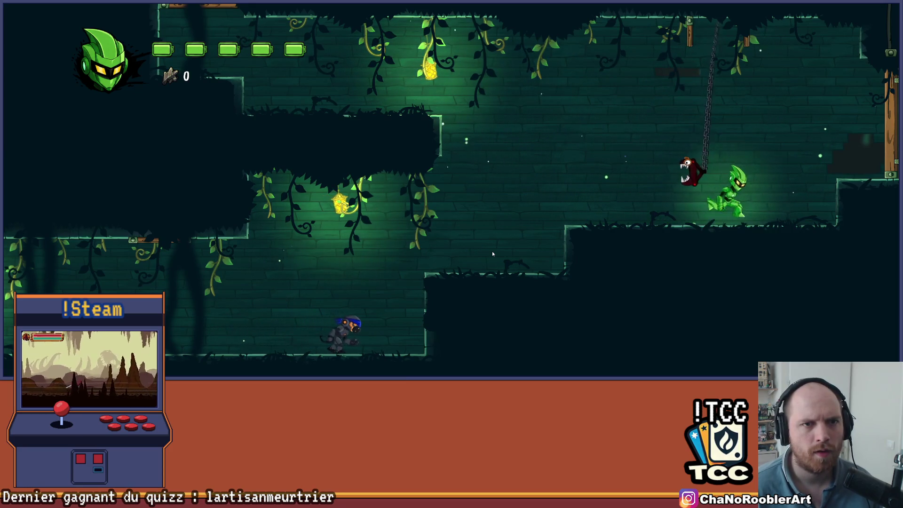
key("x")
key("Left")
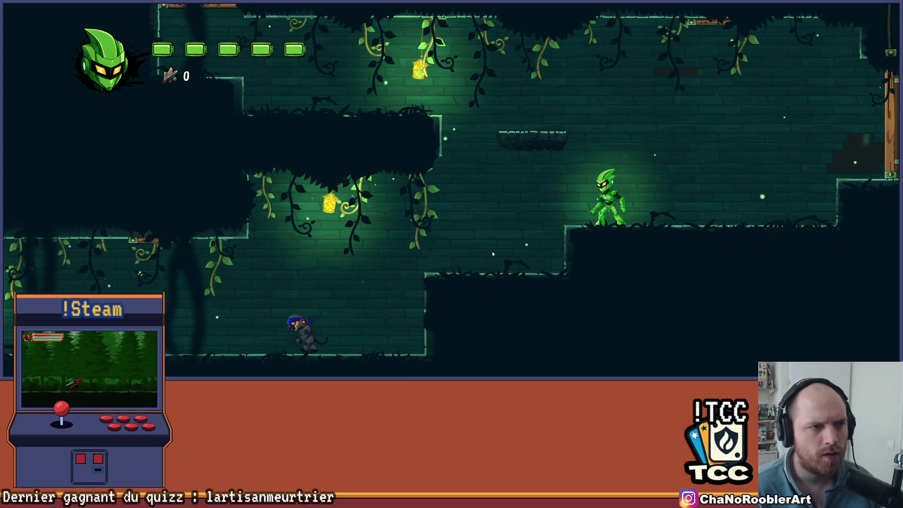
key("space")
key("Left")
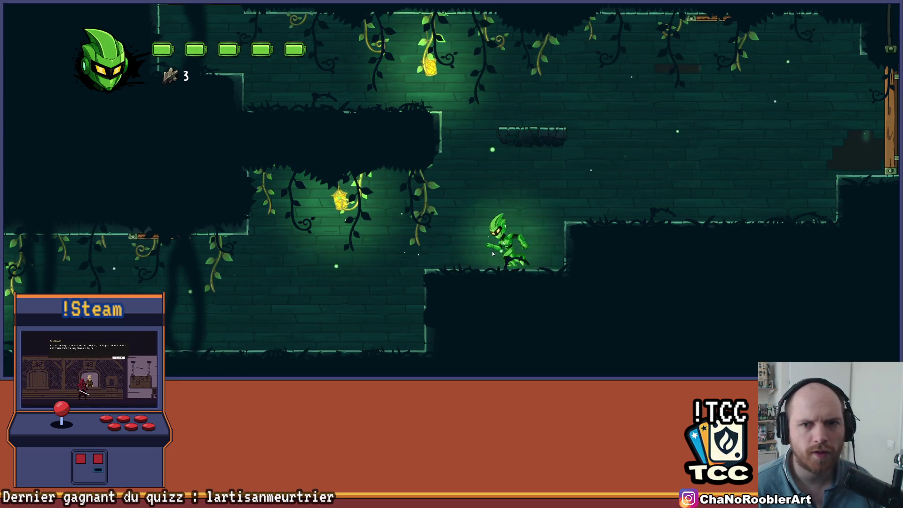
key("Left")
key("x")
key("space")
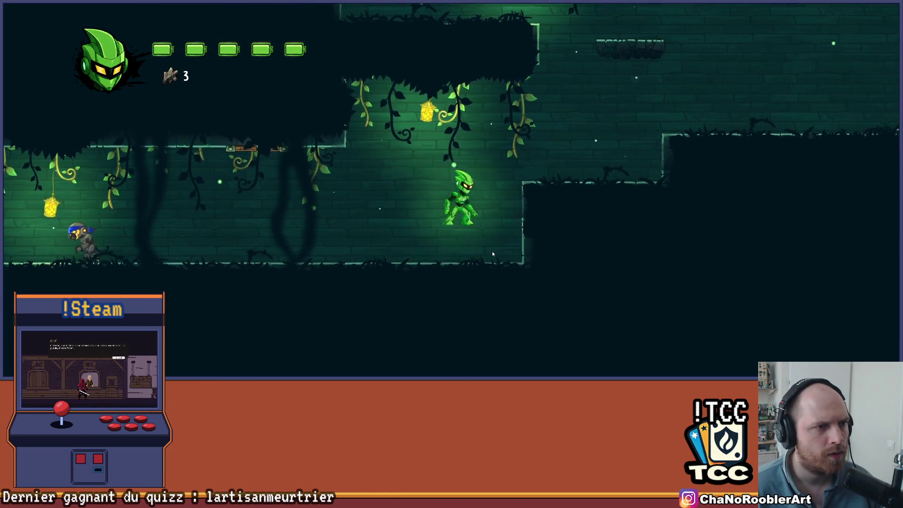
key("Left")
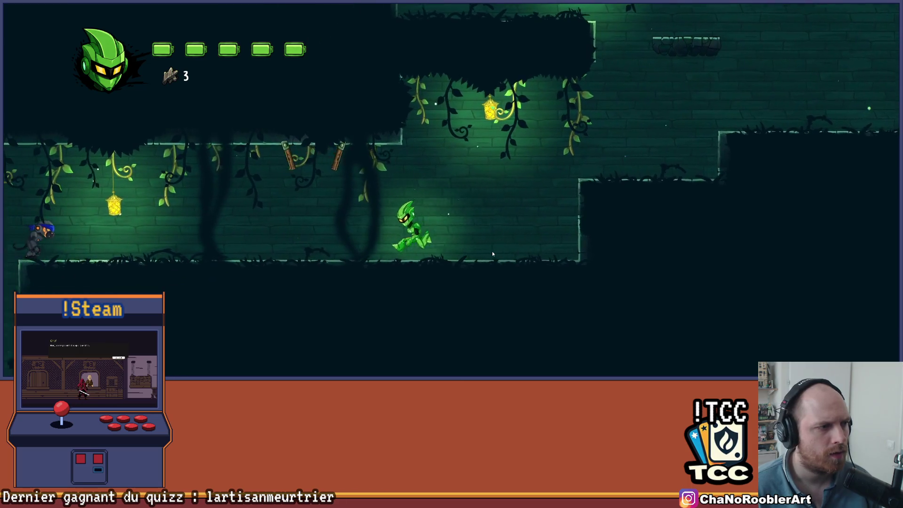
key("x")
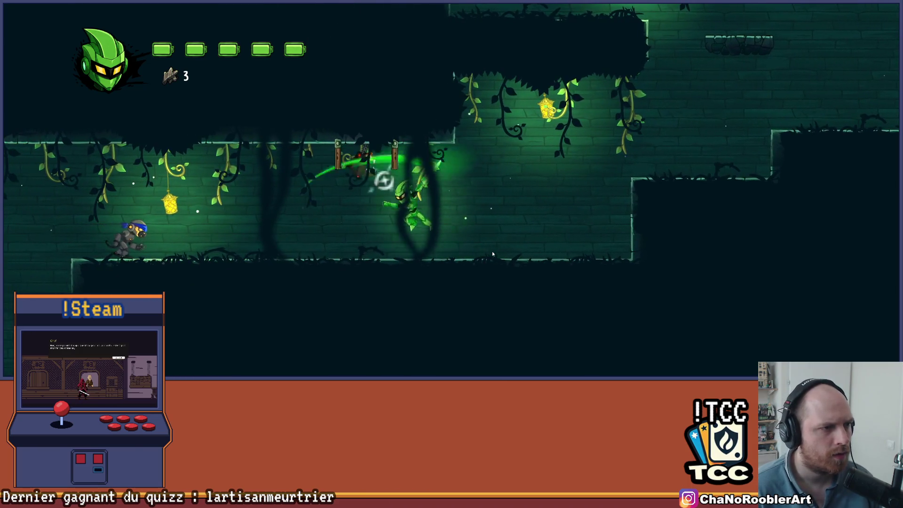
Pick up more shurikens to reach 12, finish the enemy and climb the higher ledge.
key("Right")
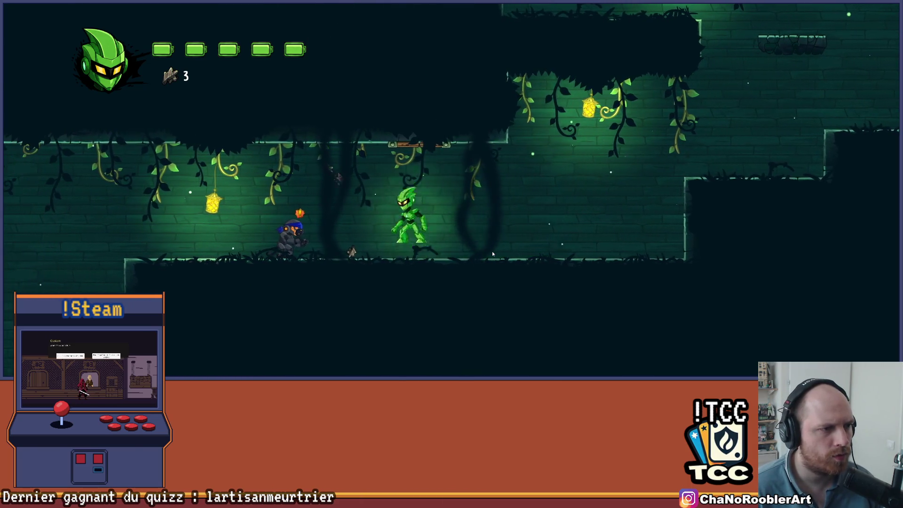
key("space")
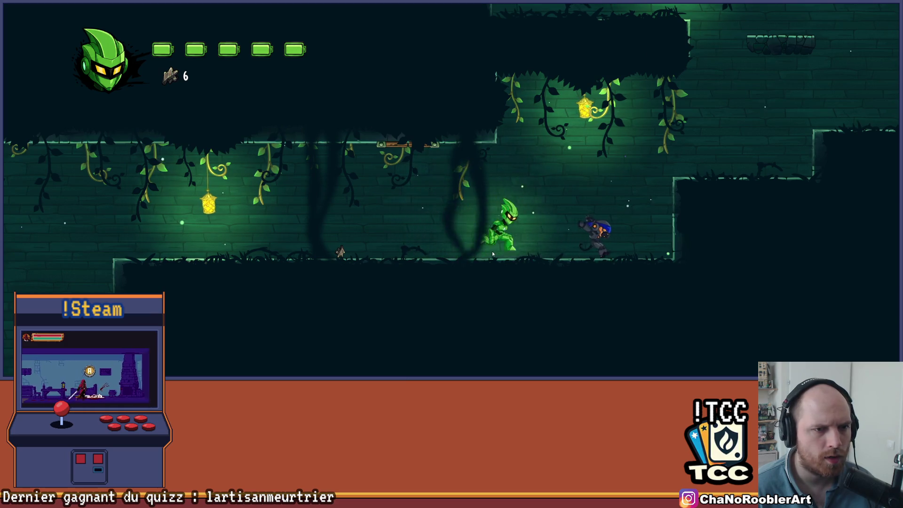
key("x")
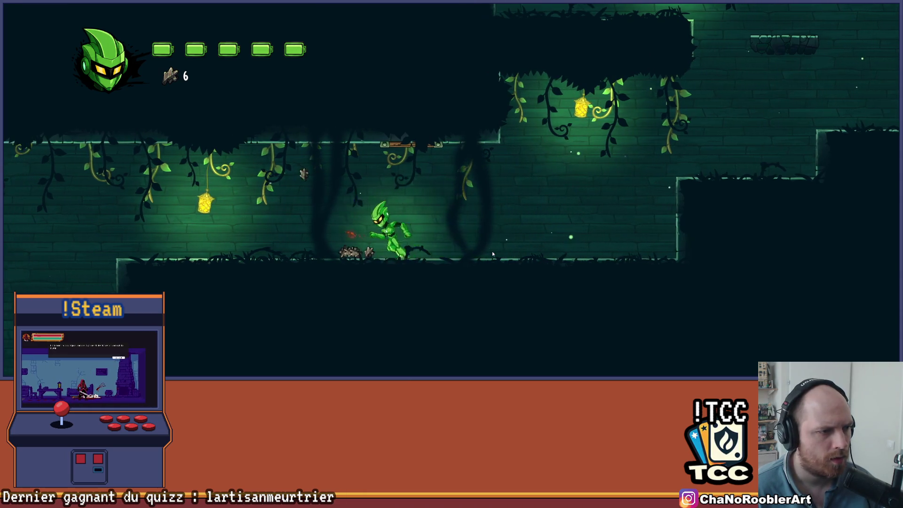
key("Right")
key("space")
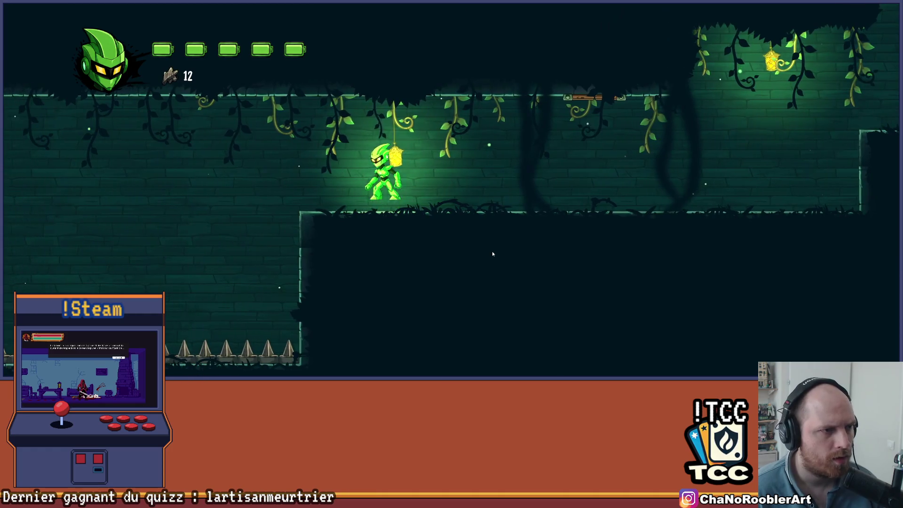
Walk back and forth along the vine-covered ledges, then briefly pause and resume.
key("Left")
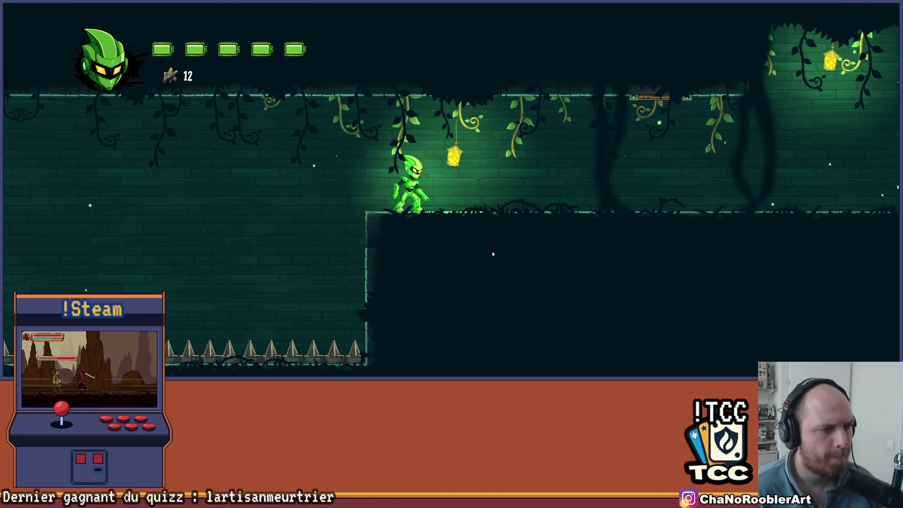
key("Left")
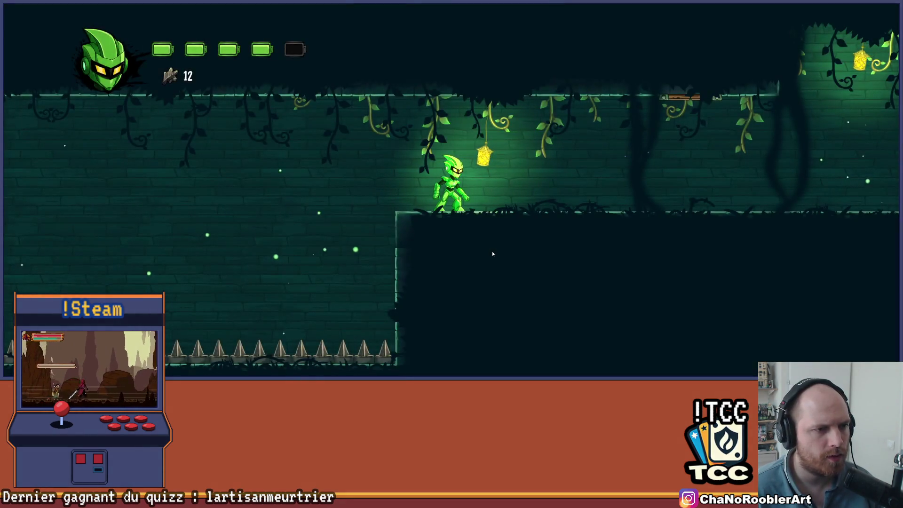
key("Right")
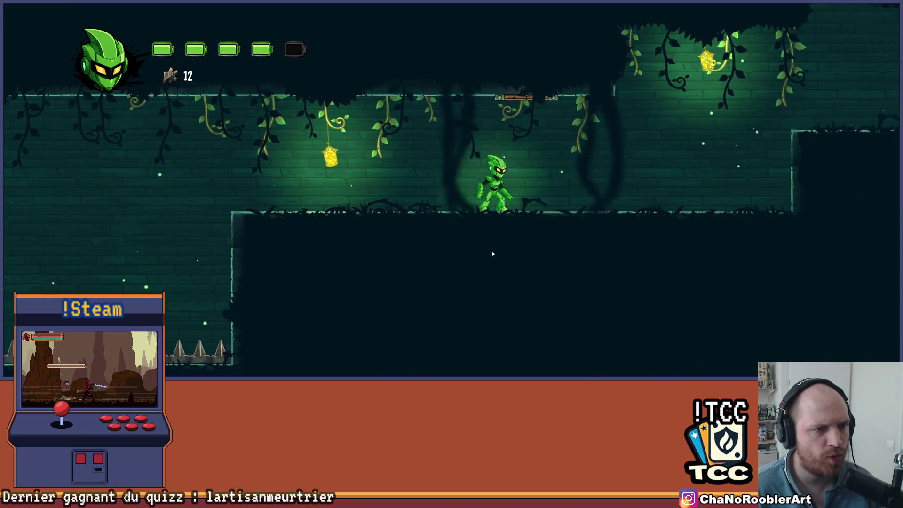
key("Left")
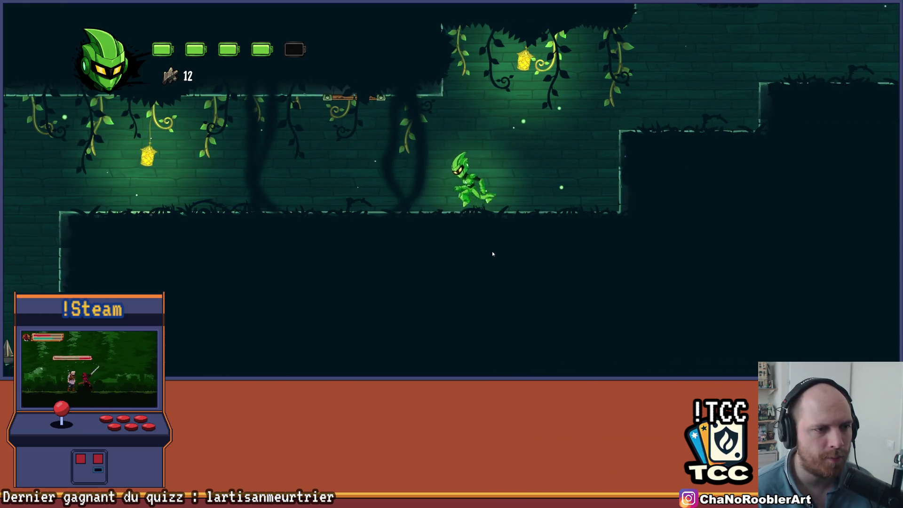
key("Left")
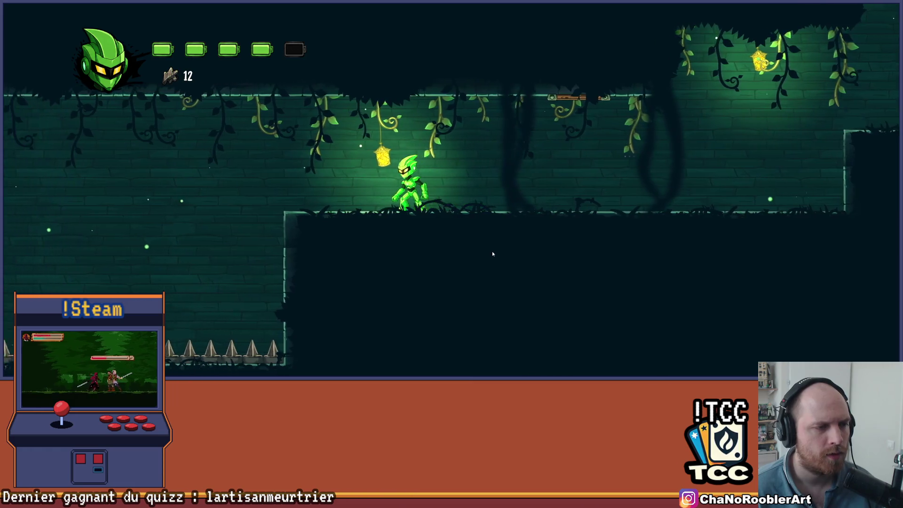
key("Right")
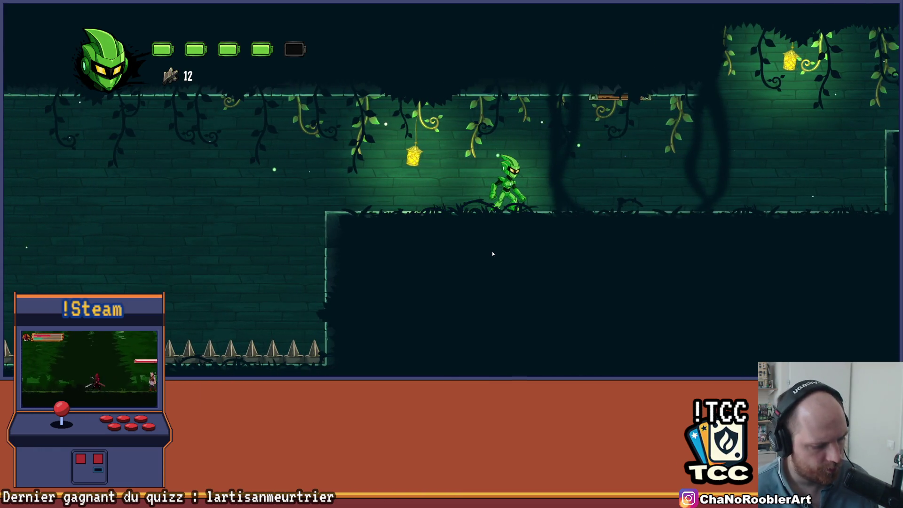
key("Right")
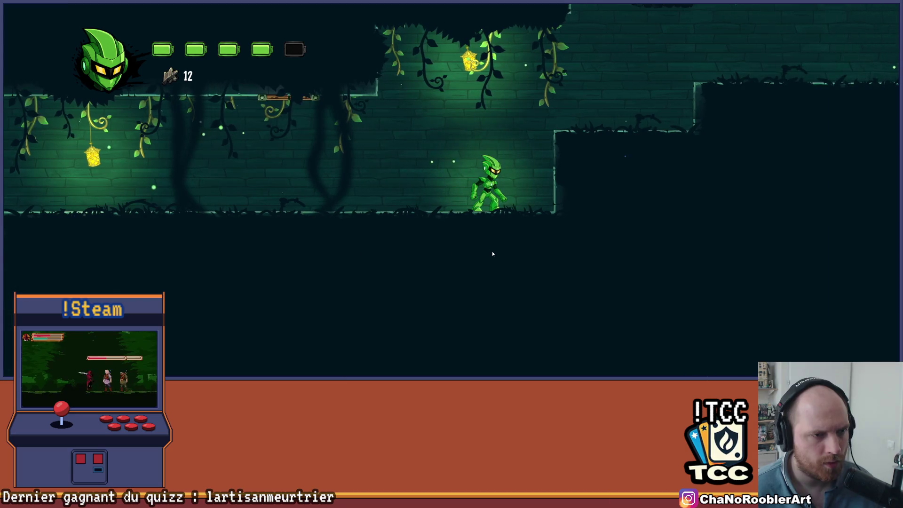
key("Left")
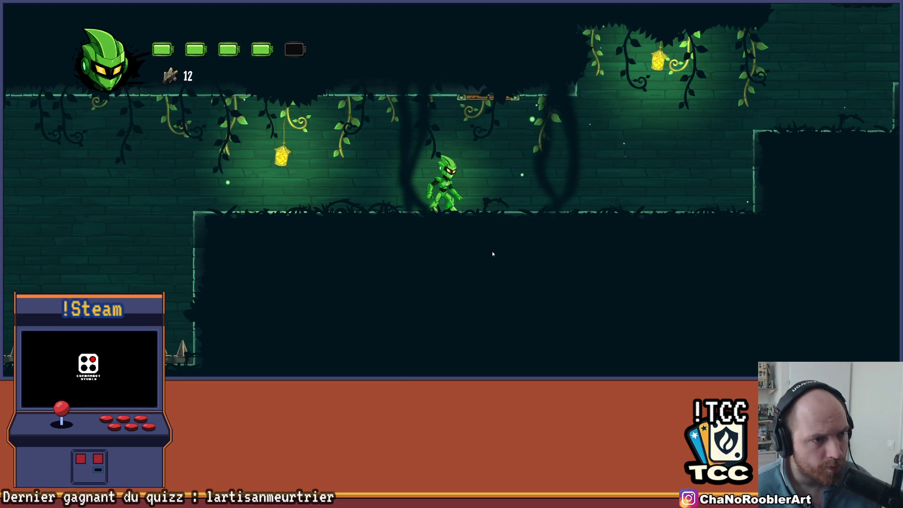
key("Escape")
key("Escape")
key("Escape")
key("q")
key("q")
key("e")
key("e")
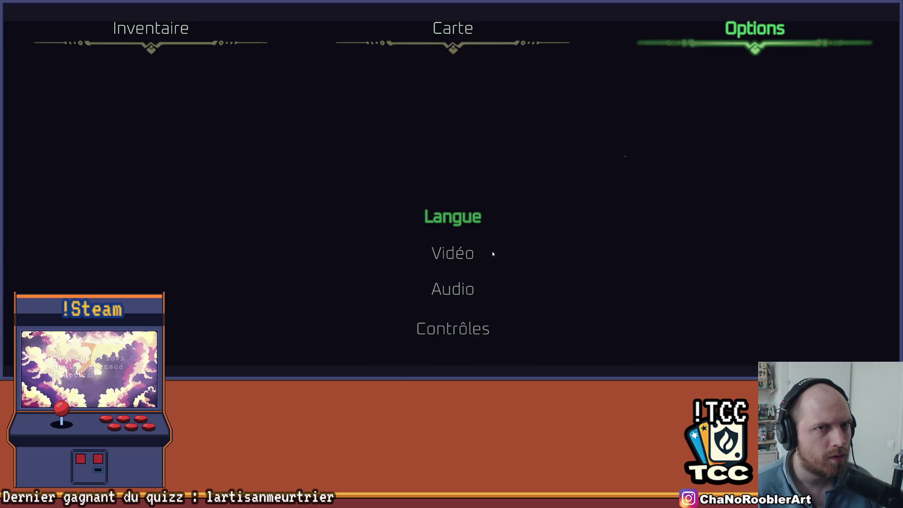
key("Return")
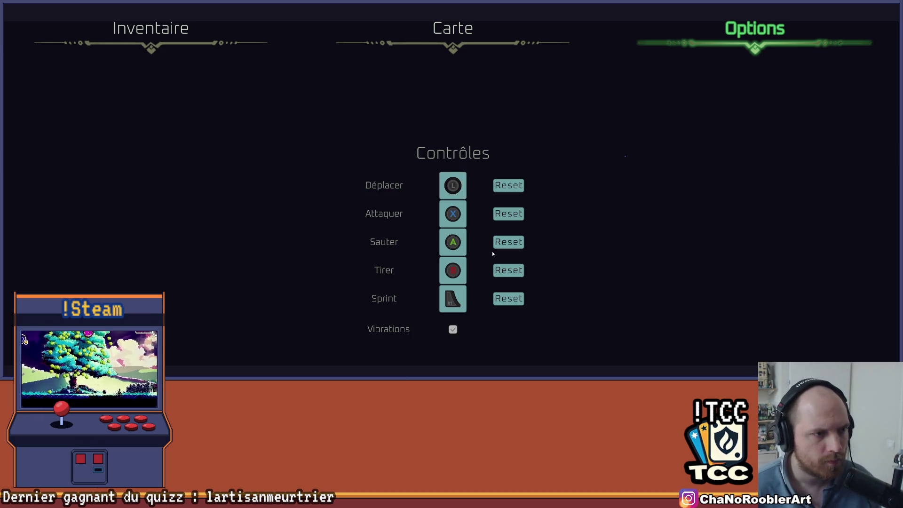
key("Escape")
key("Left")
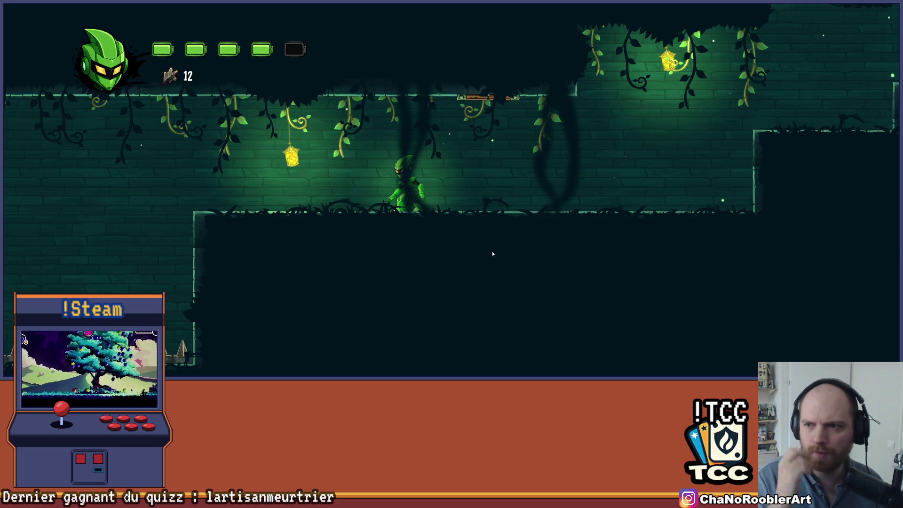
key("Right")
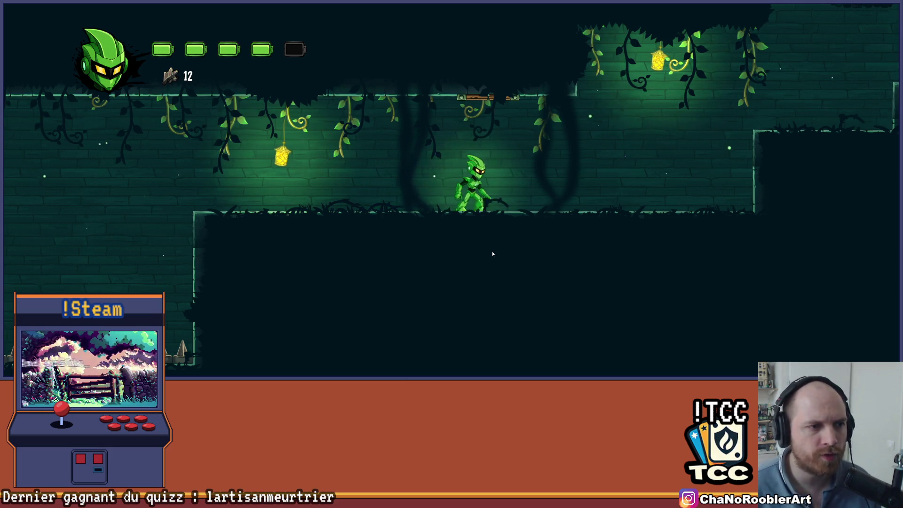
key("Left")
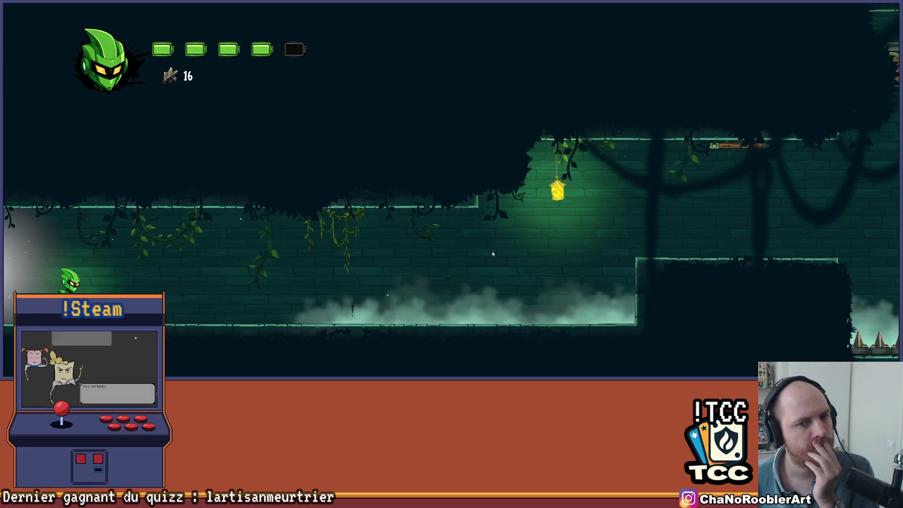
Walk through the foggy room and jump onto the raised ledge.
key("Left")
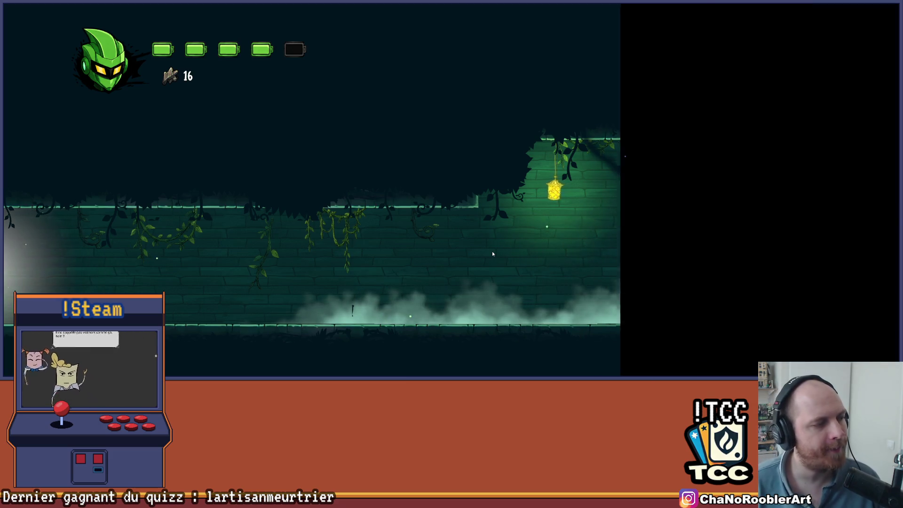
key("Left")
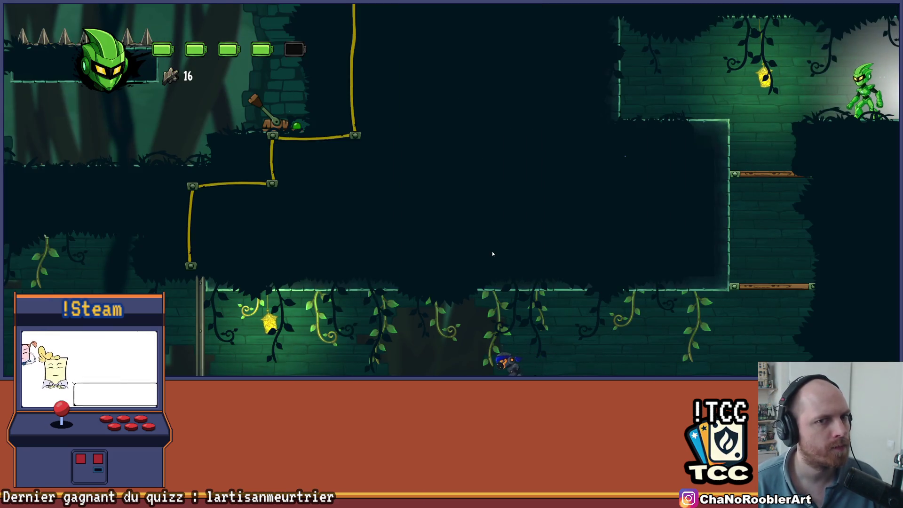
key("Right")
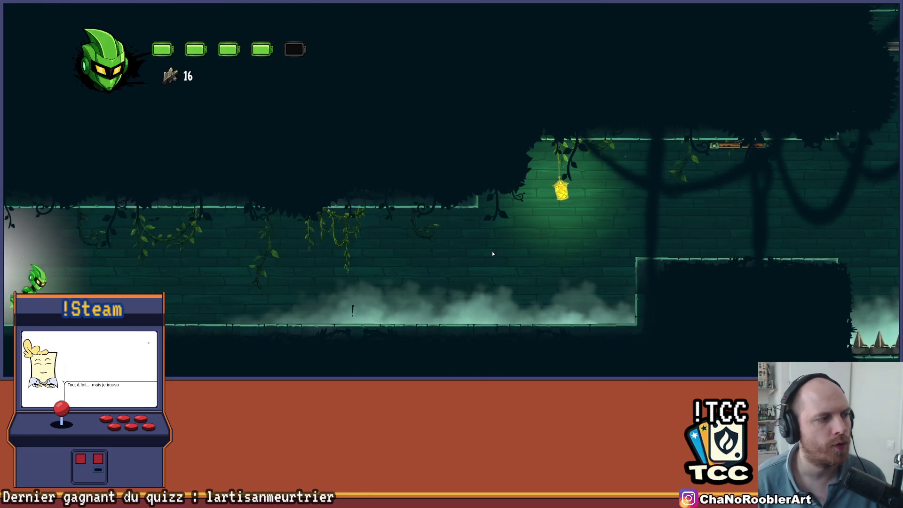
key("Right")
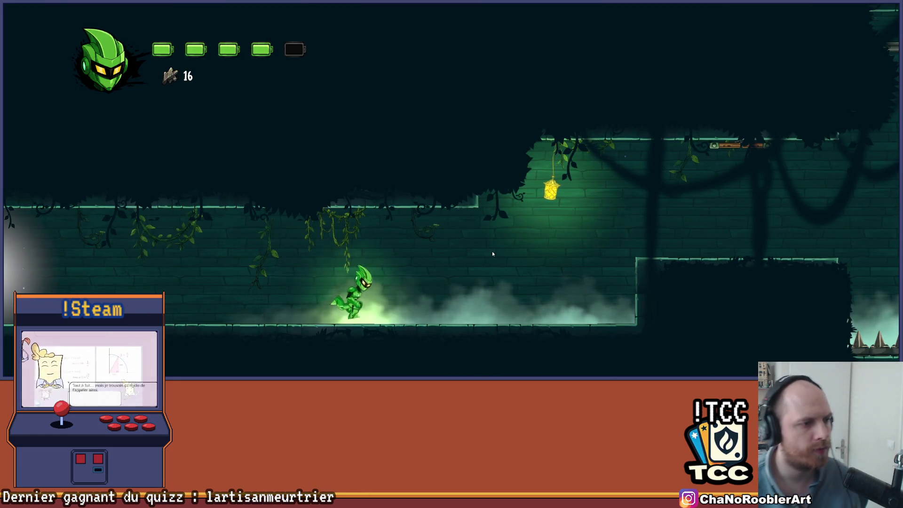
key("Right")
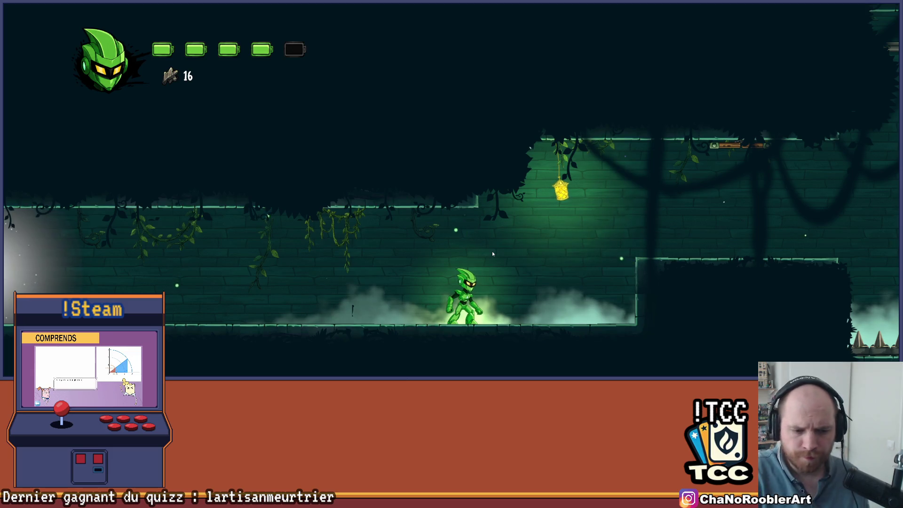
key("Right")
key("space")
key("space")
key("space")
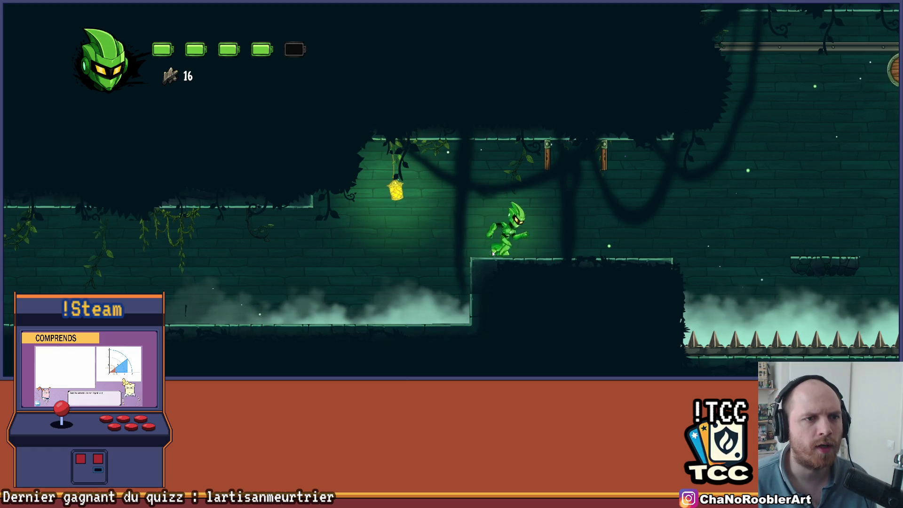
key("Right")
Leap over the first spike pit and hop across the floating platforms.
key("Down")
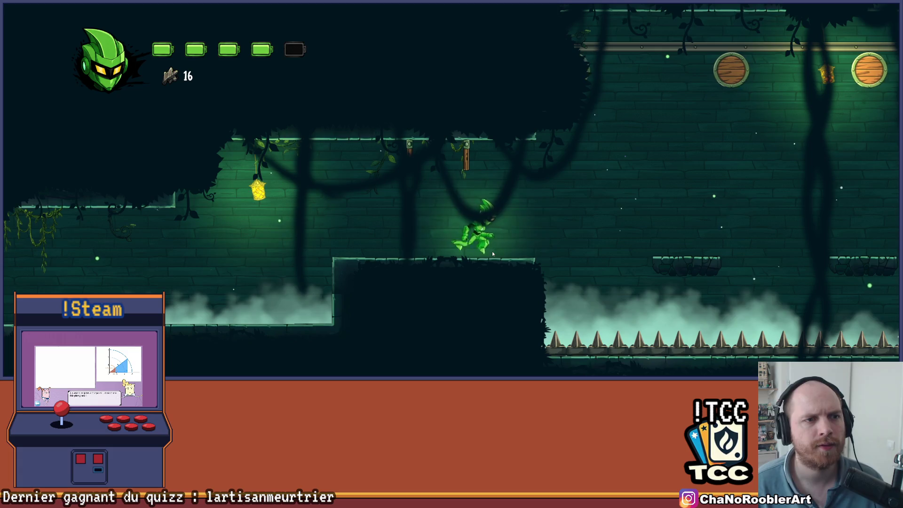
key("Right")
key("space")
key("Right")
key("space")
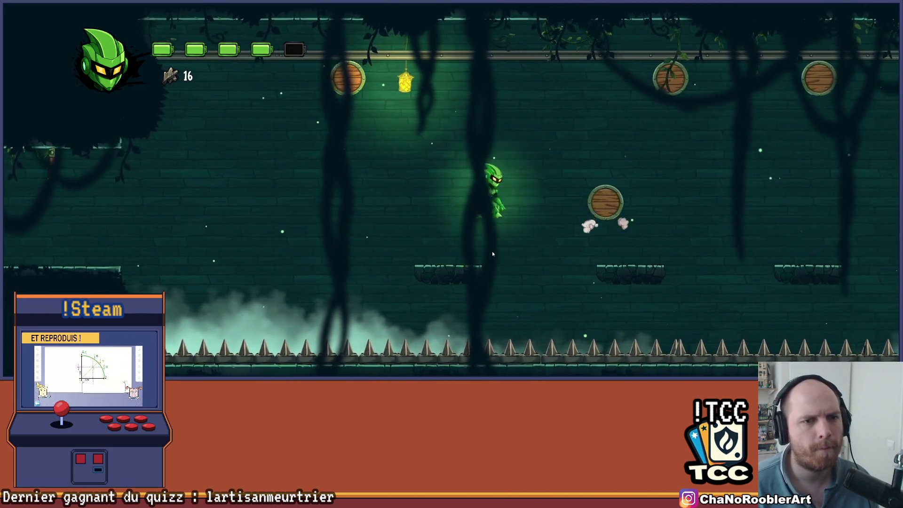
key("Right")
key("space")
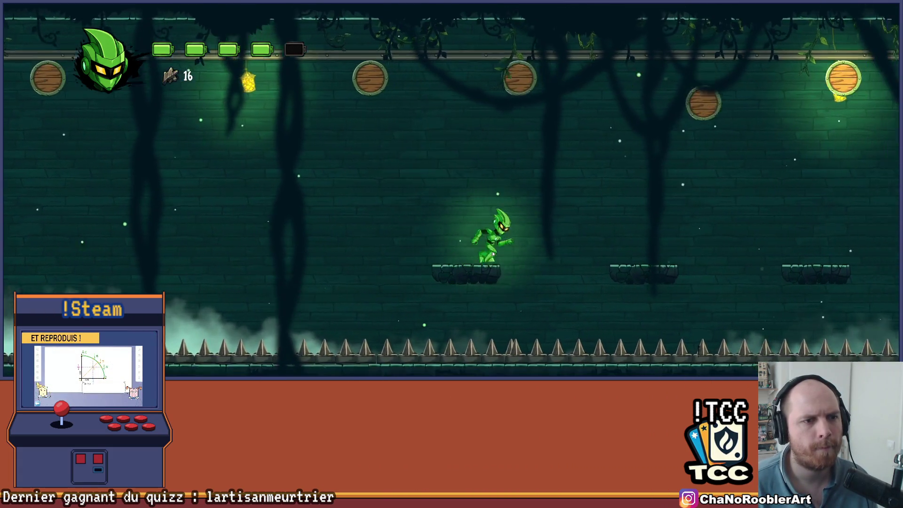
key("space")
key("Right")
key("space")
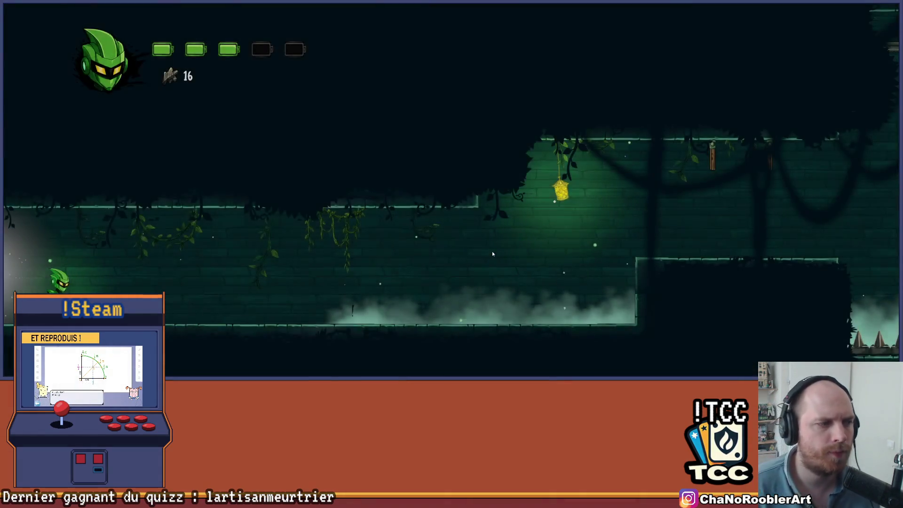
Climb the raised platform and jump across the second spike pit's platforms to the ledge.
key("Right")
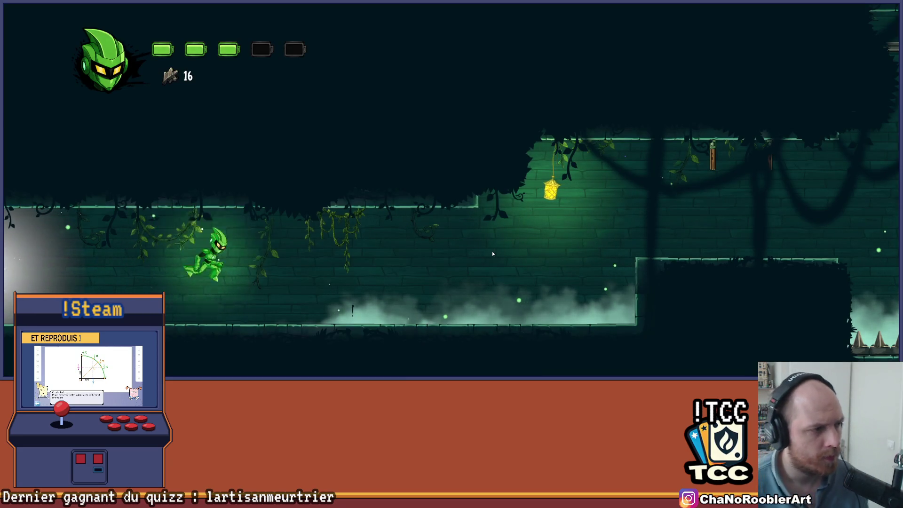
key("space")
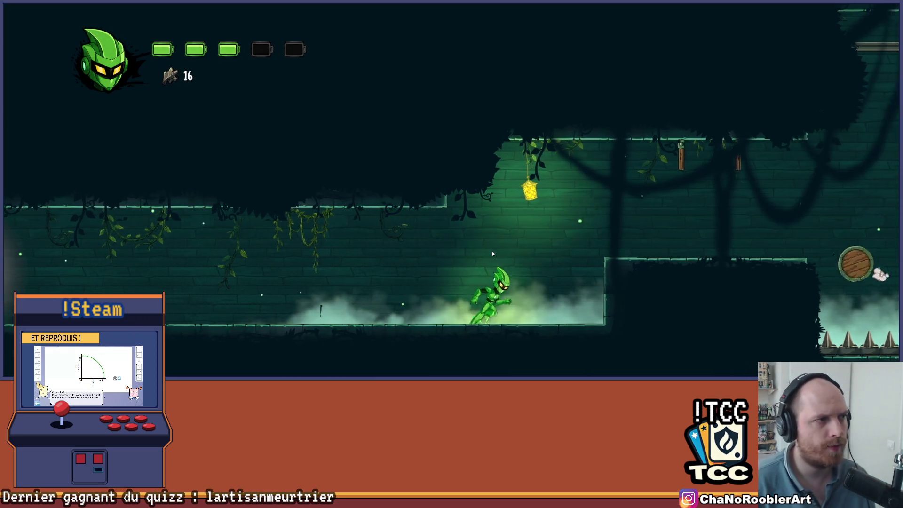
key("space")
key("Right")
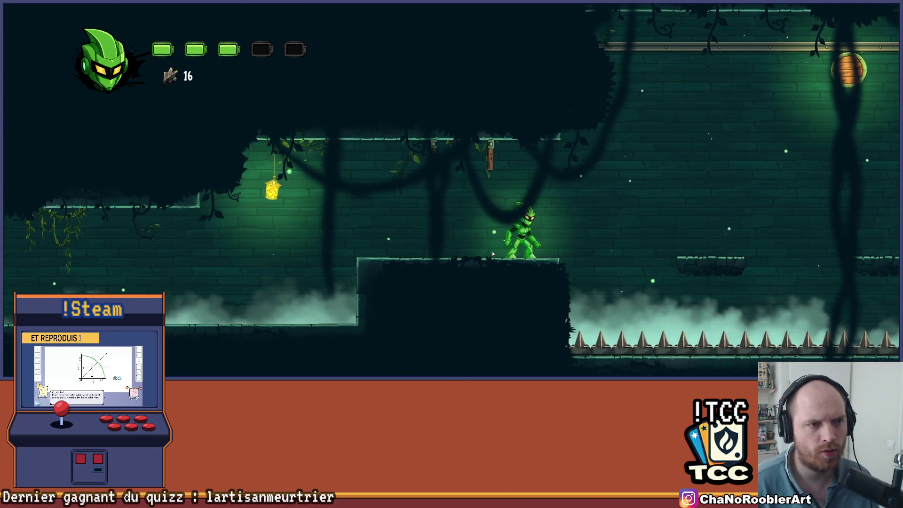
key("Left")
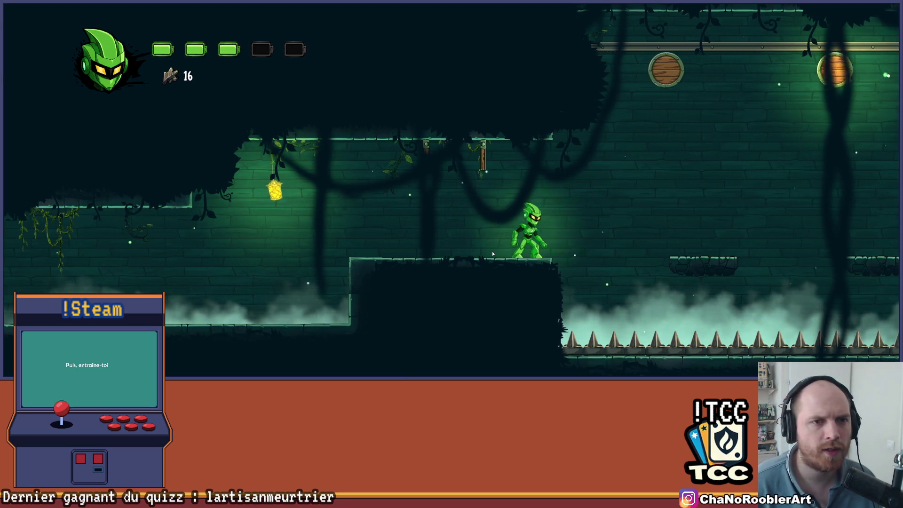
key("space")
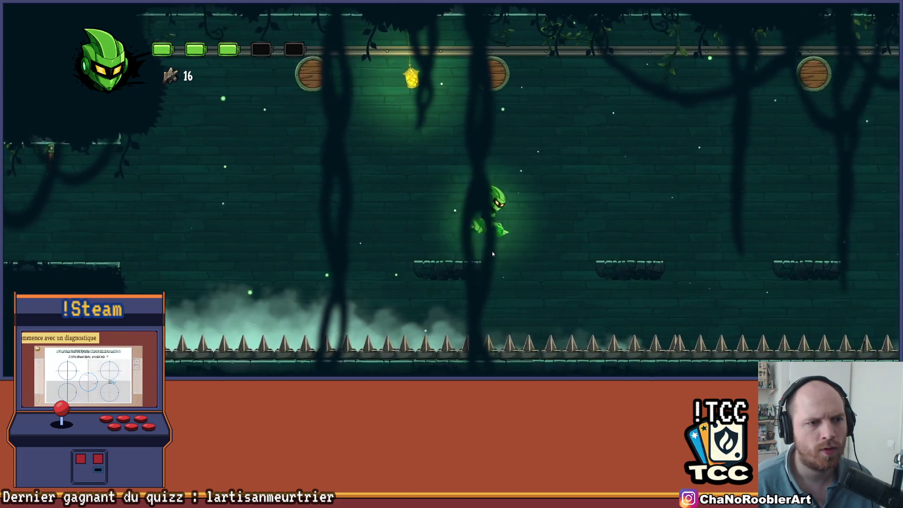
key("space")
key("space")
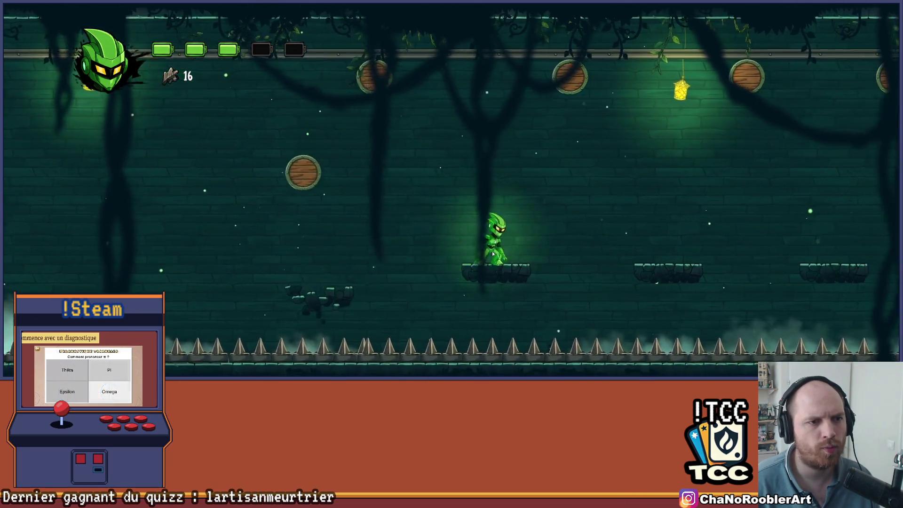
key("space")
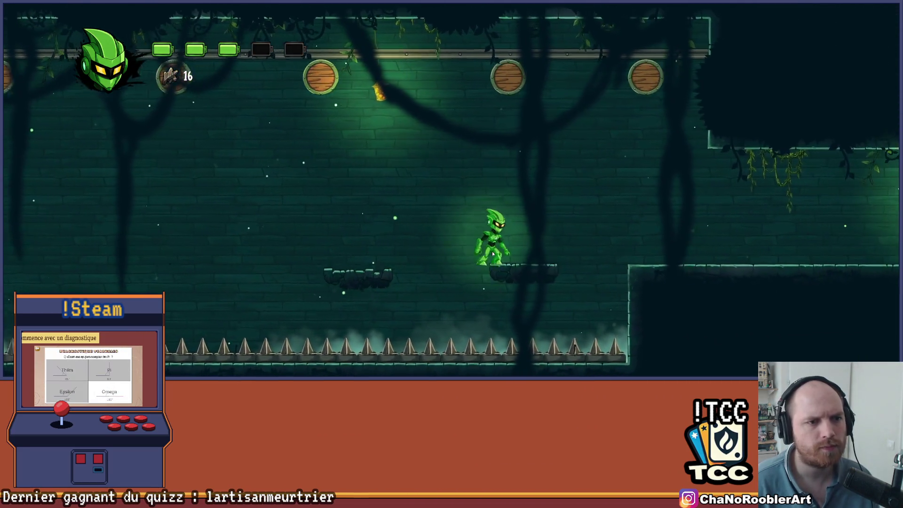
key("space")
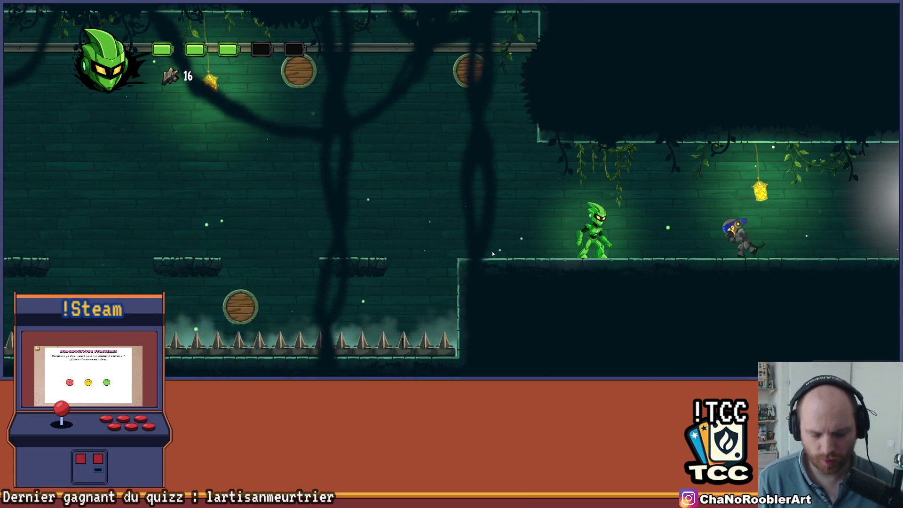
Slash the approaching enemy and run right past the teleport ring to the terminal.
key("x")
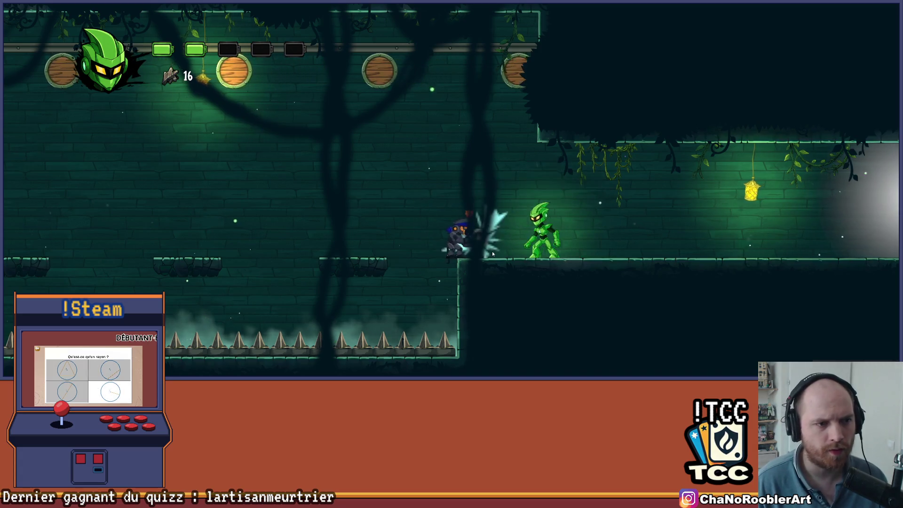
key("Right")
key("Right")
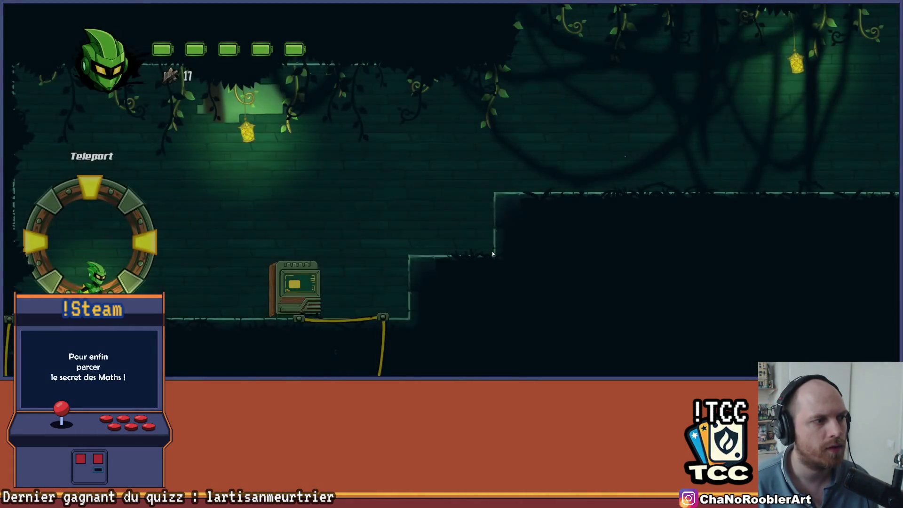
key("Right")
Run right through the vine room, climbing the blocks to the spiked ledge and lever.
key("Right")
key("space")
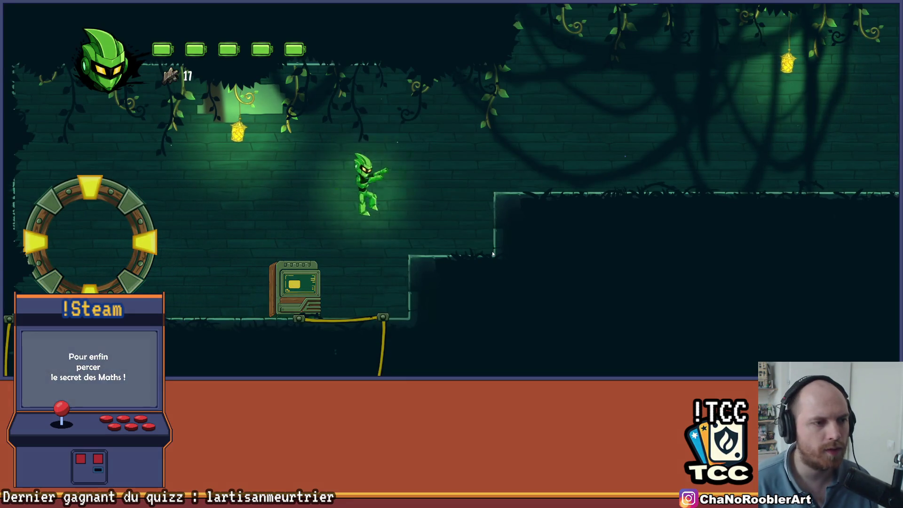
key("Right")
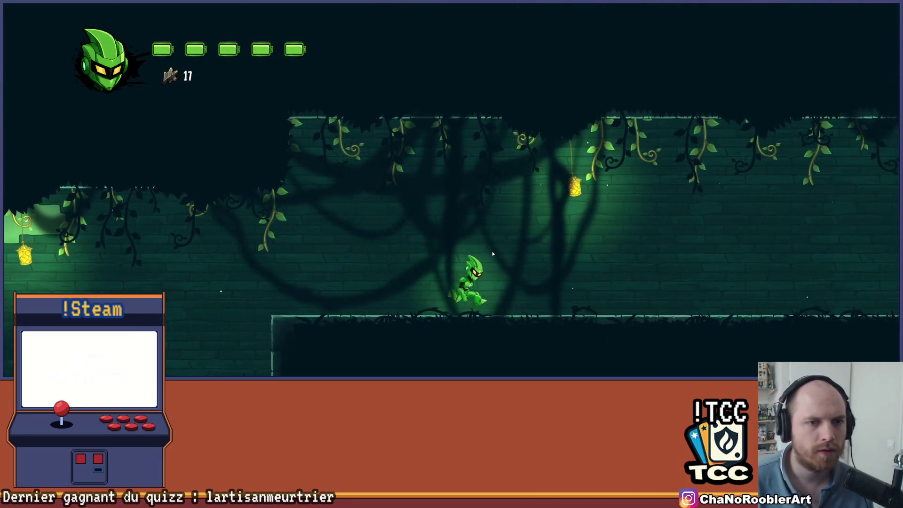
key("Right")
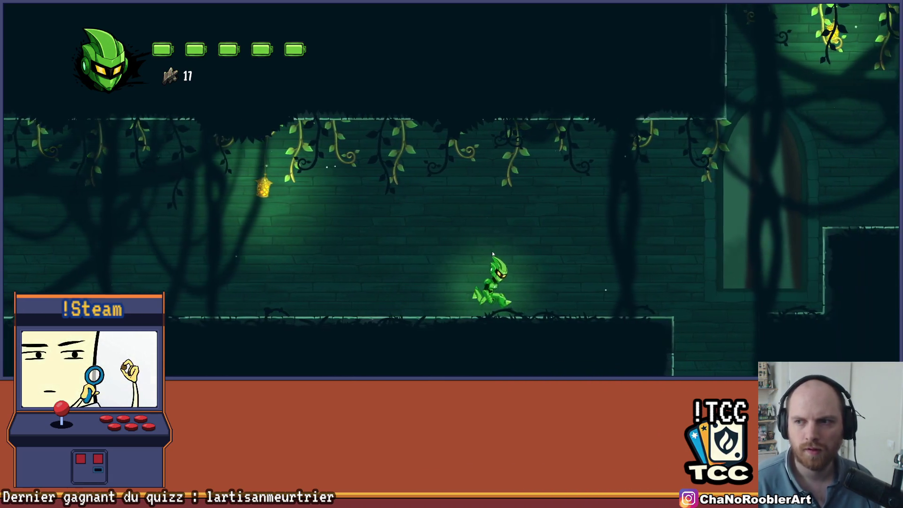
key("Right")
key("space")
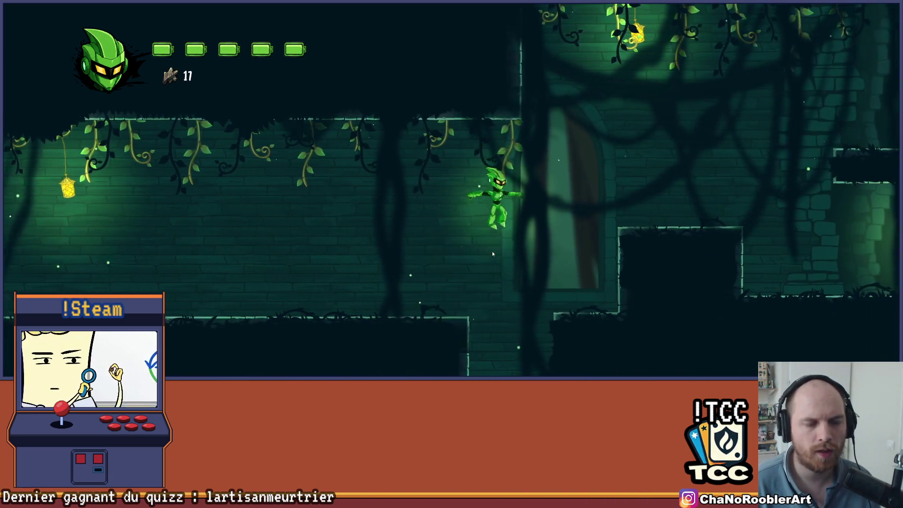
key("space")
key("Right")
key("space")
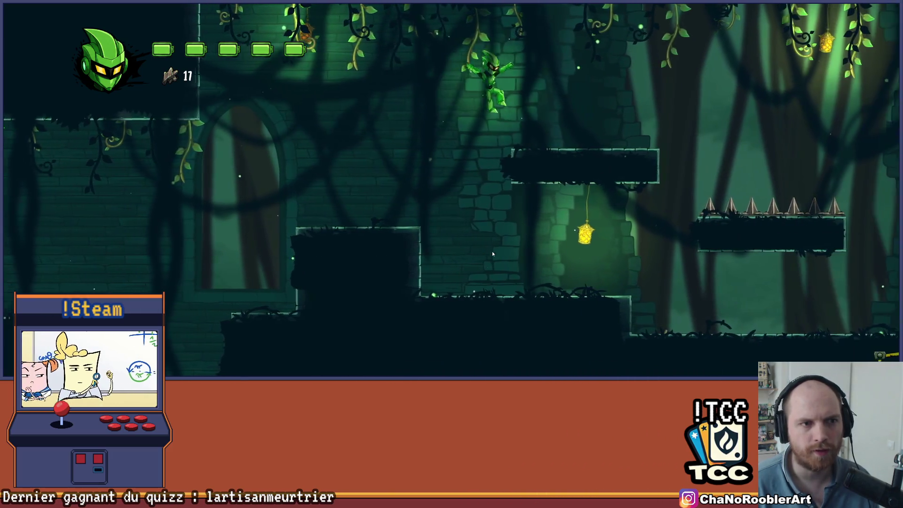
key("space")
key("Right")
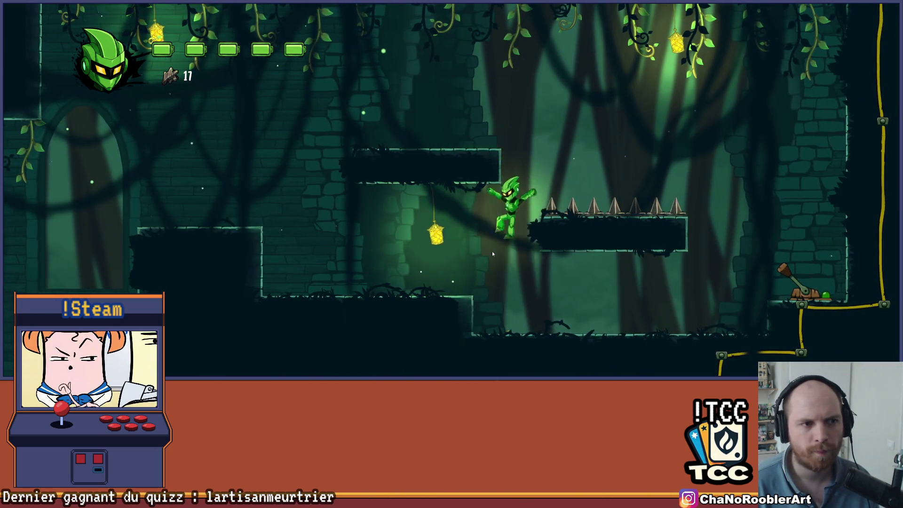
key("Right")
key("space")
Head back left over the ledges and leap from the wooden plank into the higher room.
key("Left")
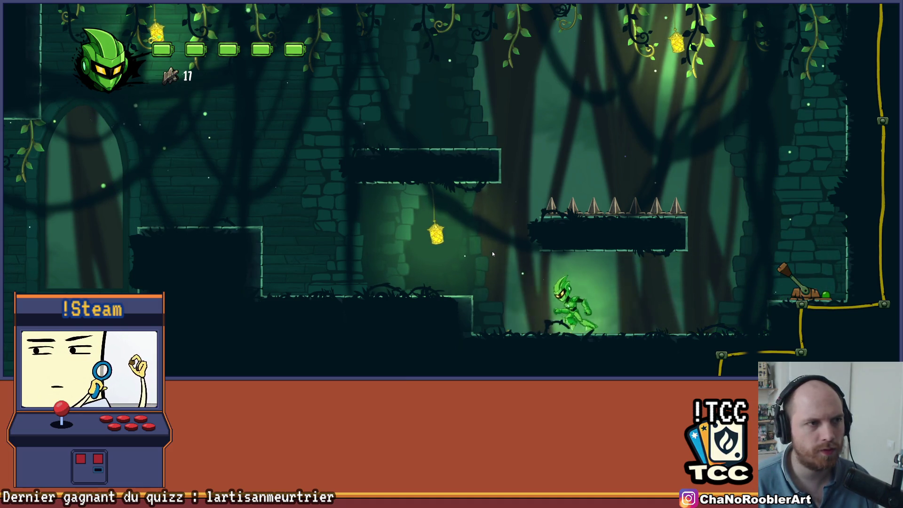
key("space")
key("Left")
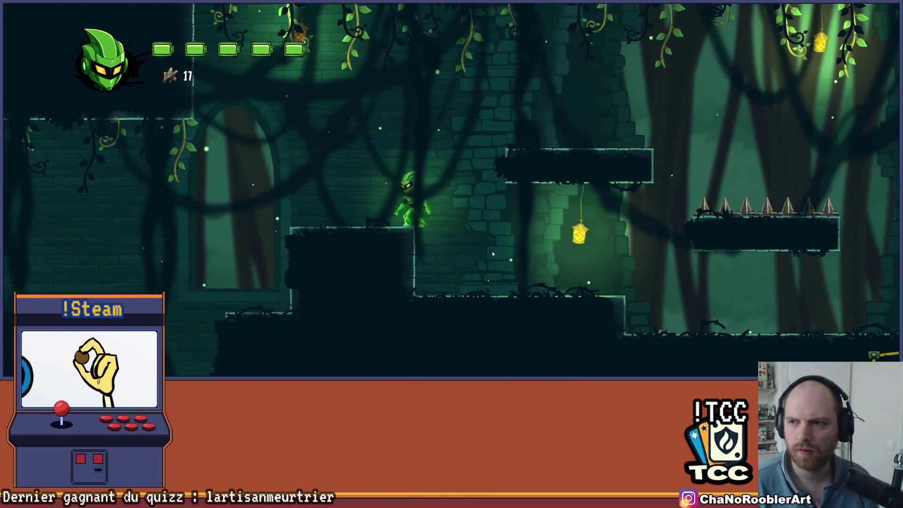
key("space")
key("Left")
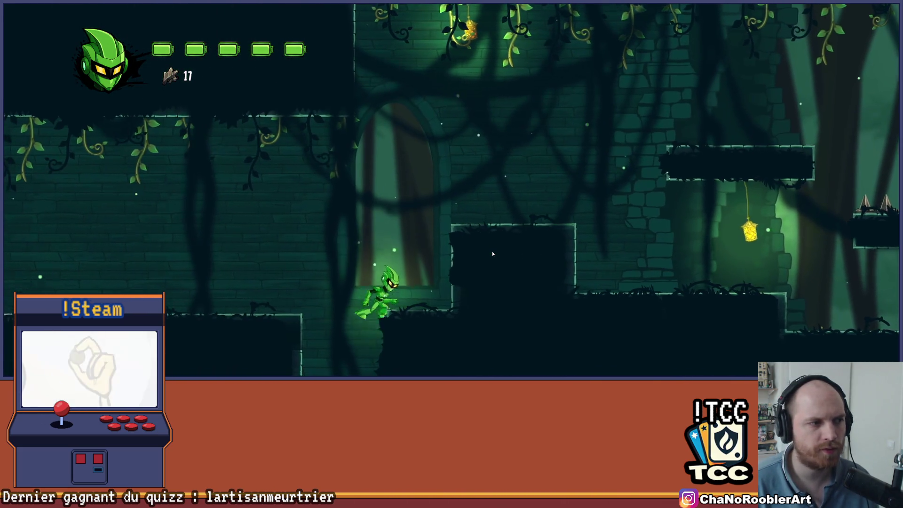
key("space")
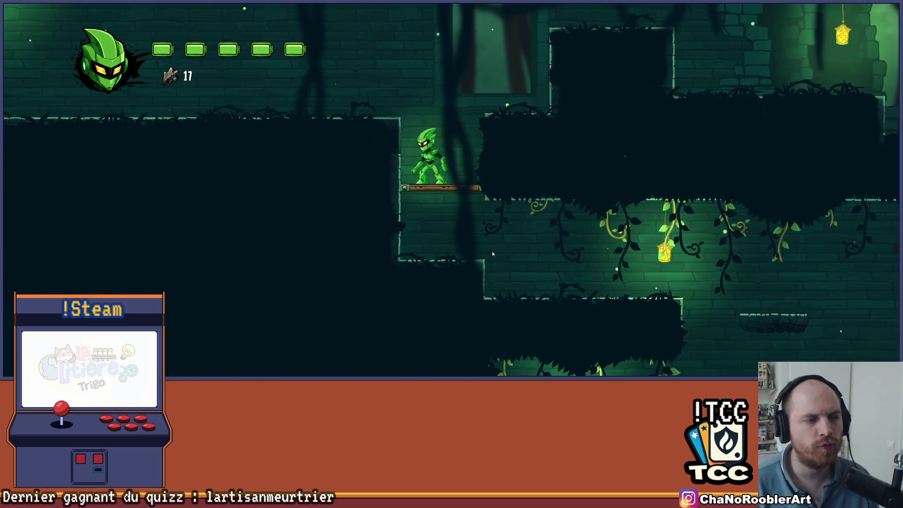
key("Left")
key("space")
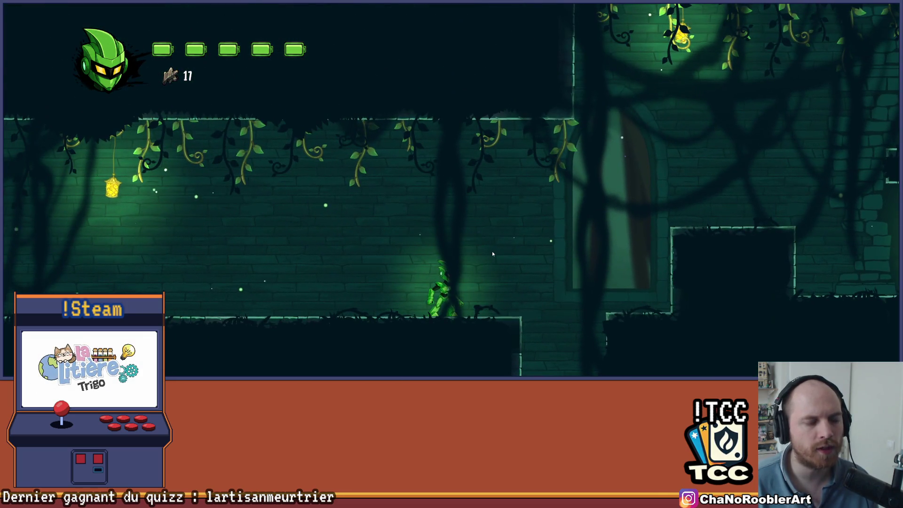
key("Left")
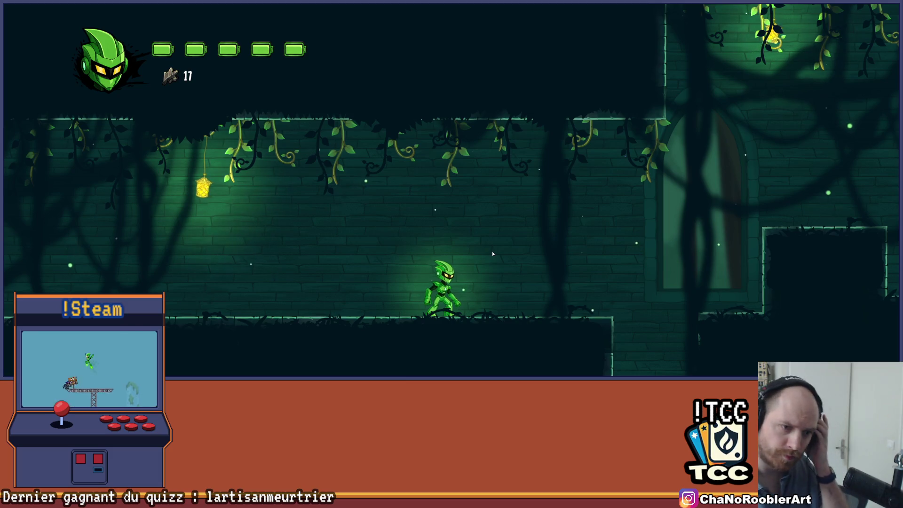
key("Right")
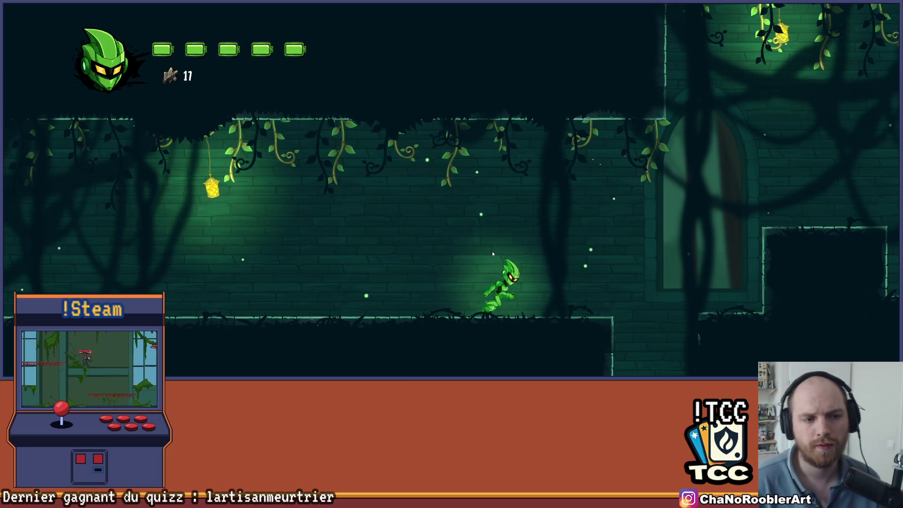
Climb to the higher ledge and kill the flying enemy with sword slashes.
key("space")
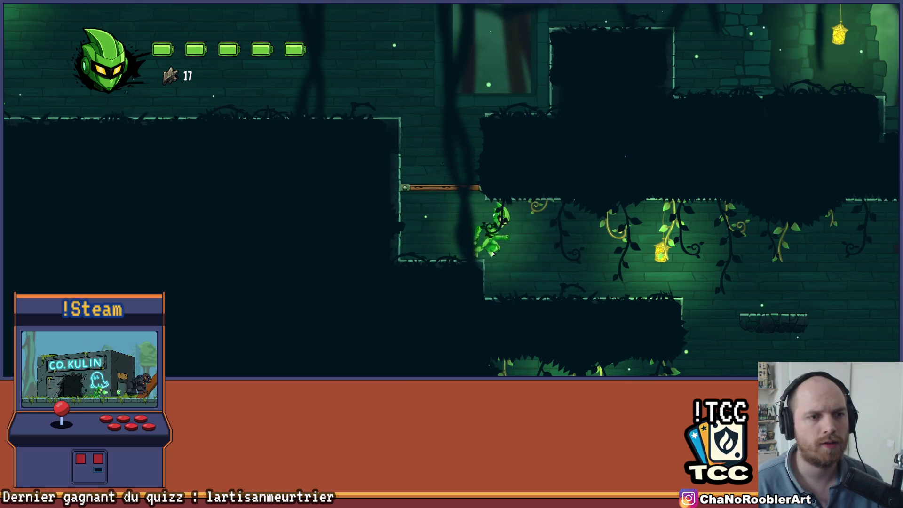
key("space")
key("Right")
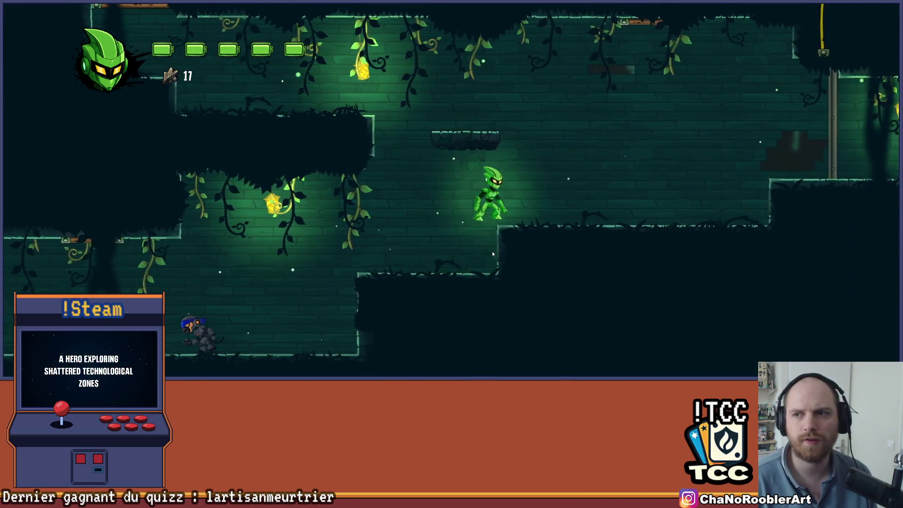
key("x")
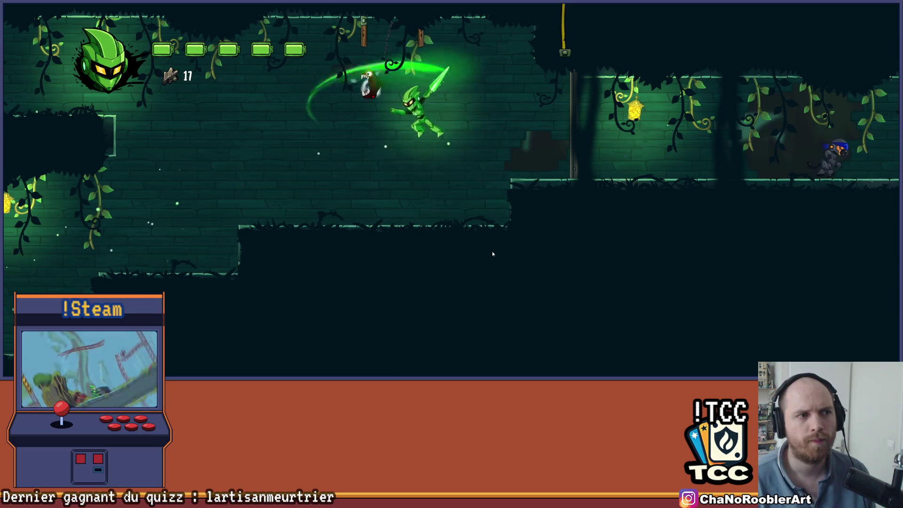
key("x")
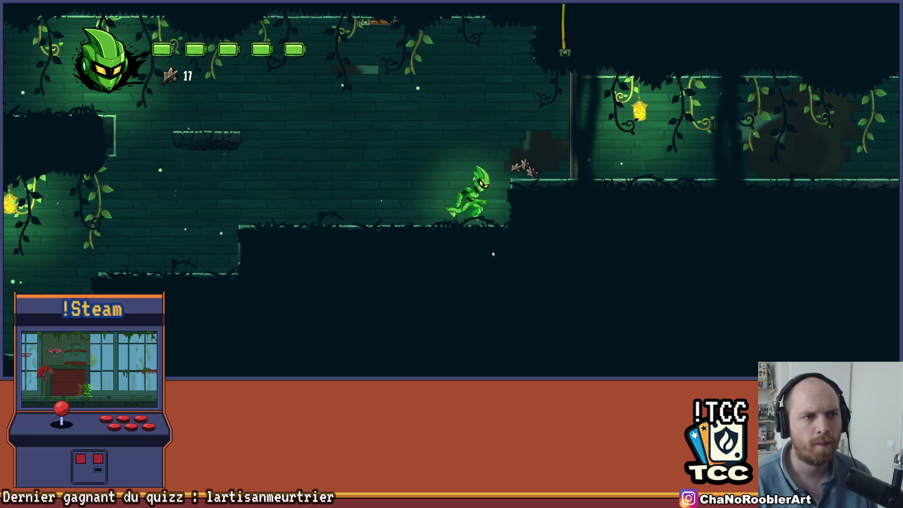
Run right past the wall enemy, collecting ammo, and climb the wooden ledges upward.
key("Right")
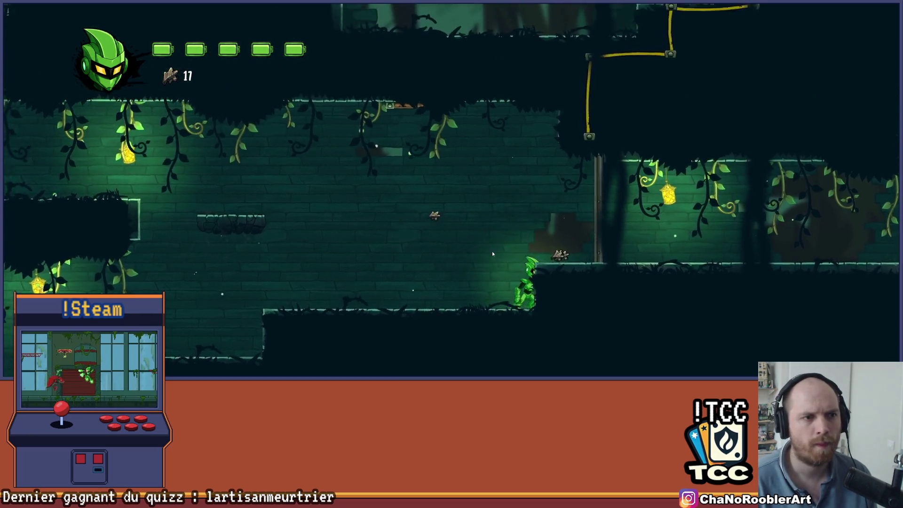
key("Right")
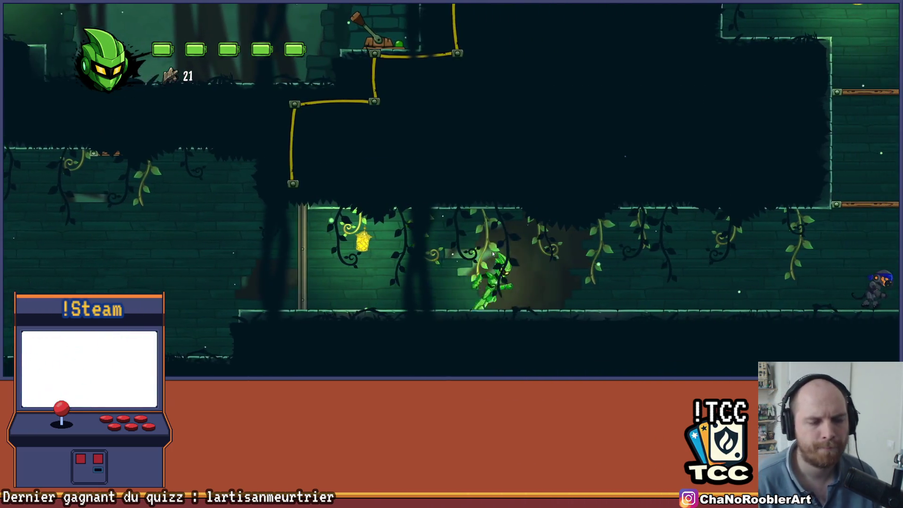
key("Right")
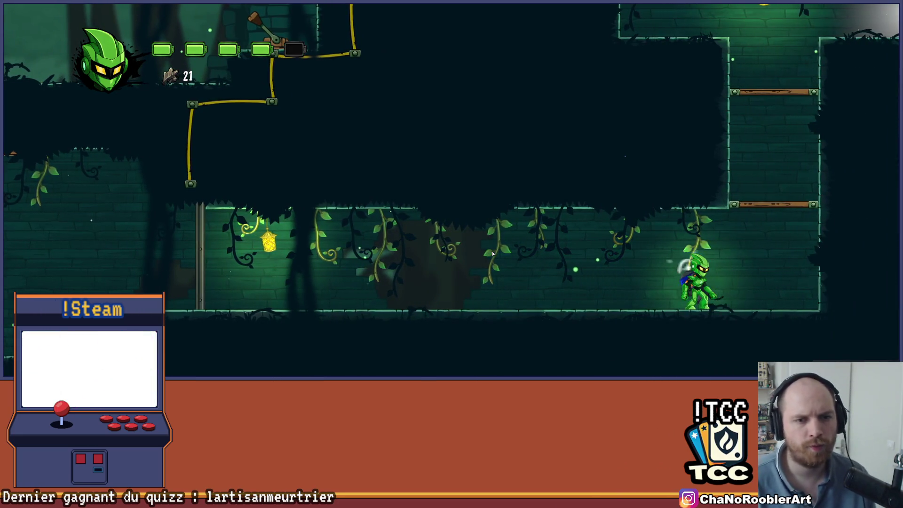
key("Right")
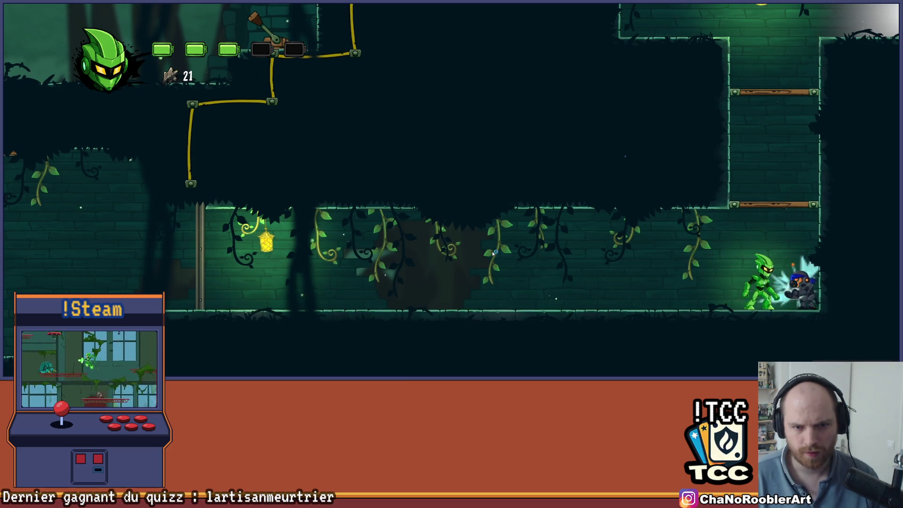
key("Left")
key("Left")
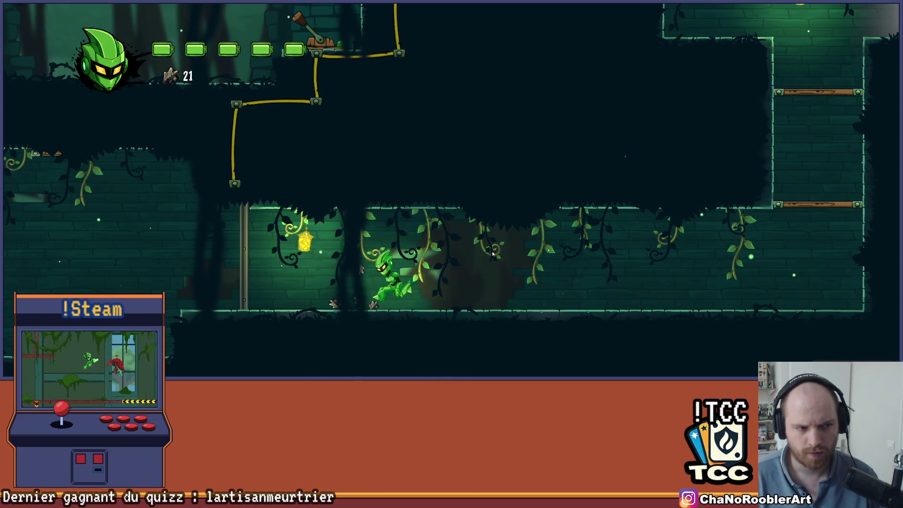
key("Right")
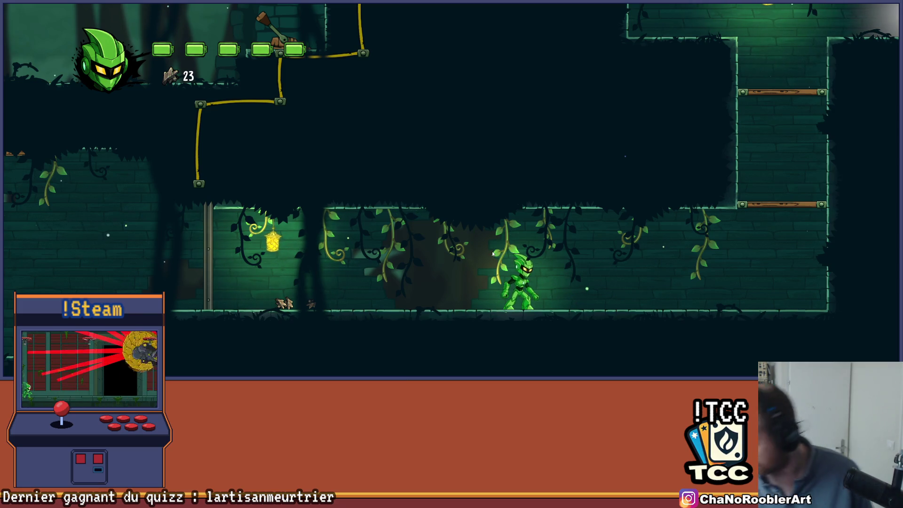
key("Right")
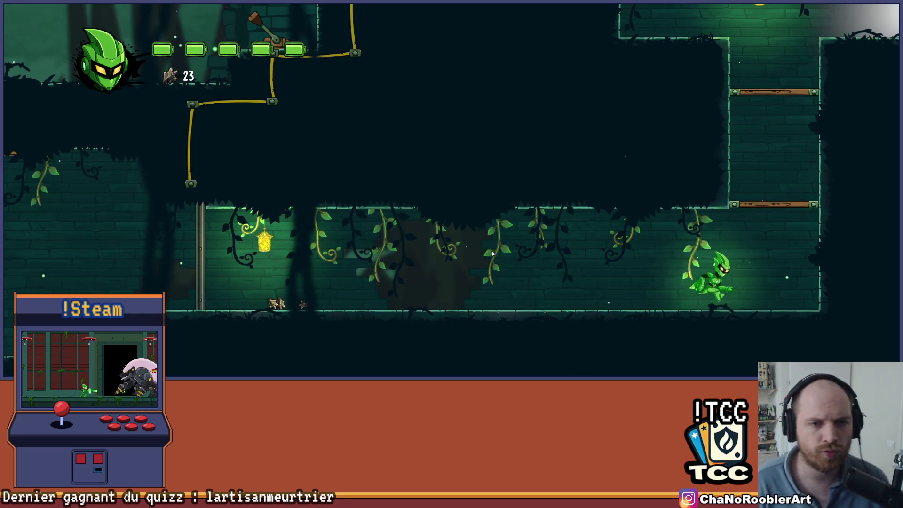
key("space")
key("space")
key("space")
key("Right")
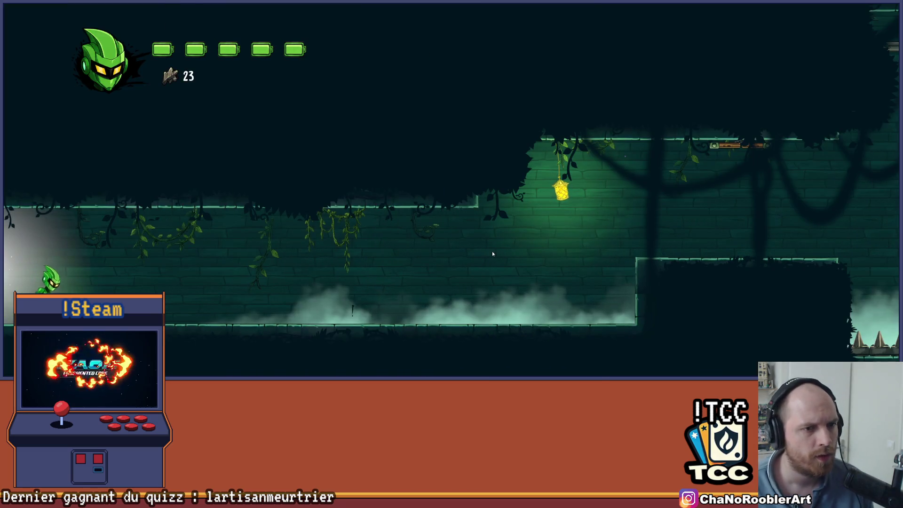
Enter the foggy room and get up onto the raised platform.
key("Right")
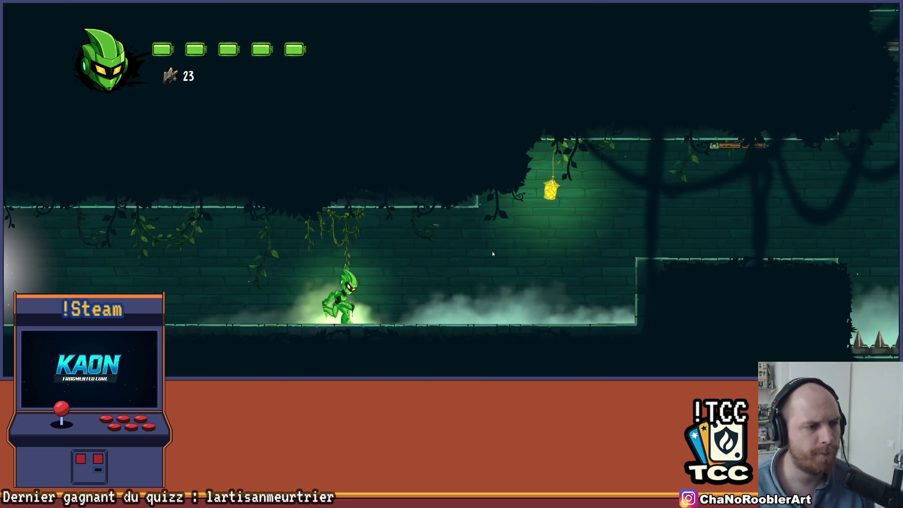
key("Right")
key("space")
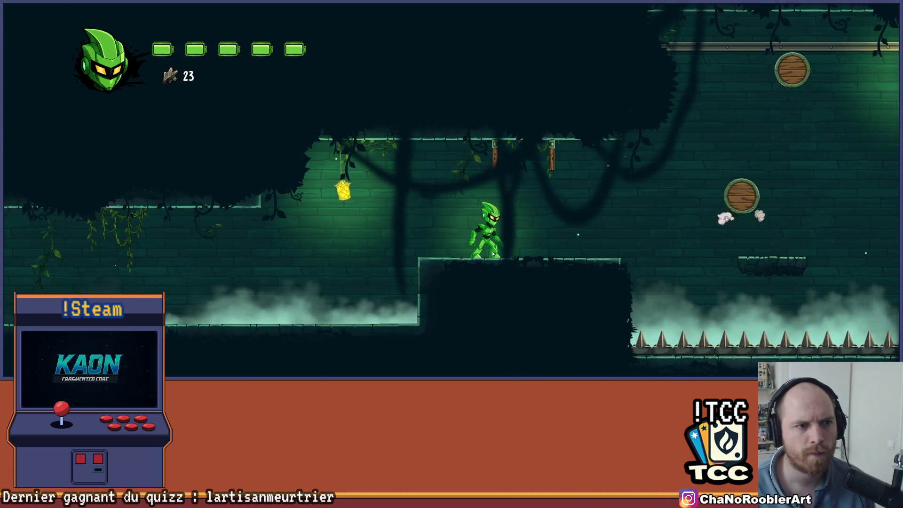
key("Left")
key("space")
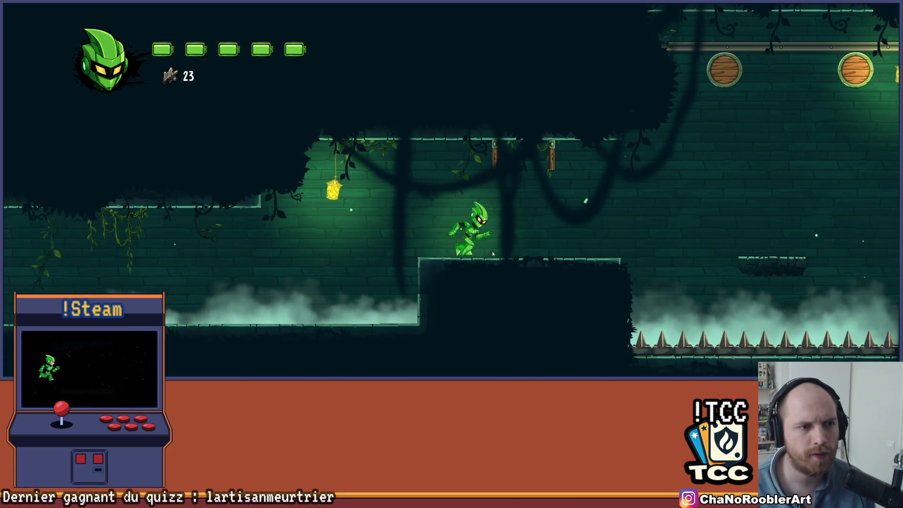
key("Right")
key("space")
key("Left")
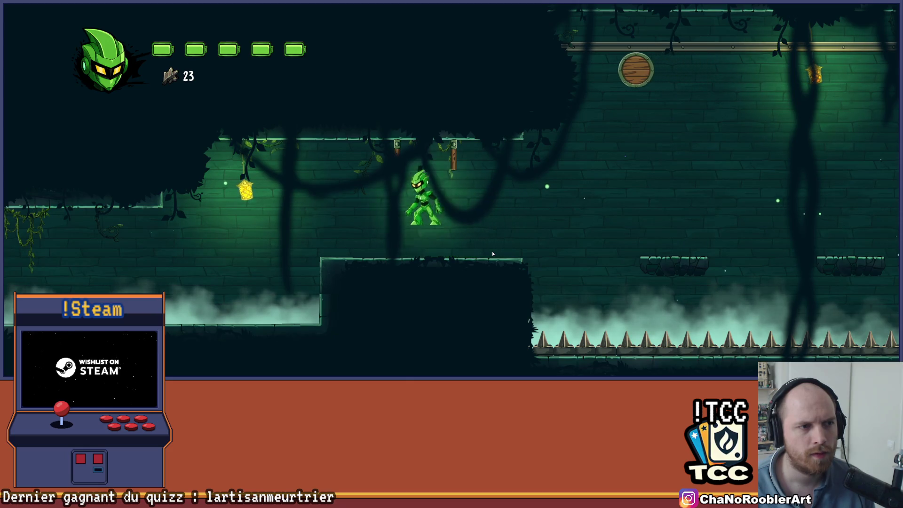
key("space")
key("Left")
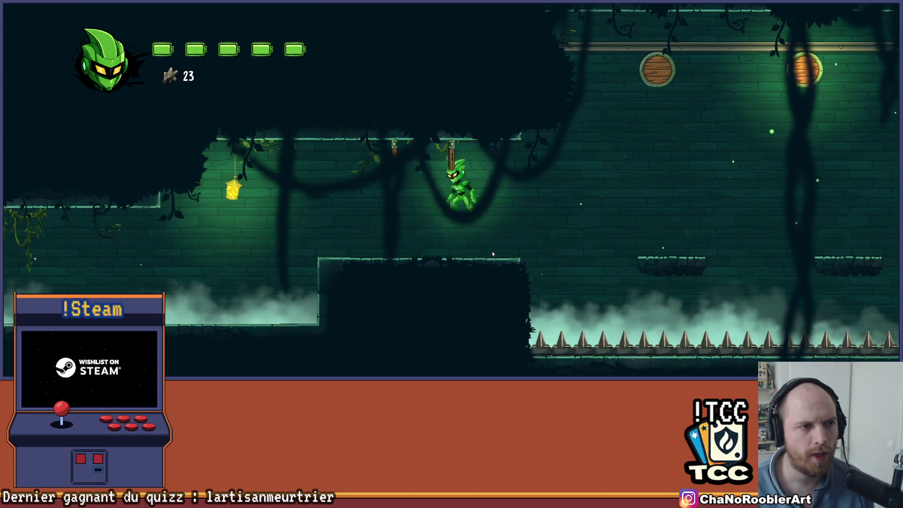
key("space")
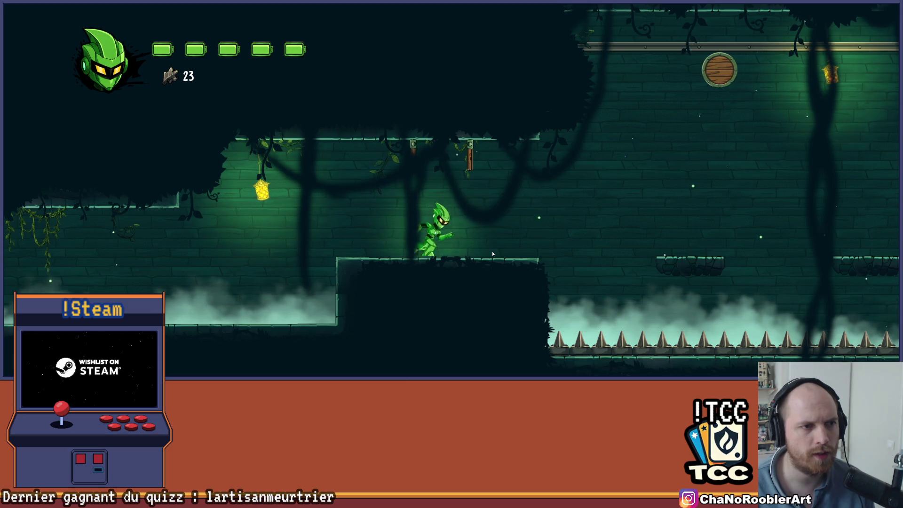
Hop right across the floating platforms over the spike pit to the far ledge.
key("space")
key("Right")
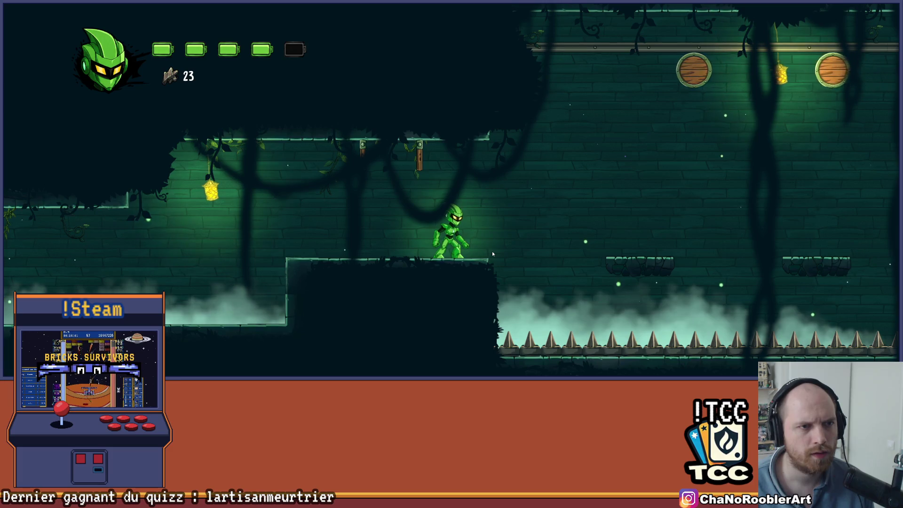
key("Right")
key("space")
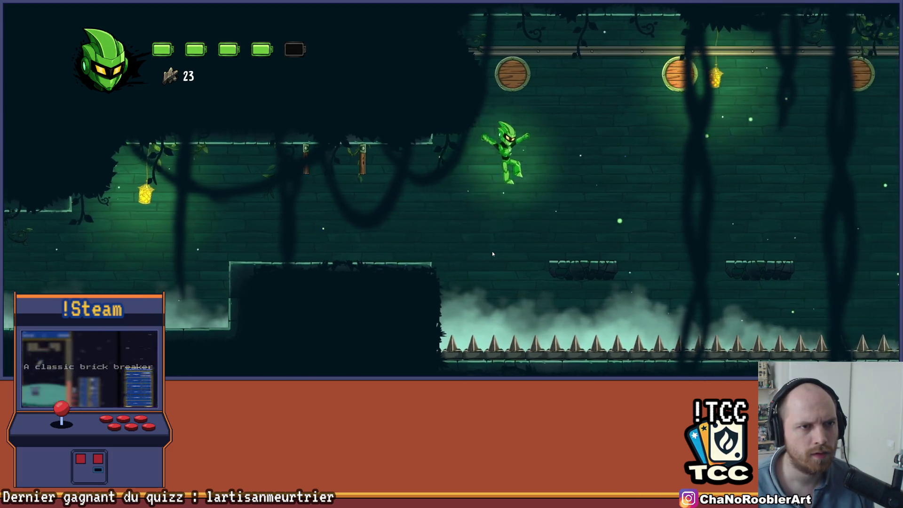
key("space")
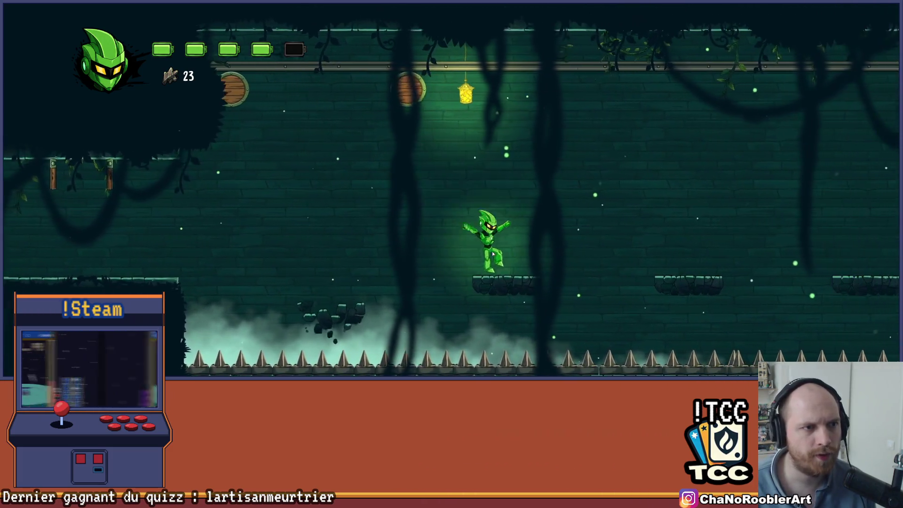
key("Right")
key("space")
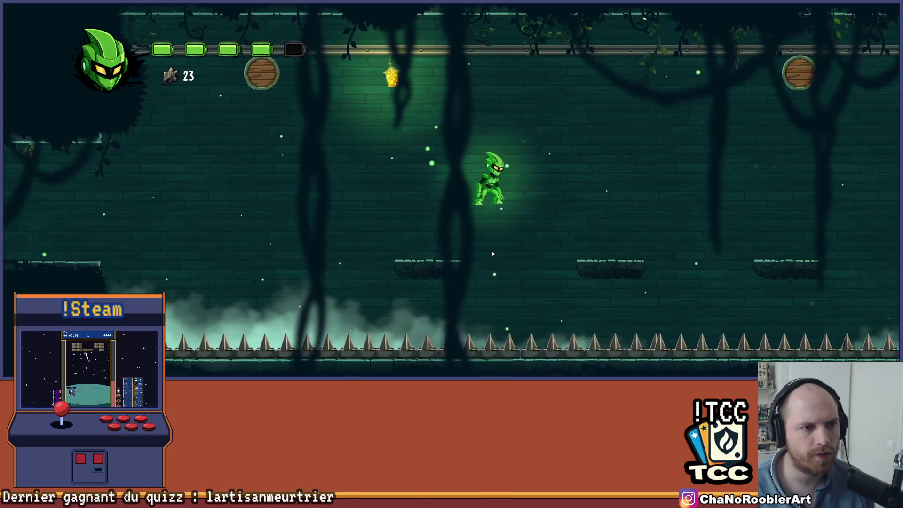
key("space")
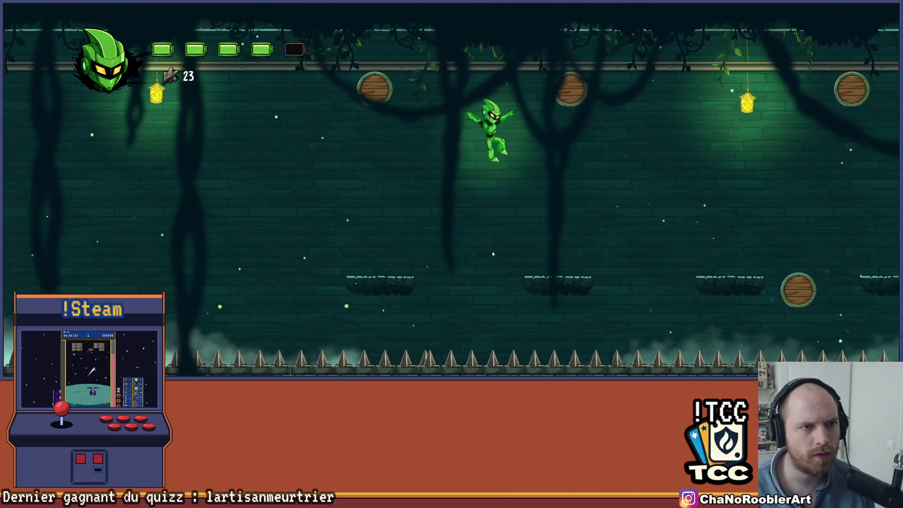
key("Right")
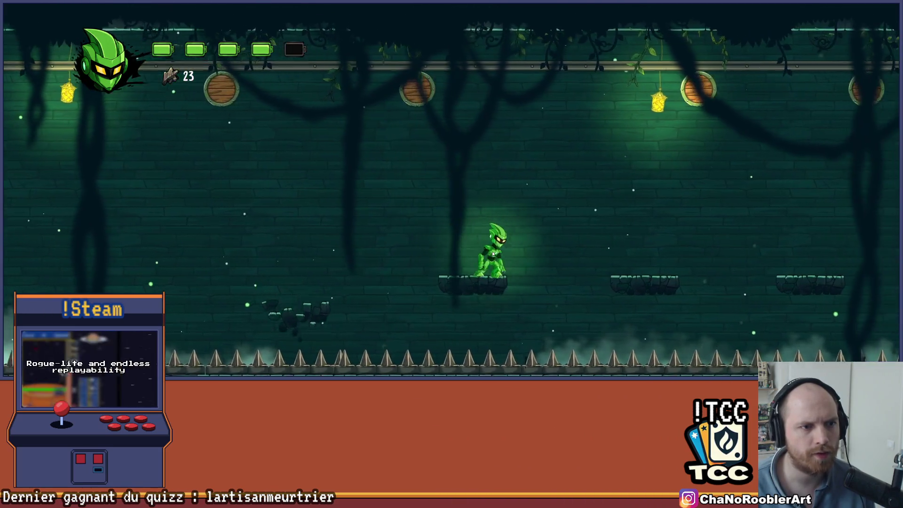
key("space")
key("space")
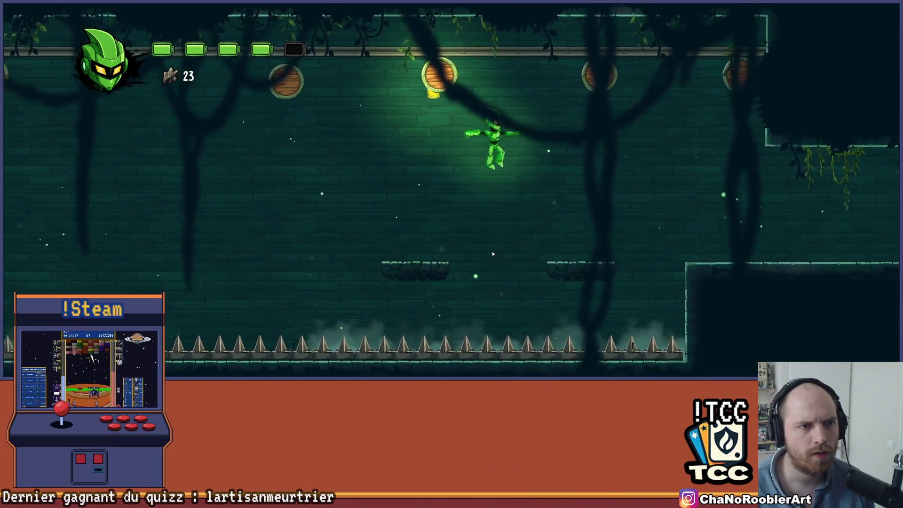
key("Right")
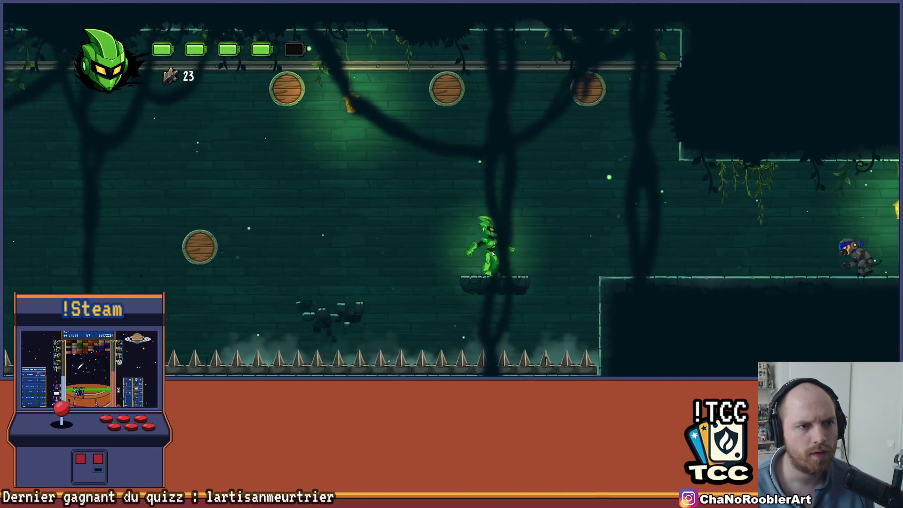
key("space")
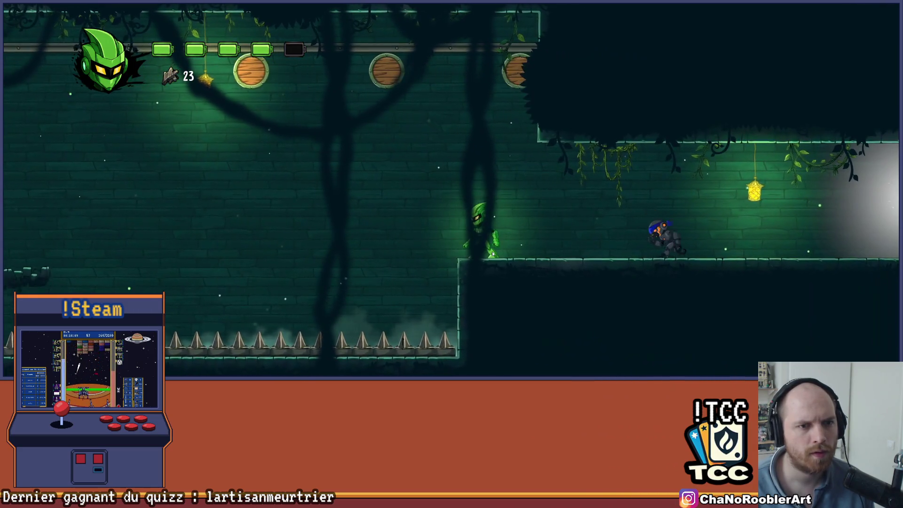
Slash the armored enemy to destroy it, then grab the scrap and health cell.
key("Right")
key("x")
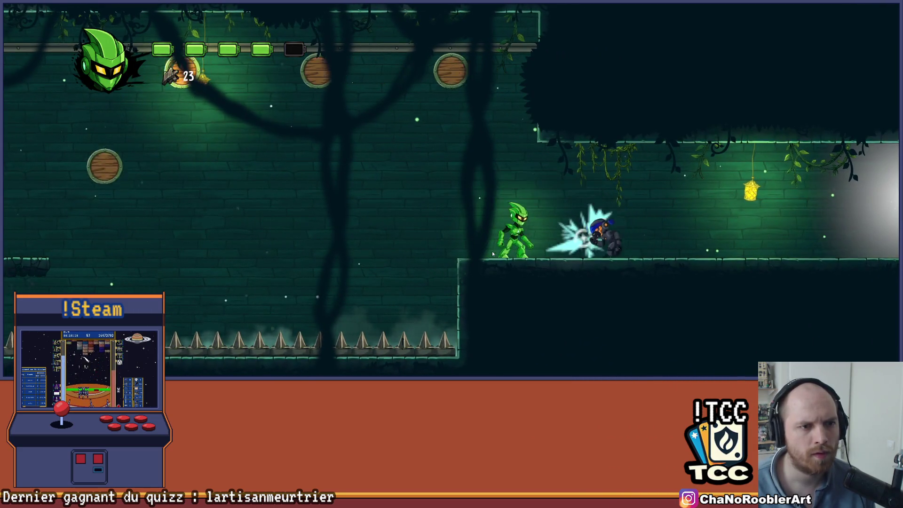
key("x")
key("Right")
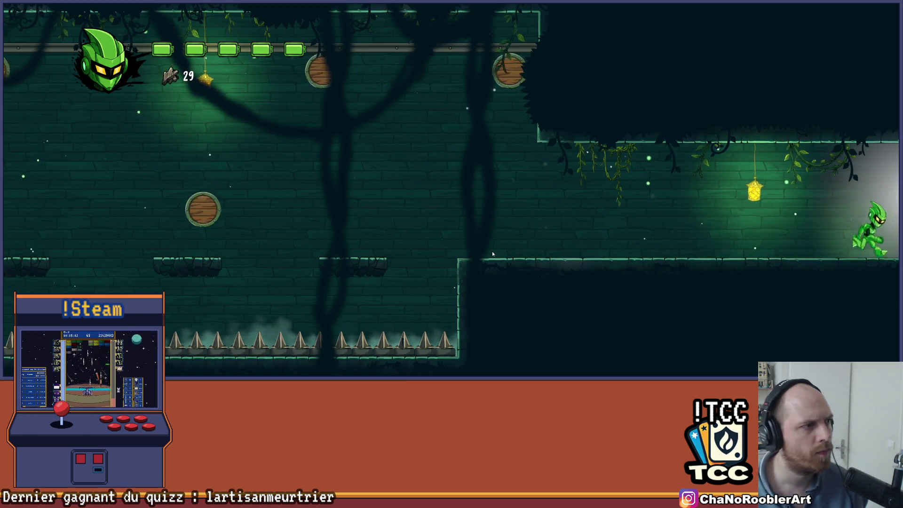
key("Right")
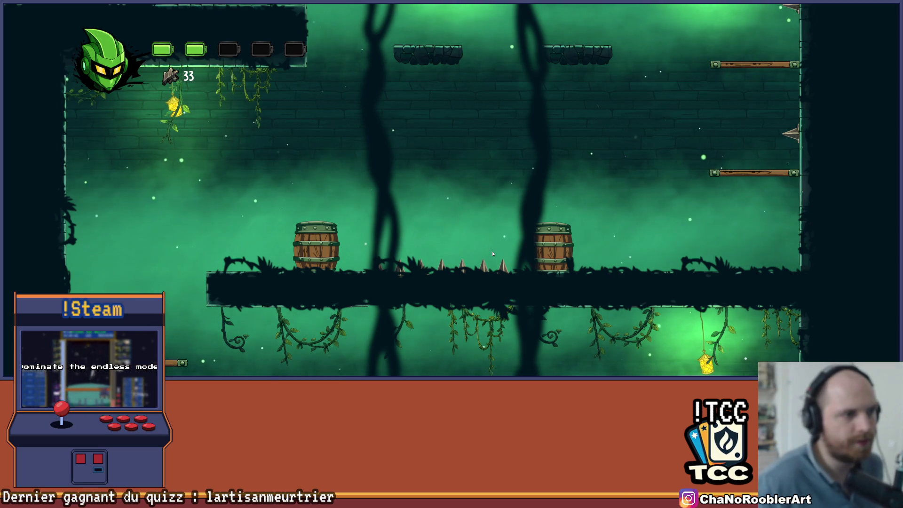
Pause and resume the game, then leave it for Steam and the BuildVo builds folder.
key("Escape")
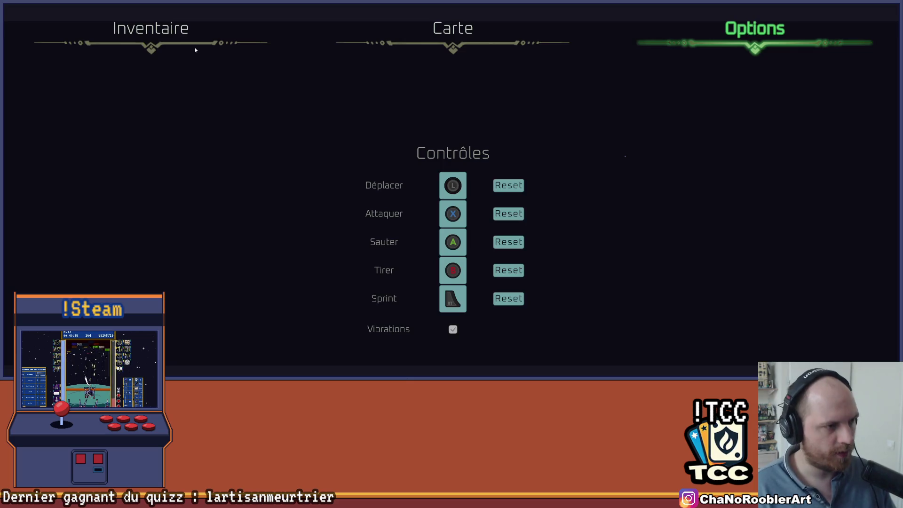
key("Escape")
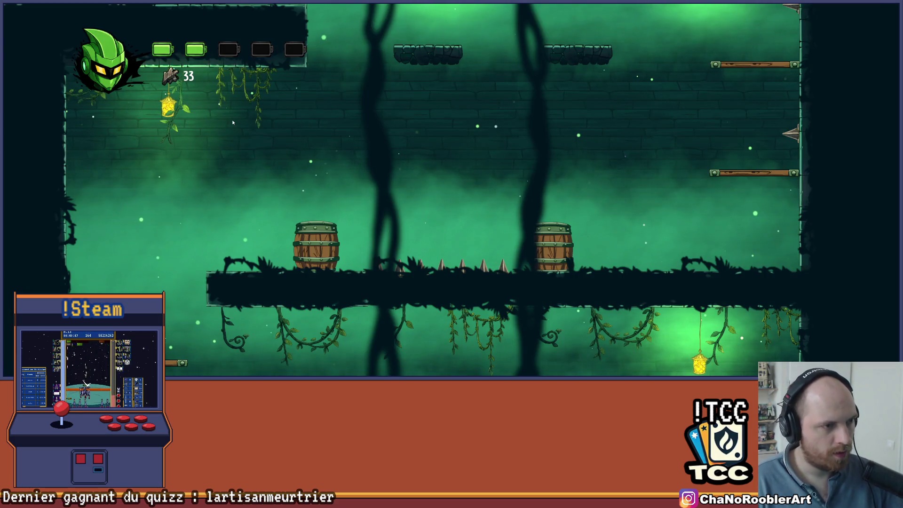
key("alt+Tab")
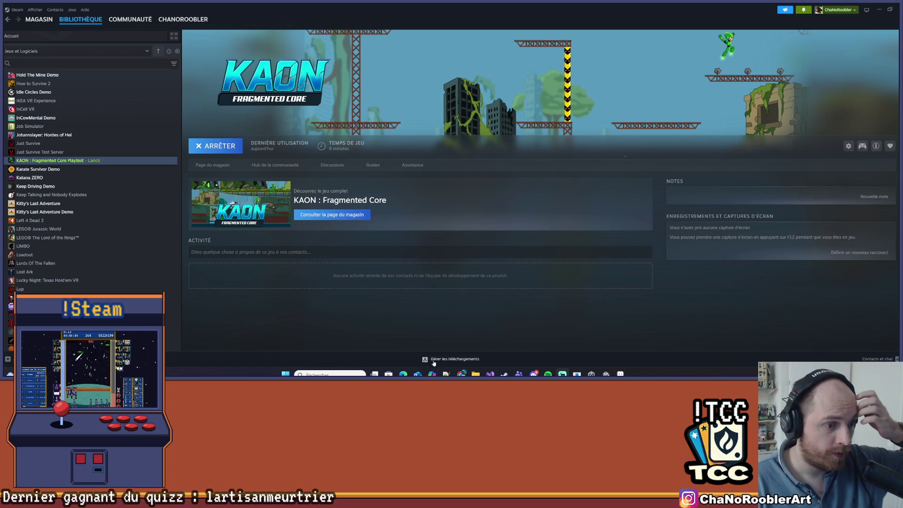
key("alt+Tab")
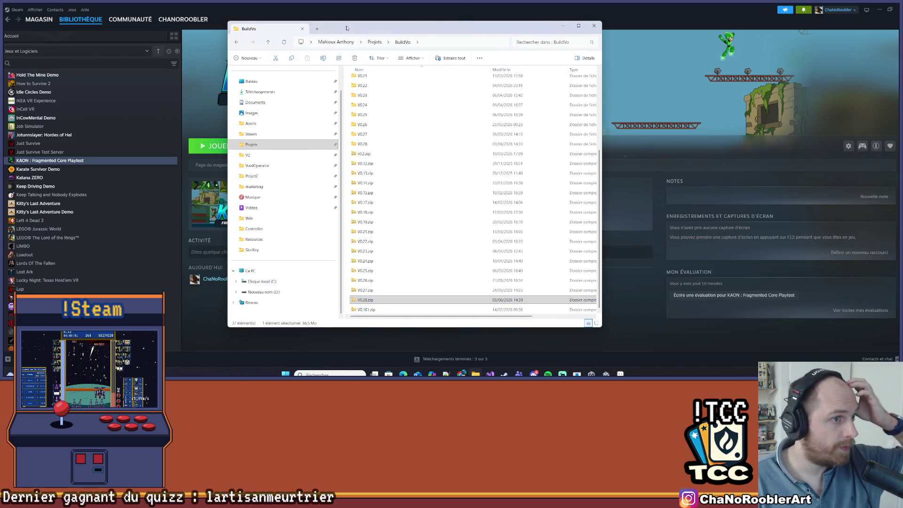
Close the builds folder, the Breadcrumbs text file and save.txt.
key("alt+Tab")
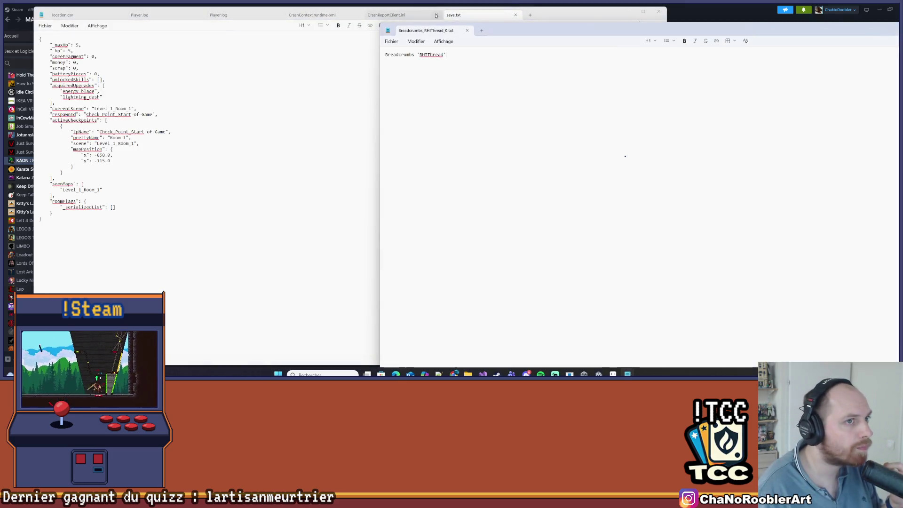
left_click(690, 34)
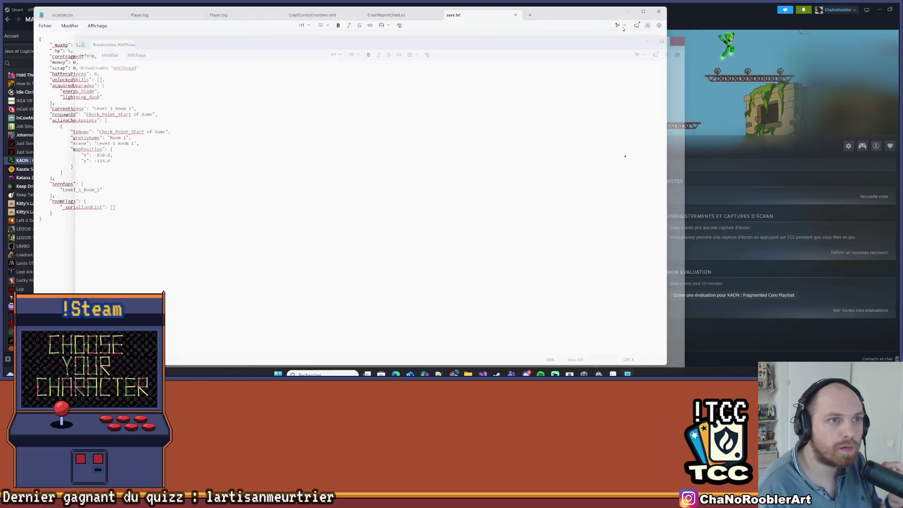
left_click(659, 11)
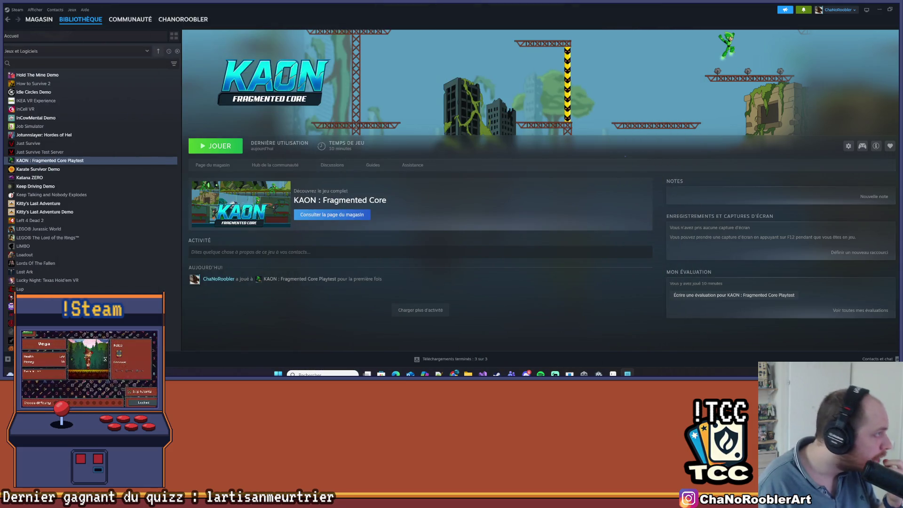